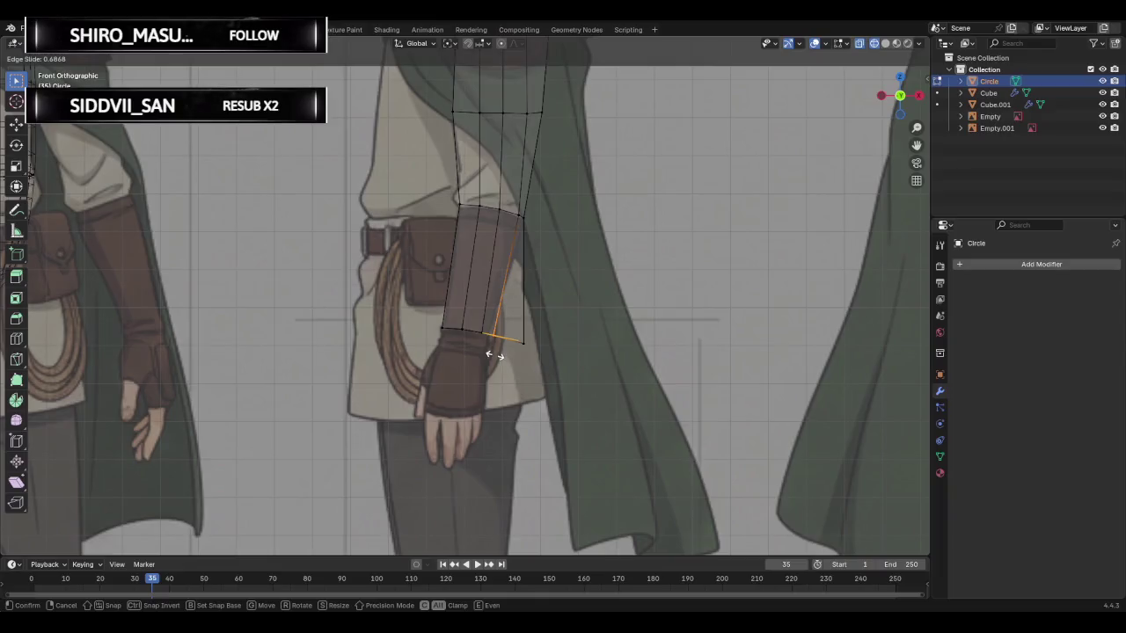
- Slide and nudge the lower cuff vertices toward the gloved wrist outline
{"action": "left_click", "coordinate": [492, 354]}
{"action": "key", "text": "g"}
{"action": "key", "text": "g"}
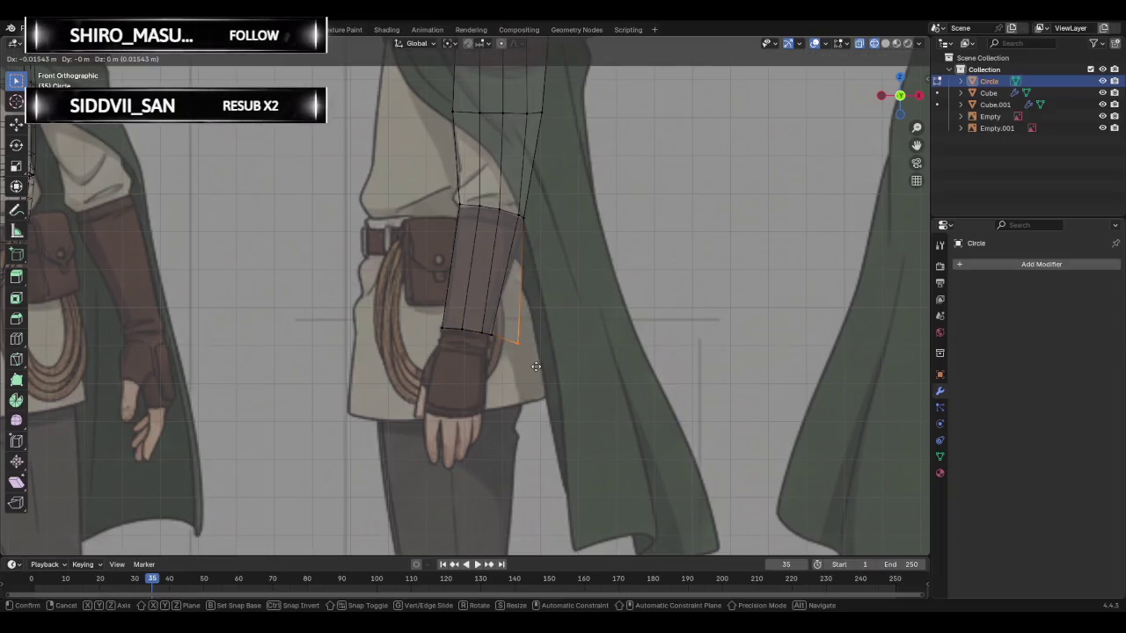
{"action": "left_click", "coordinate": [518, 357]}
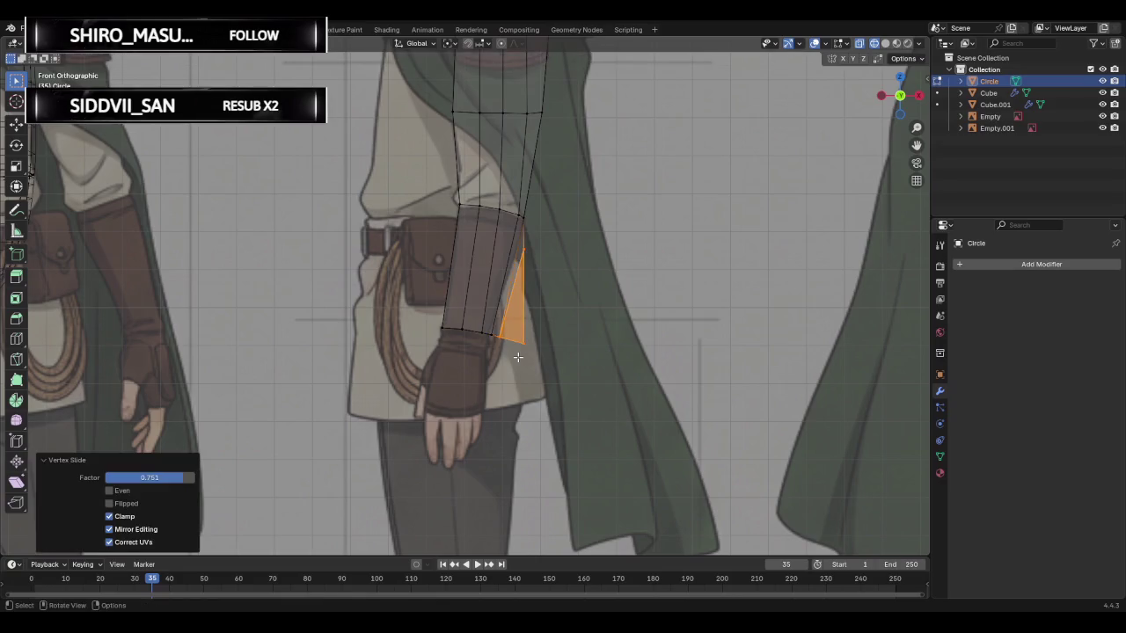
{"action": "left_click", "coordinate": [523, 339]}
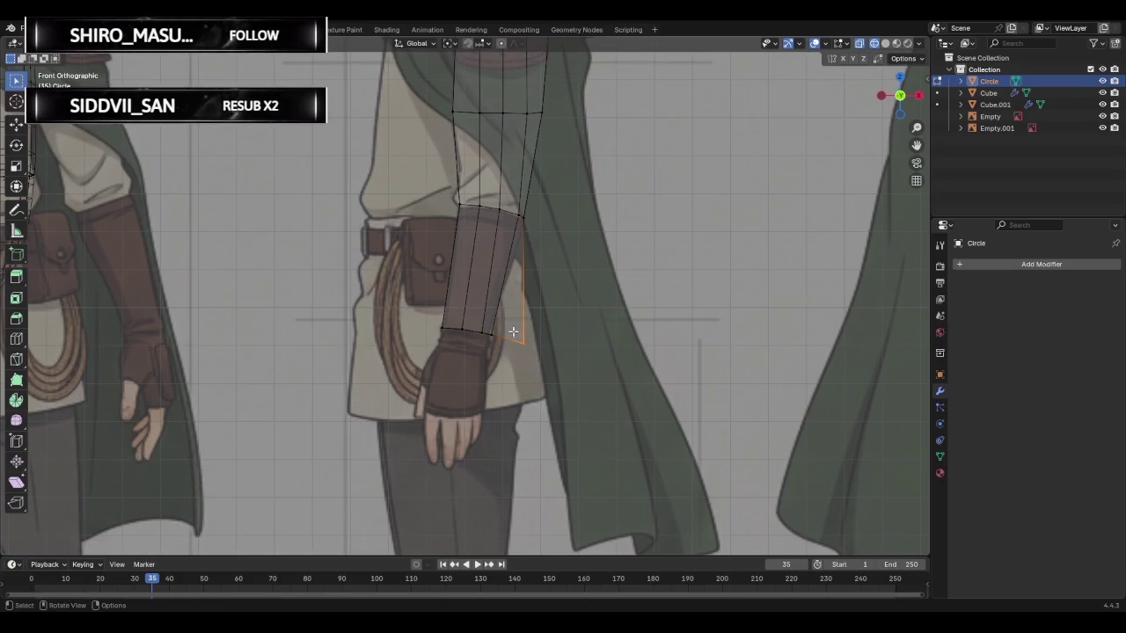
{"action": "key", "text": "g"}
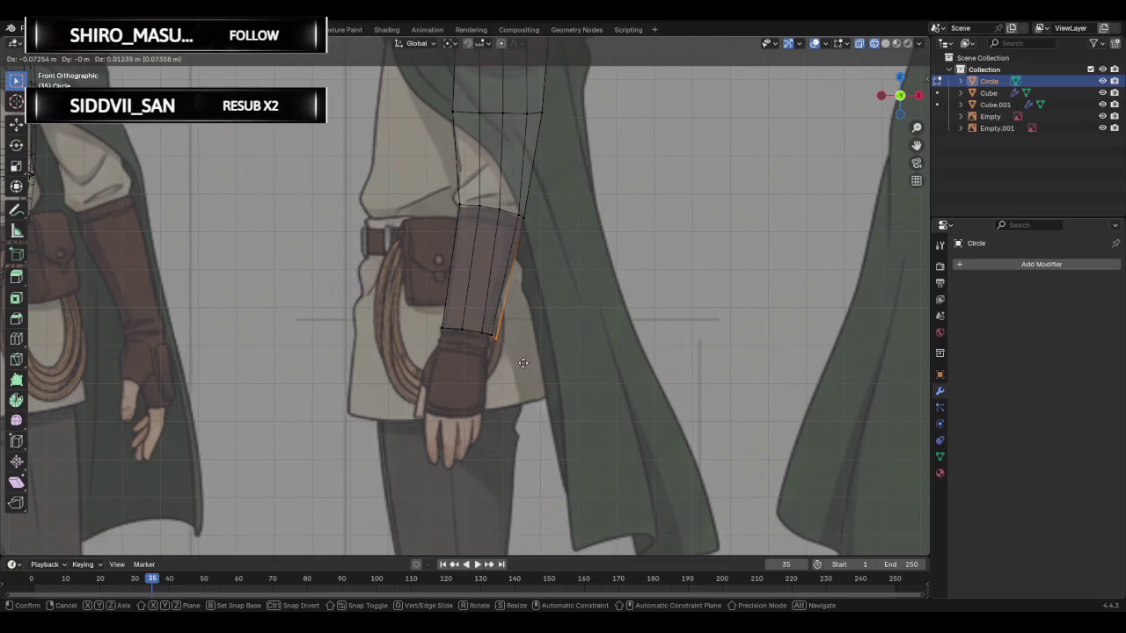
{"action": "left_click", "coordinate": [525, 360]}
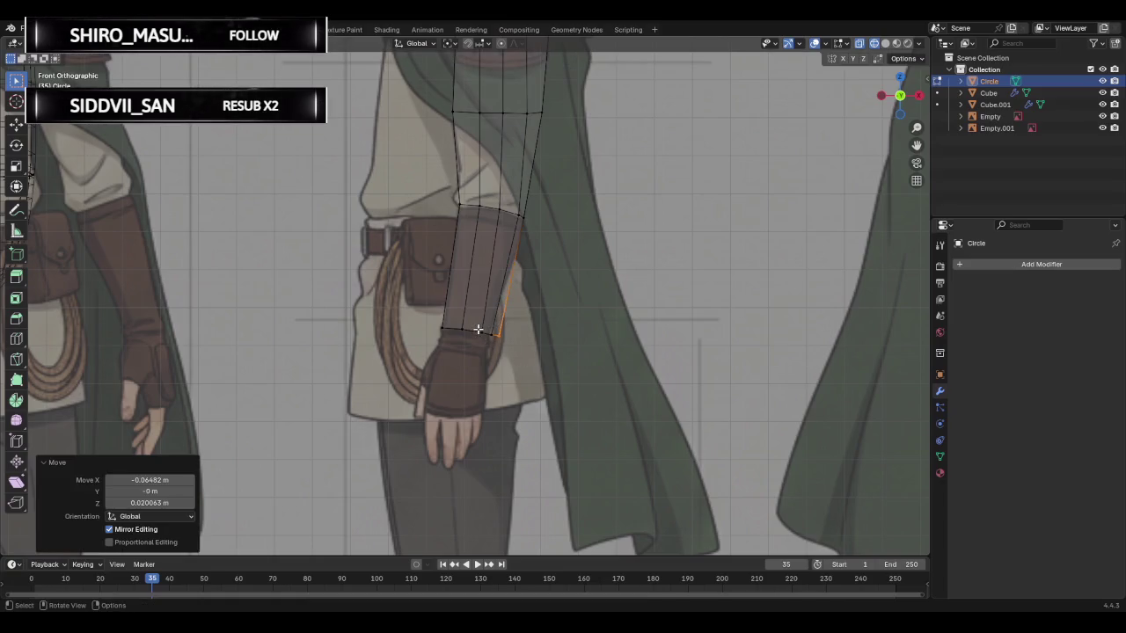
- Shift the left vertical cuff edges slightly left to fit the wrist
{"action": "left_click", "coordinate": [478, 329]}
{"action": "key", "text": "g"}
{"action": "left_click", "coordinate": [458, 323]}
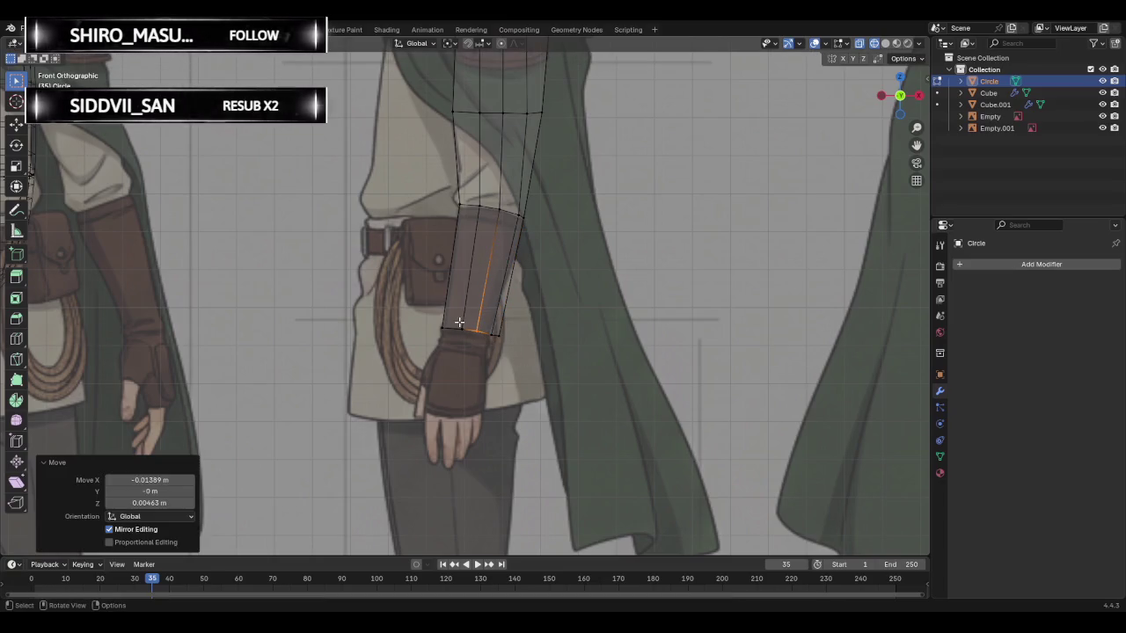
{"action": "left_click", "coordinate": [458, 323]}
{"action": "key", "text": "g"}
{"action": "left_click", "coordinate": [460, 331]}
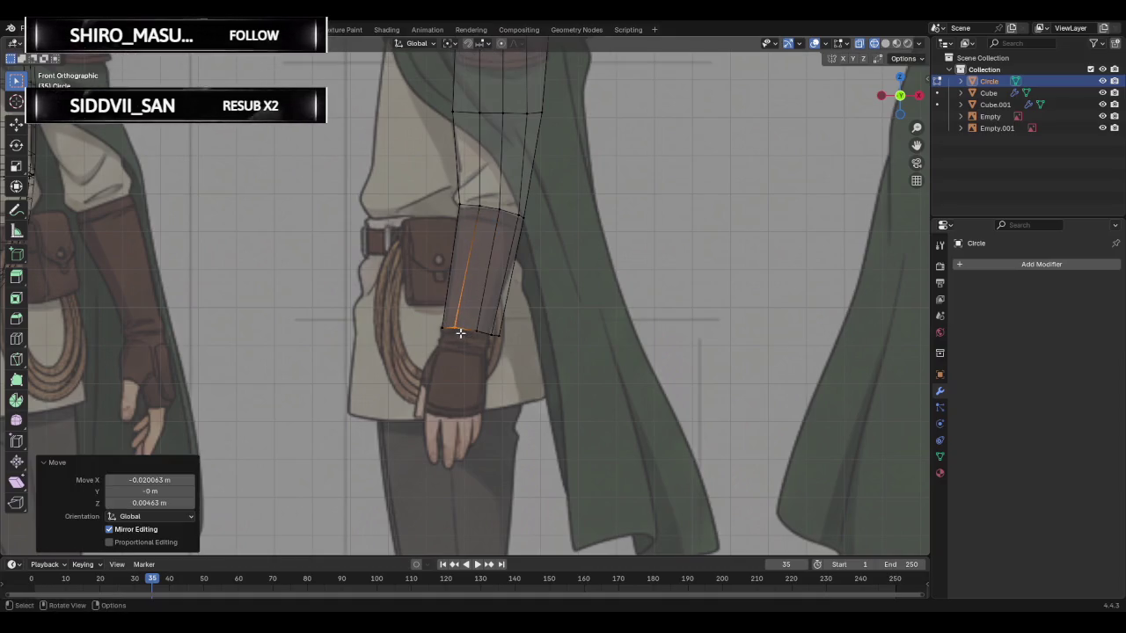
- Reposition the right-side cuff edges so the cuff hugs the glove
{"action": "left_click", "coordinate": [470, 327]}
{"action": "key", "text": "g"}
{"action": "left_click", "coordinate": [482, 339]}
{"action": "left_click", "coordinate": [488, 336]}
{"action": "key", "text": "g"}
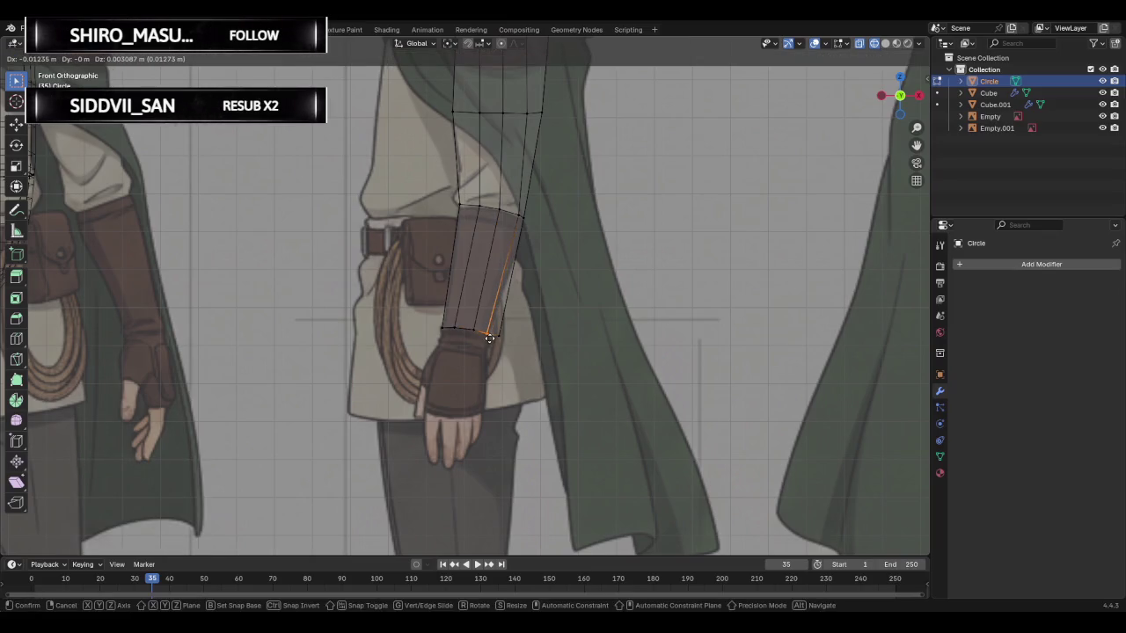
{"action": "left_click", "coordinate": [489, 337]}
{"action": "key", "text": "g"}
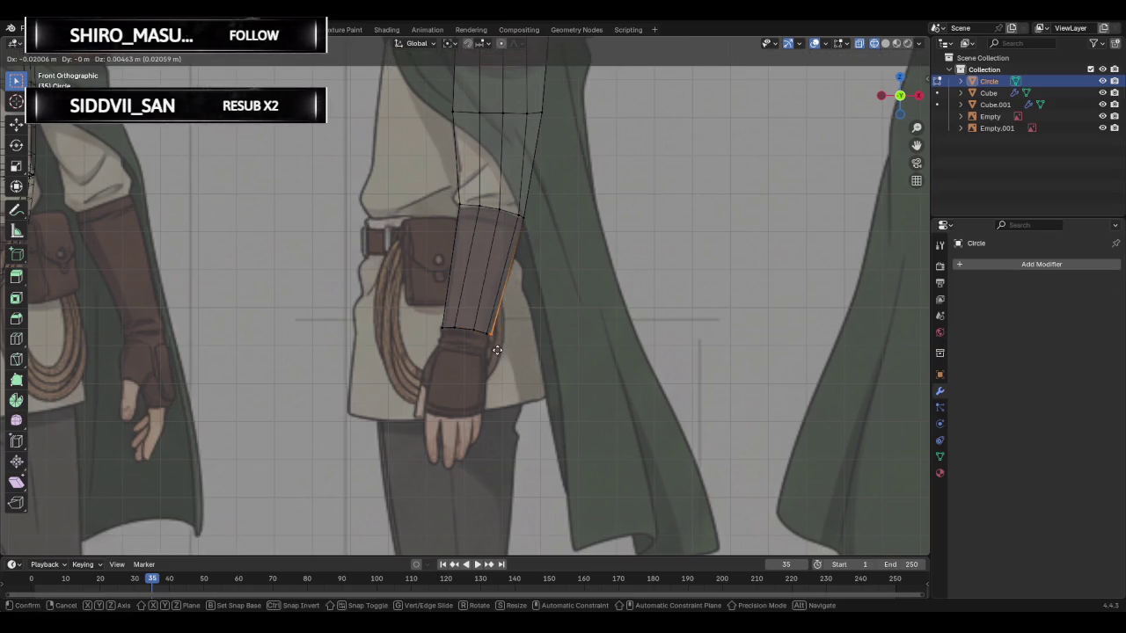
{"action": "left_click", "coordinate": [494, 351]}
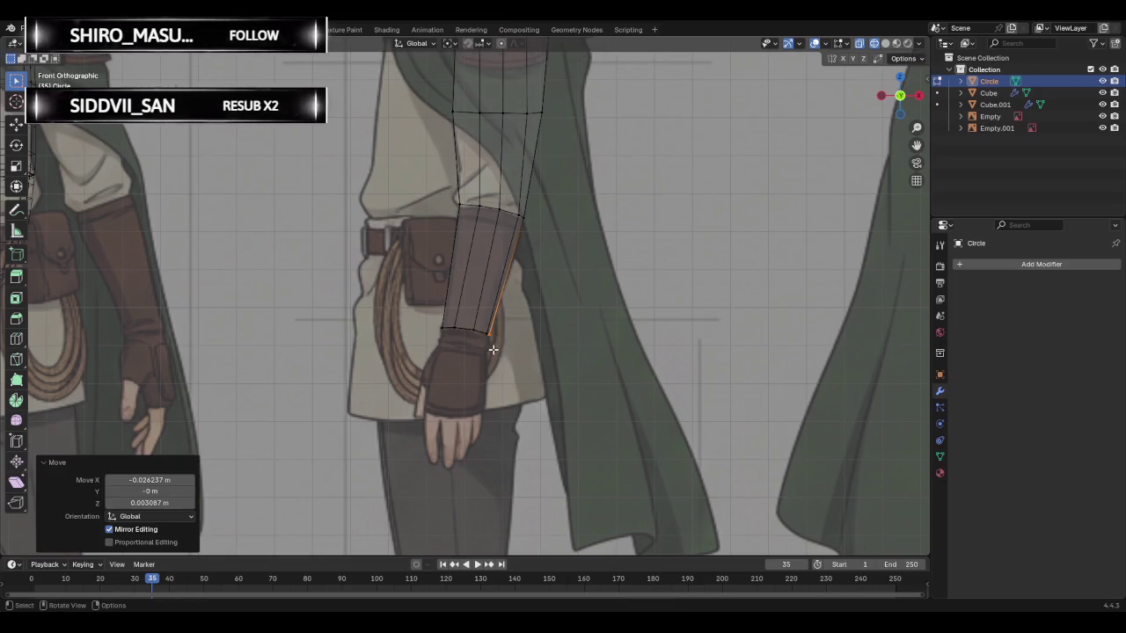
{"action": "scroll", "coordinate": [543, 231], "scroll_direction": "down", "scroll_amount": 1}
{"action": "scroll", "coordinate": [548, 225], "scroll_direction": "down", "scroll_amount": 1}
{"action": "scroll", "coordinate": [563, 237], "scroll_direction": "down", "scroll_amount": 1}
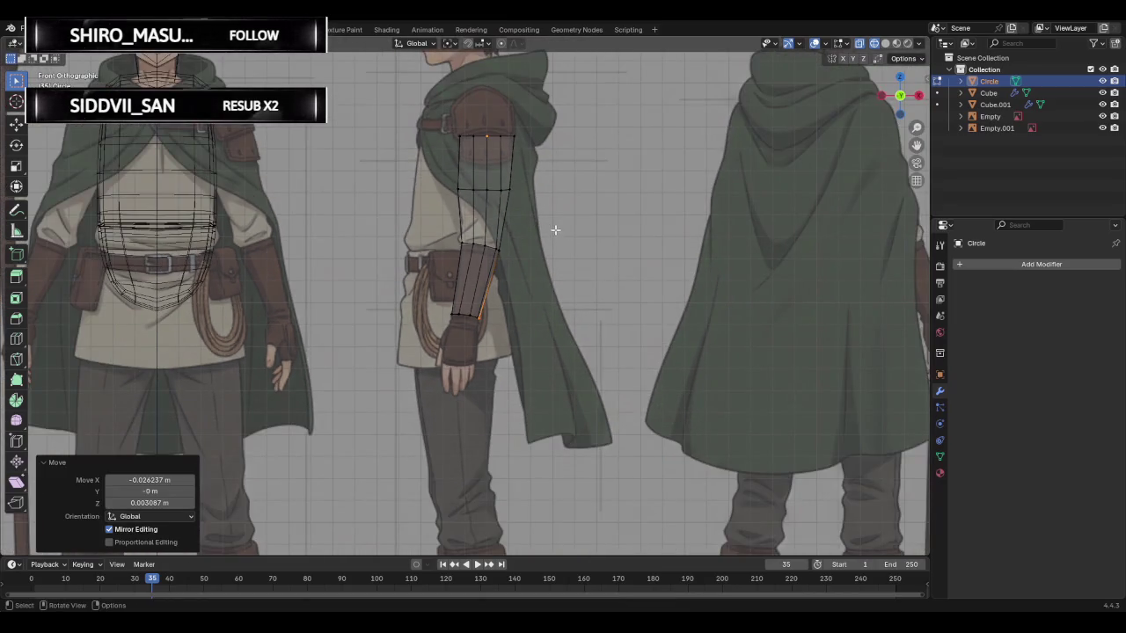
- Push the outer elbow vertex outward in the front view
{"action": "mouse_move", "coordinate": [536, 218]}
{"action": "middle_mouse_down"}
{"action": "mouse_move", "coordinate": [663, 219]}
{"action": "mouse_move", "coordinate": [572, 254]}
{"action": "mouse_move", "coordinate": [452, 251]}
{"action": "mouse_move", "coordinate": [390, 270]}
{"action": "mouse_move", "coordinate": [554, 272]}
{"action": "middle_mouse_up"}
{"action": "left_click", "coordinate": [899, 103]}
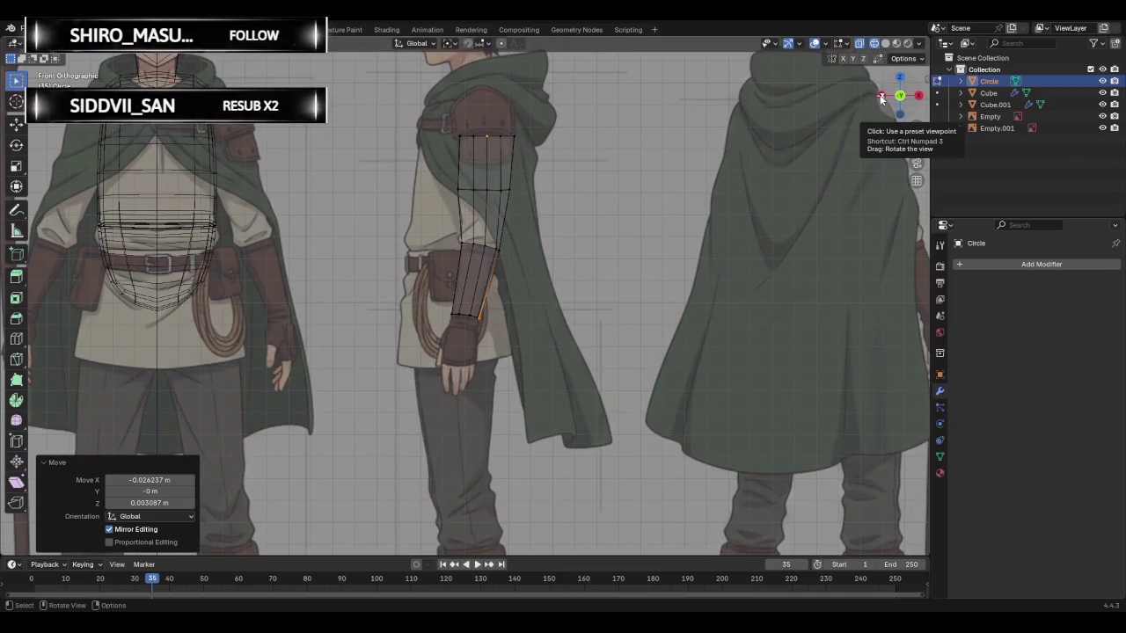
{"action": "scroll", "coordinate": [537, 249], "scroll_direction": "up", "scroll_amount": 2}
{"action": "scroll", "coordinate": [545, 228], "scroll_direction": "up", "scroll_amount": 2}
{"action": "left_click_drag", "start_coordinate": [526, 192], "coordinate": [554, 213]}
{"action": "key", "text": "g"}
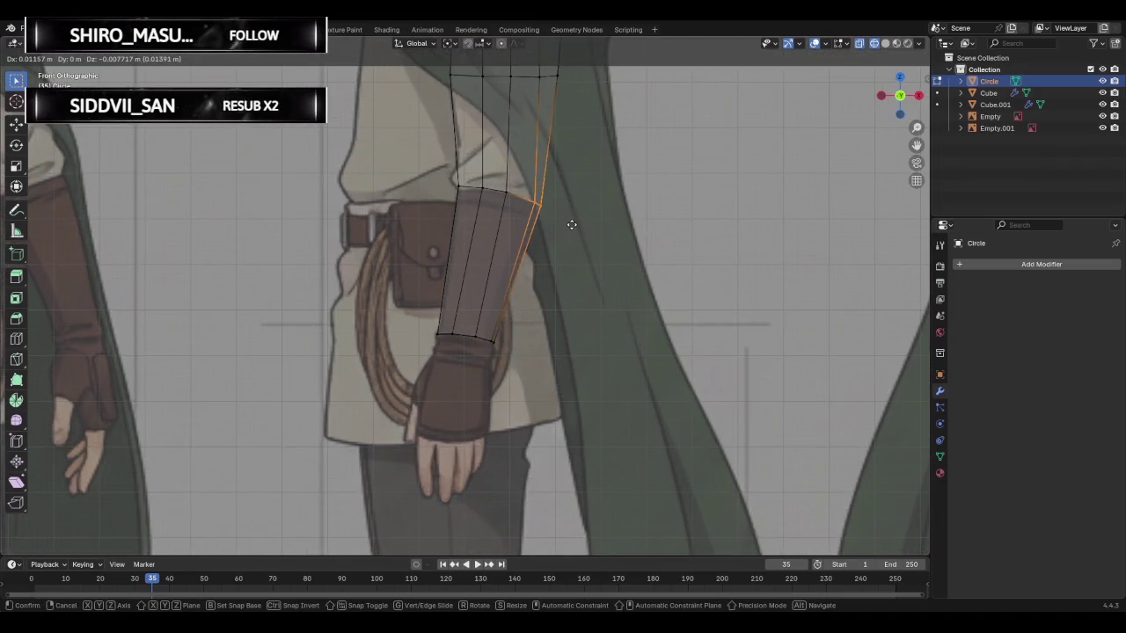
{"action": "left_click", "coordinate": [571, 224]}
- Slide the elbow edge loop along the arm and move it outward
{"action": "mouse_move", "coordinate": [678, 166]}
{"action": "middle_mouse_down"}
{"action": "mouse_move", "coordinate": [557, 208]}
{"action": "mouse_move", "coordinate": [518, 204]}
{"action": "middle_mouse_up"}
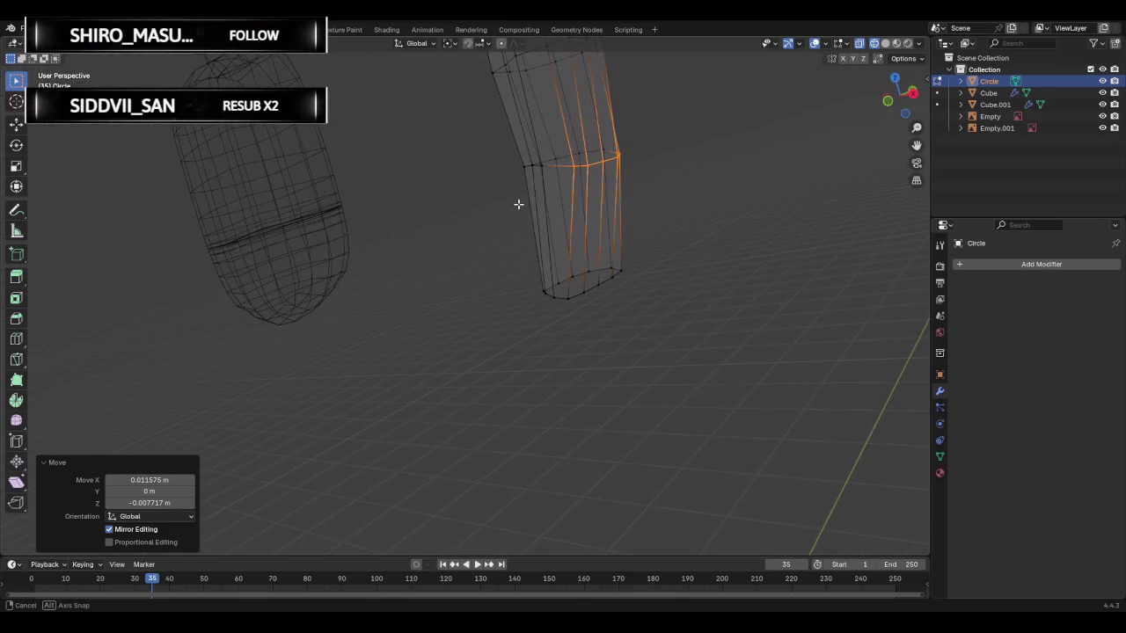
{"action": "left_click", "coordinate": [605, 164], "text": "alt"}
{"action": "key", "text": "g"}
{"action": "key", "text": "g"}
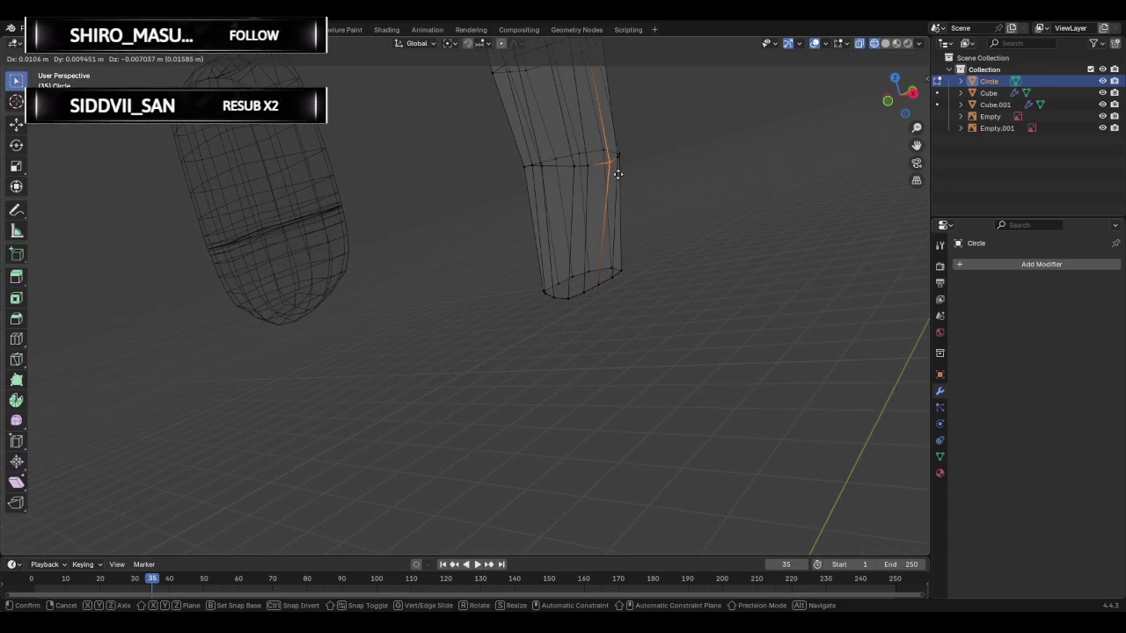
{"action": "left_click", "coordinate": [618, 173]}
{"action": "middle_click_drag", "start_coordinate": [618, 173], "coordinate": [759, 173]}
{"action": "key", "text": "g"}
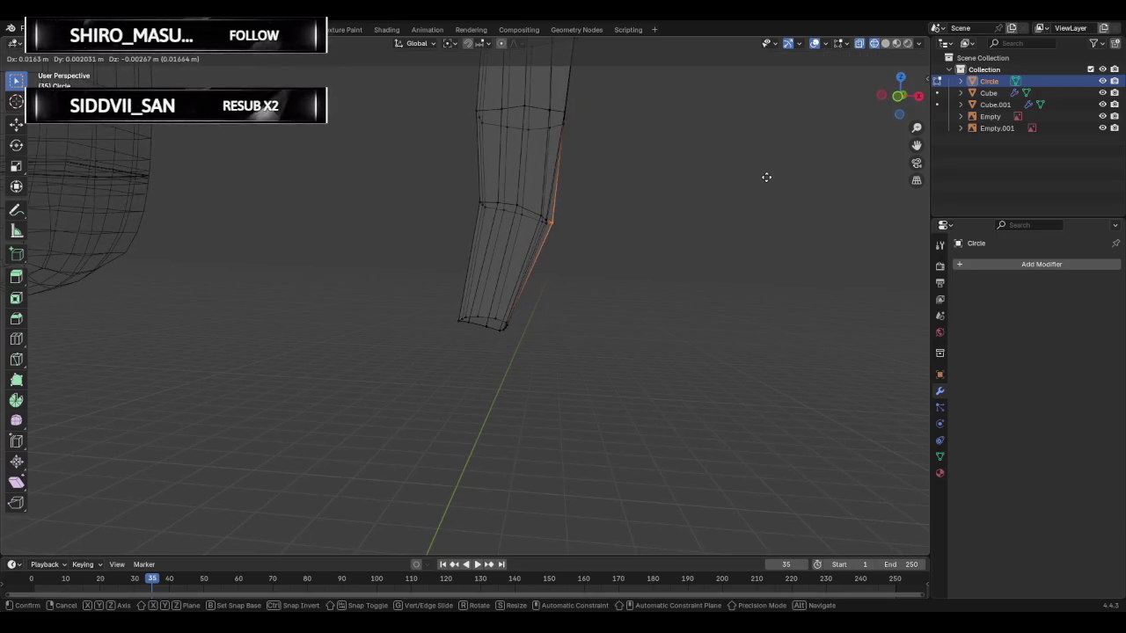
{"action": "left_click", "coordinate": [767, 176]}
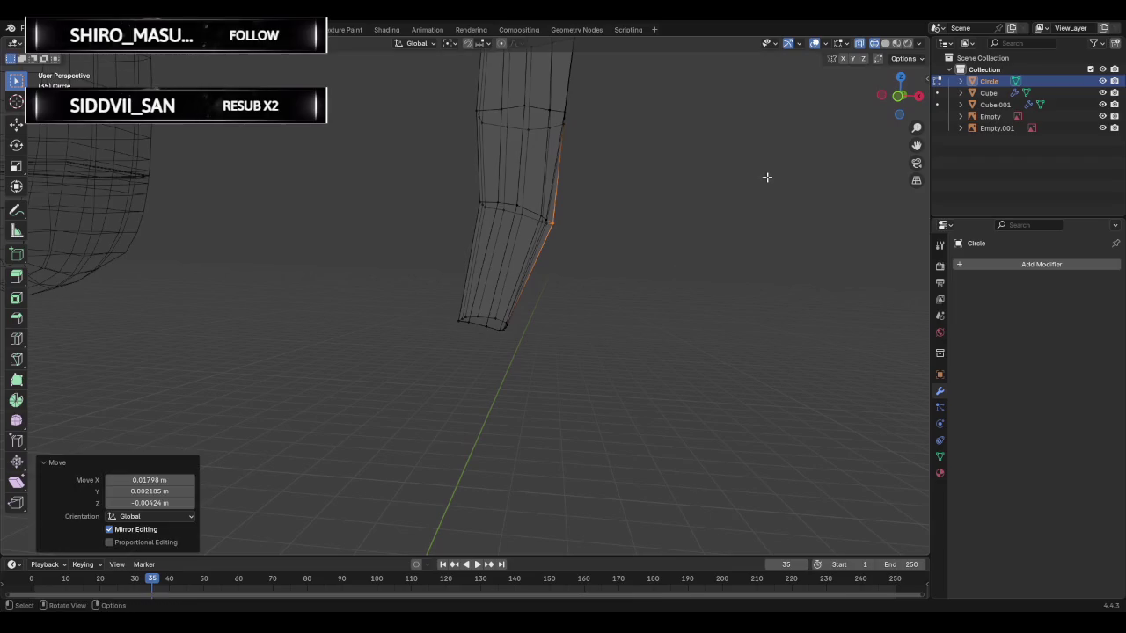
{"action": "left_click", "coordinate": [708, 189]}
- Check the arm's taper against the reference in side and front views
{"action": "mouse_move", "coordinate": [706, 188]}
{"action": "middle_mouse_down"}
{"action": "mouse_move", "coordinate": [510, 208]}
{"action": "mouse_move", "coordinate": [694, 190]}
{"action": "mouse_move", "coordinate": [817, 206]}
{"action": "middle_mouse_up"}
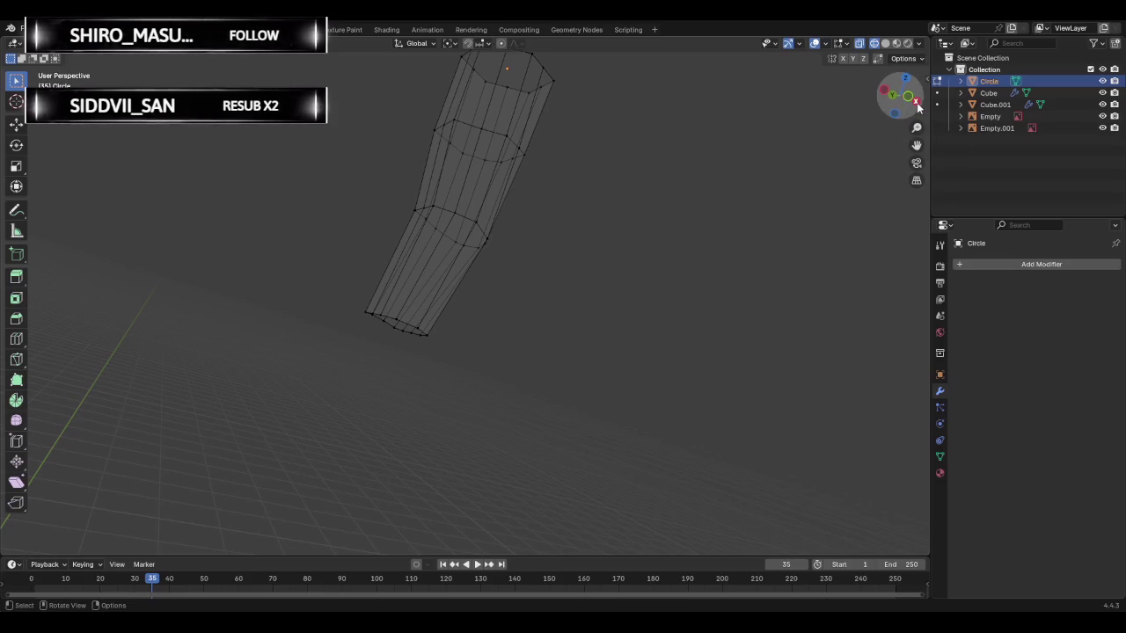
{"action": "left_click", "coordinate": [915, 98]}
{"action": "scroll", "coordinate": [669, 199], "scroll_direction": "down", "scroll_amount": 5}
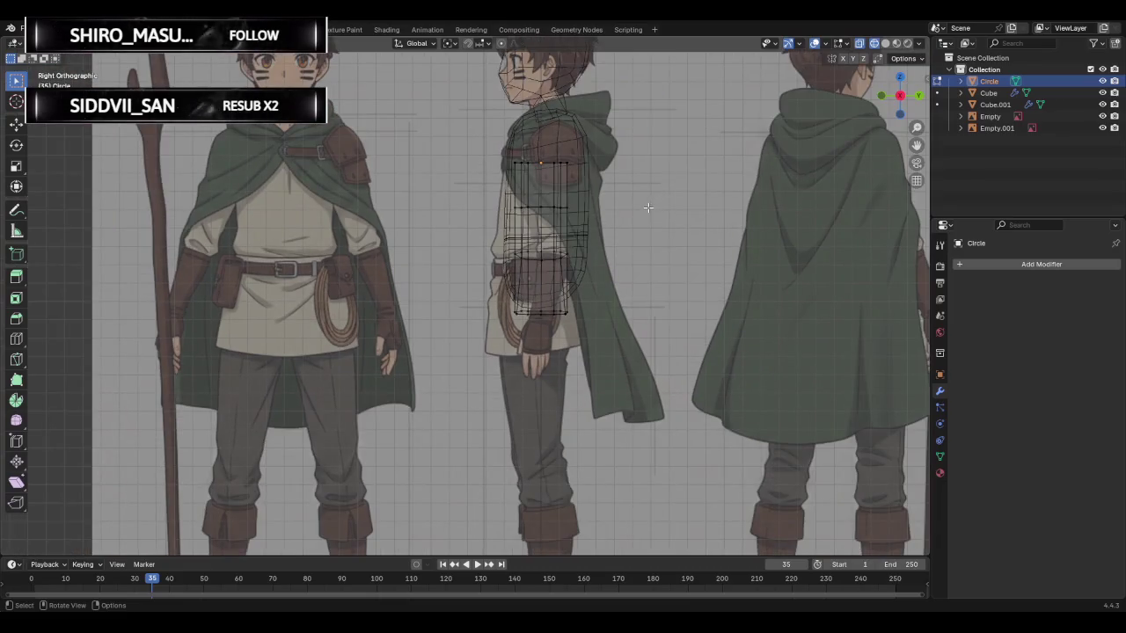
{"action": "left_click", "coordinate": [882, 96]}
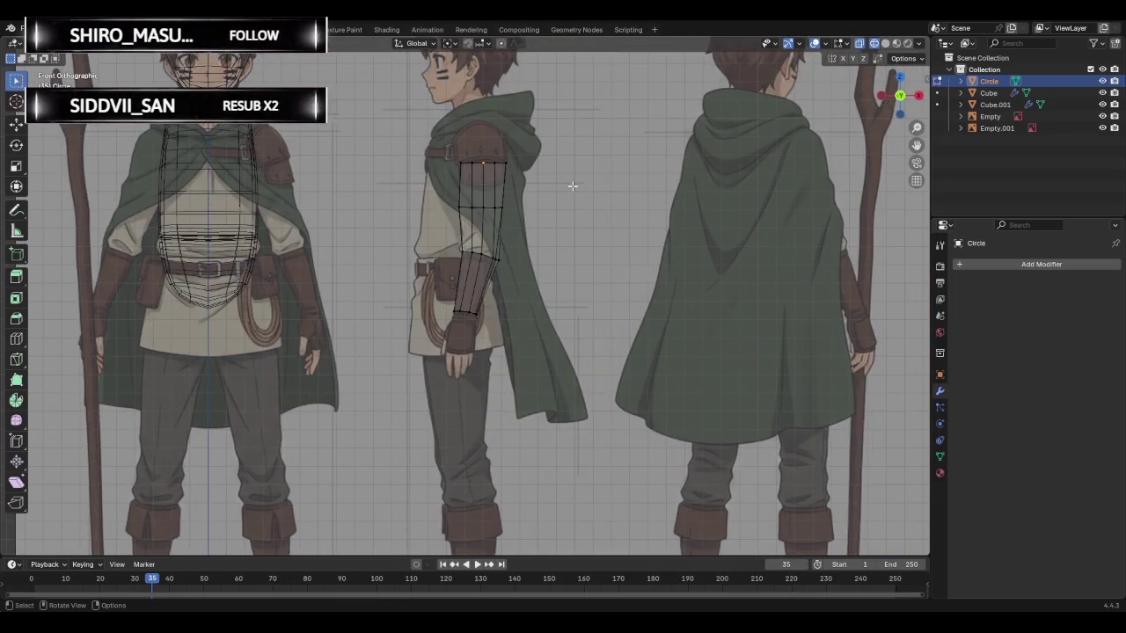
{"action": "mouse_move", "coordinate": [564, 185]}
{"action": "middle_mouse_down"}
{"action": "mouse_move", "coordinate": [619, 220]}
{"action": "mouse_move", "coordinate": [609, 217]}
{"action": "middle_mouse_up"}
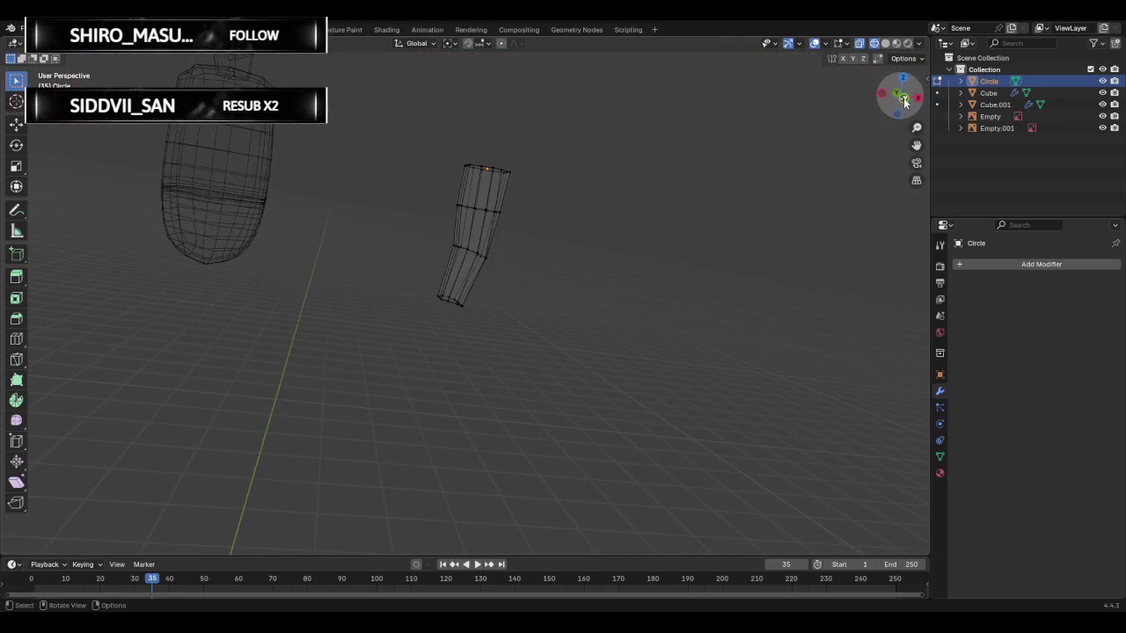
{"action": "left_click", "coordinate": [894, 99]}
{"action": "scroll", "coordinate": [448, 321], "scroll_direction": "up", "scroll_amount": 3}
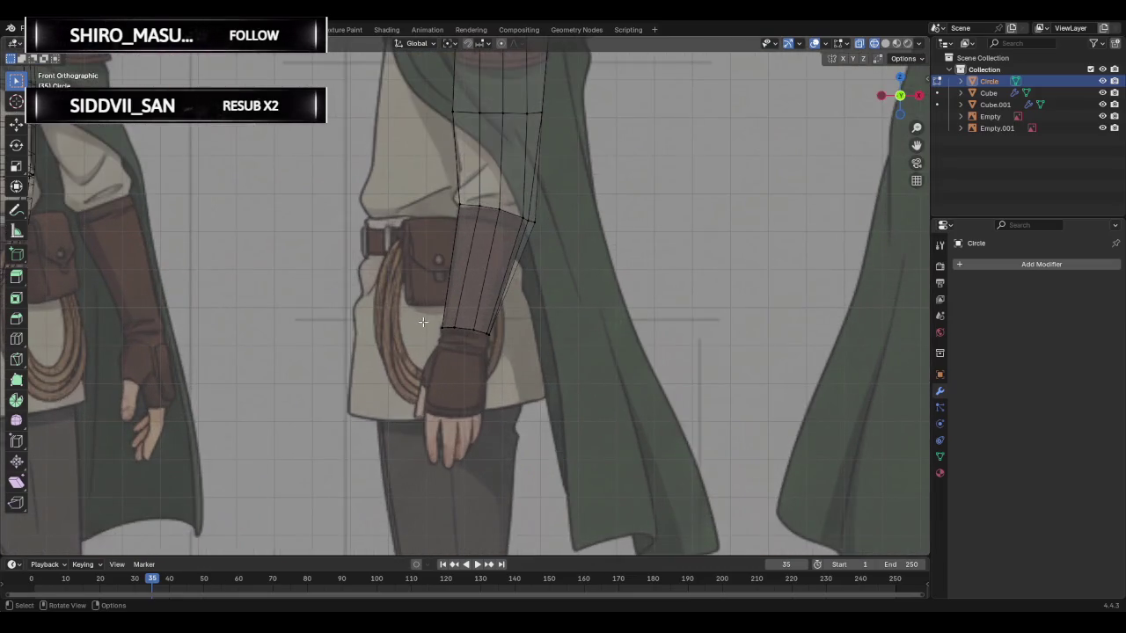
- Enable soft proportional editing and move the lower forearm ring and right edge loop
{"action": "left_click", "coordinate": [513, 356], "text": "alt"}
{"action": "left_click", "coordinate": [501, 44]}
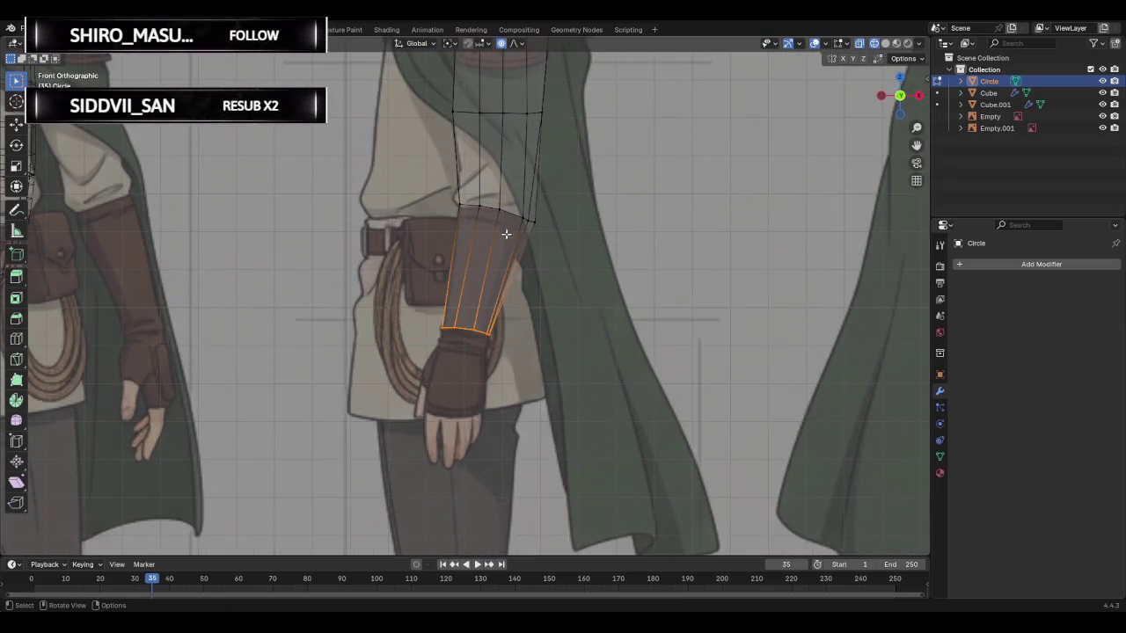
{"action": "key", "text": "g"}
{"action": "left_click", "coordinate": [505, 244]}
{"action": "left_click", "coordinate": [526, 225], "text": "alt"}
{"action": "key", "text": "g"}
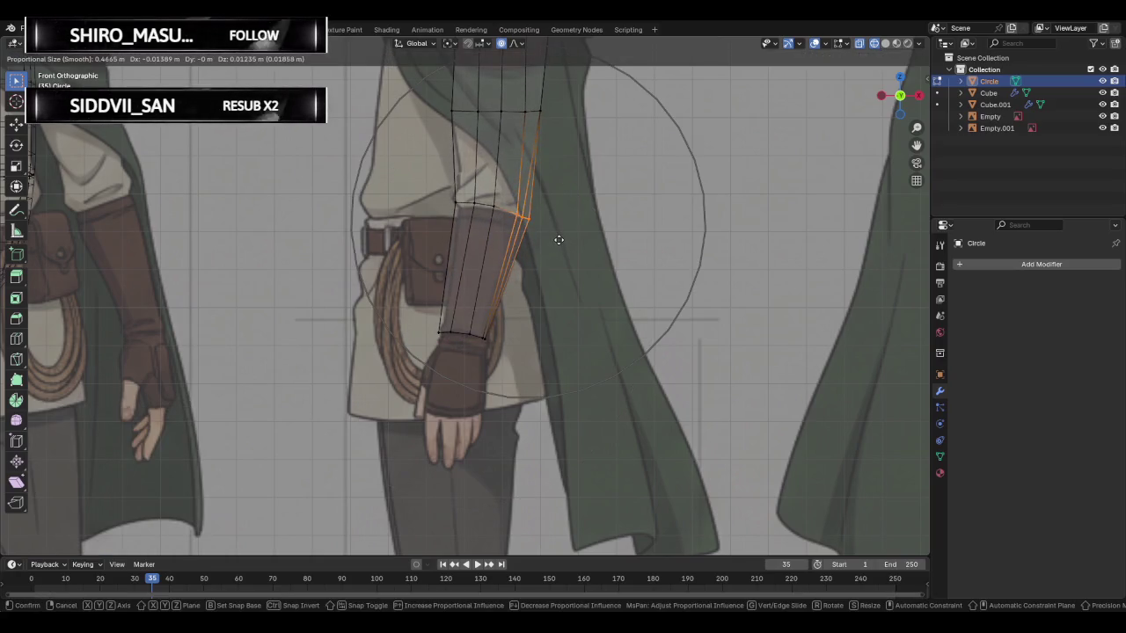
{"action": "left_click", "coordinate": [557, 239]}
- Adjust the left edge loop and bottom-left cuff vertex with falloff
{"action": "left_click", "coordinate": [459, 215], "text": "alt"}
{"action": "key", "text": "g"}
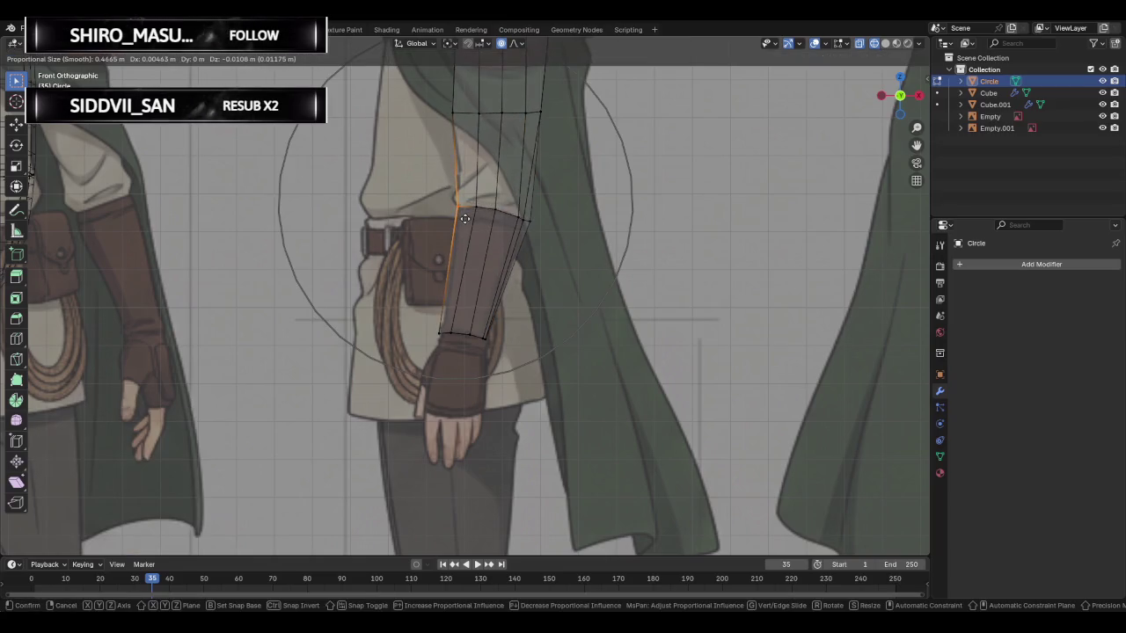
{"action": "left_click", "coordinate": [460, 220]}
{"action": "left_click", "coordinate": [447, 347]}
{"action": "key", "text": "g"}
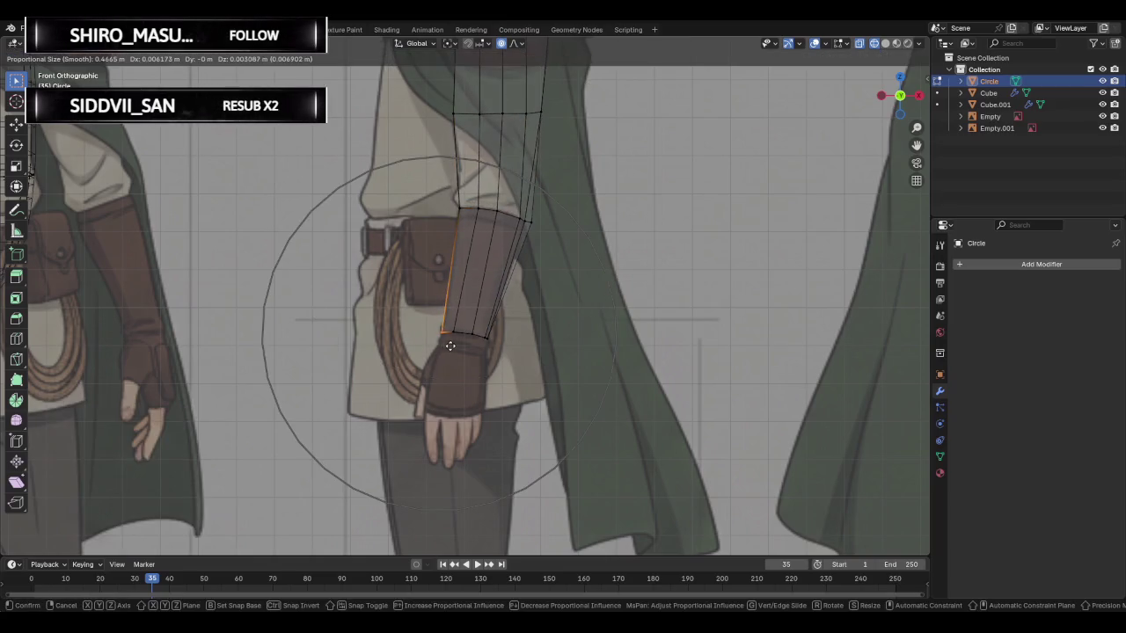
{"action": "left_click", "coordinate": [450, 343]}
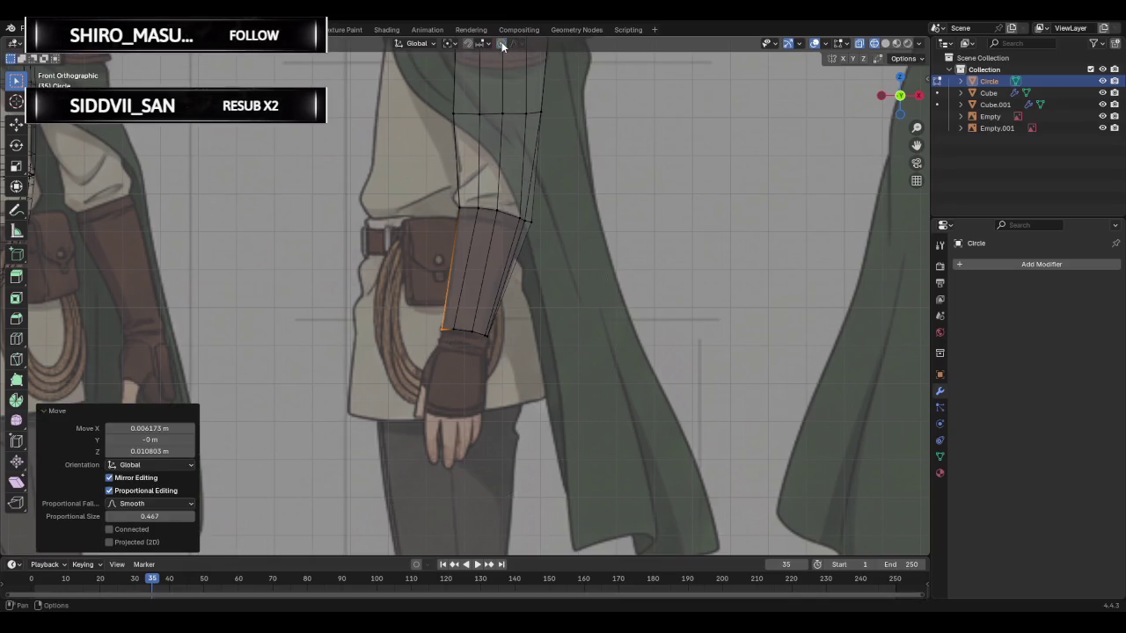
{"action": "left_click", "coordinate": [538, 229]}
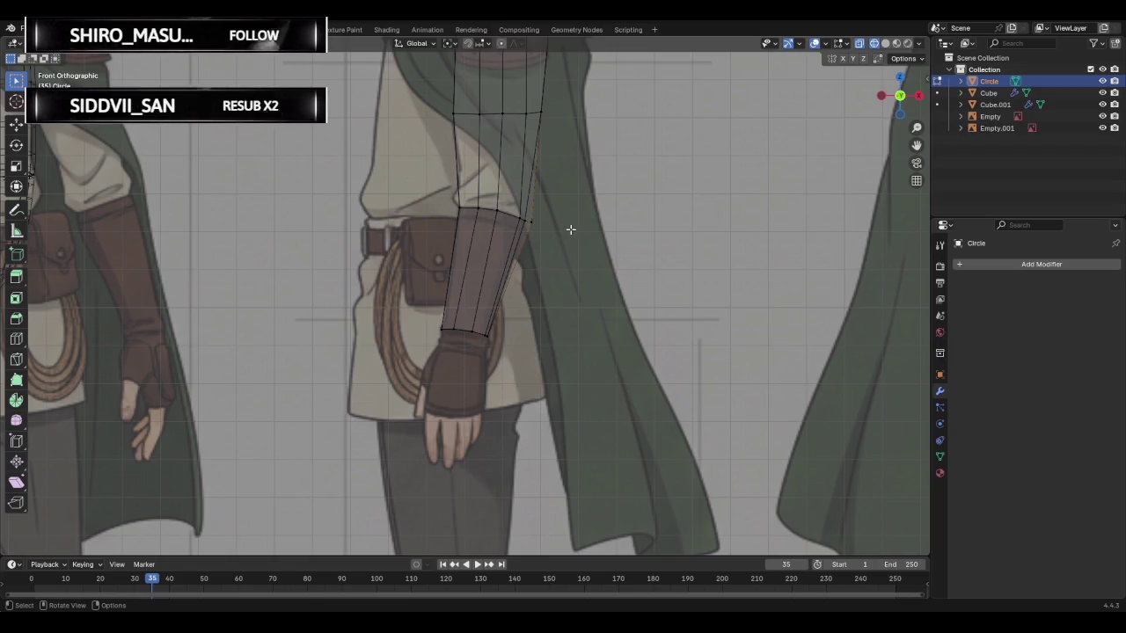
{"action": "scroll", "coordinate": [563, 230], "scroll_direction": "down", "scroll_amount": 1}
{"action": "scroll", "coordinate": [567, 226], "scroll_direction": "down", "scroll_amount": 1}
{"action": "scroll", "coordinate": [537, 234], "scroll_direction": "up", "scroll_amount": 3}
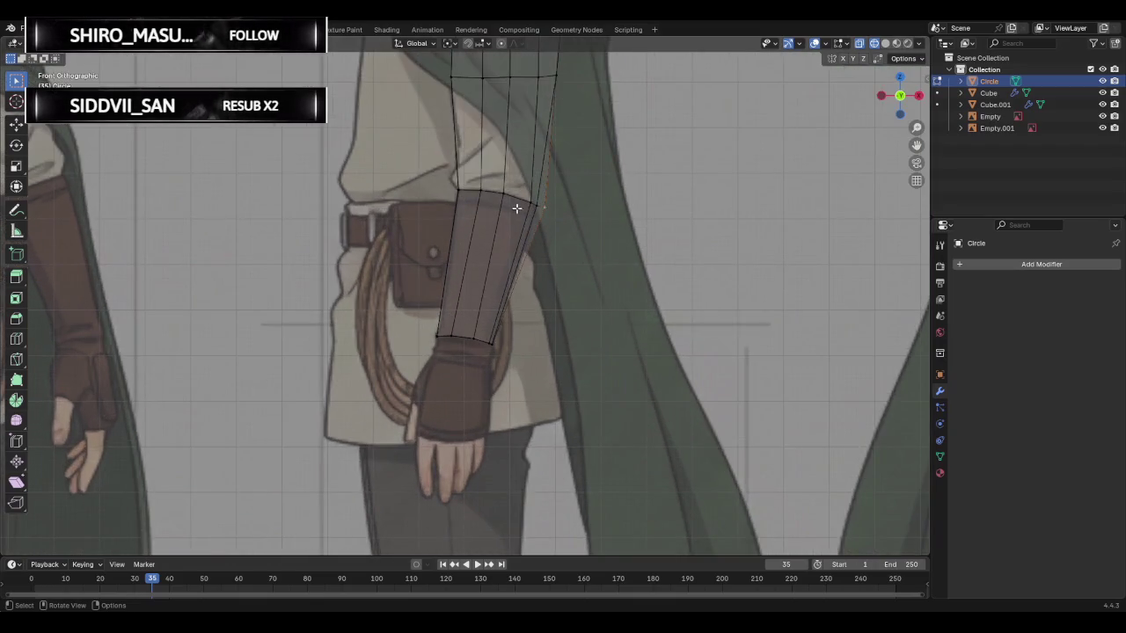
- Move the left and middle vertical edge loops onto the reference arm outline
{"action": "left_click", "coordinate": [455, 188], "text": "alt"}
{"action": "key", "text": "g"}
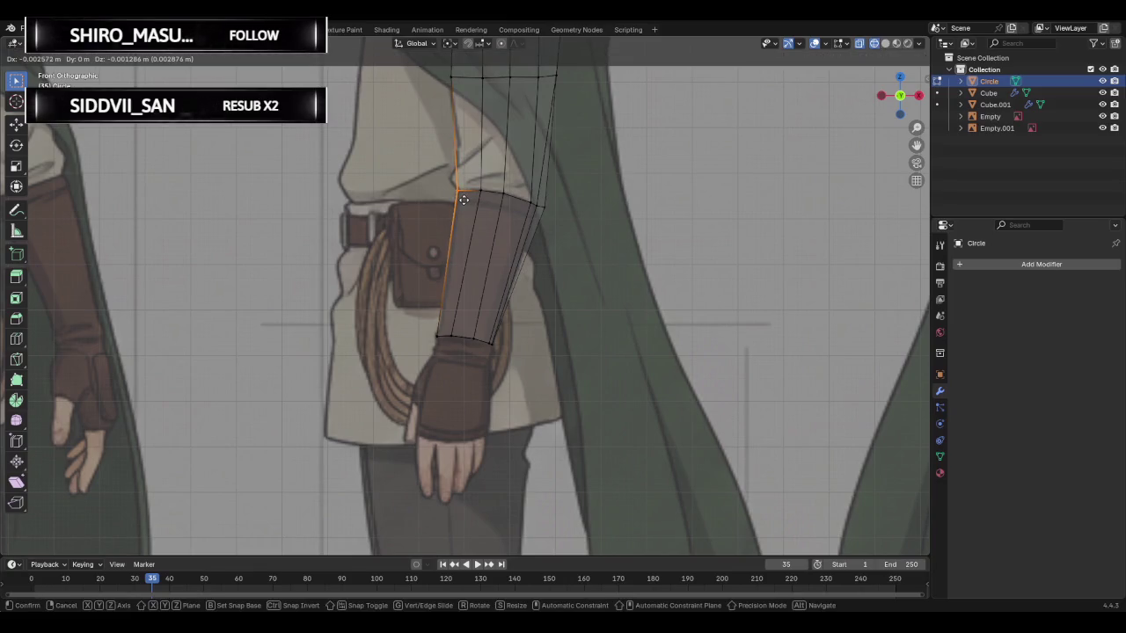
{"action": "left_click", "coordinate": [464, 200]}
{"action": "left_click", "coordinate": [482, 176], "text": "alt"}
{"action": "key", "text": "g"}
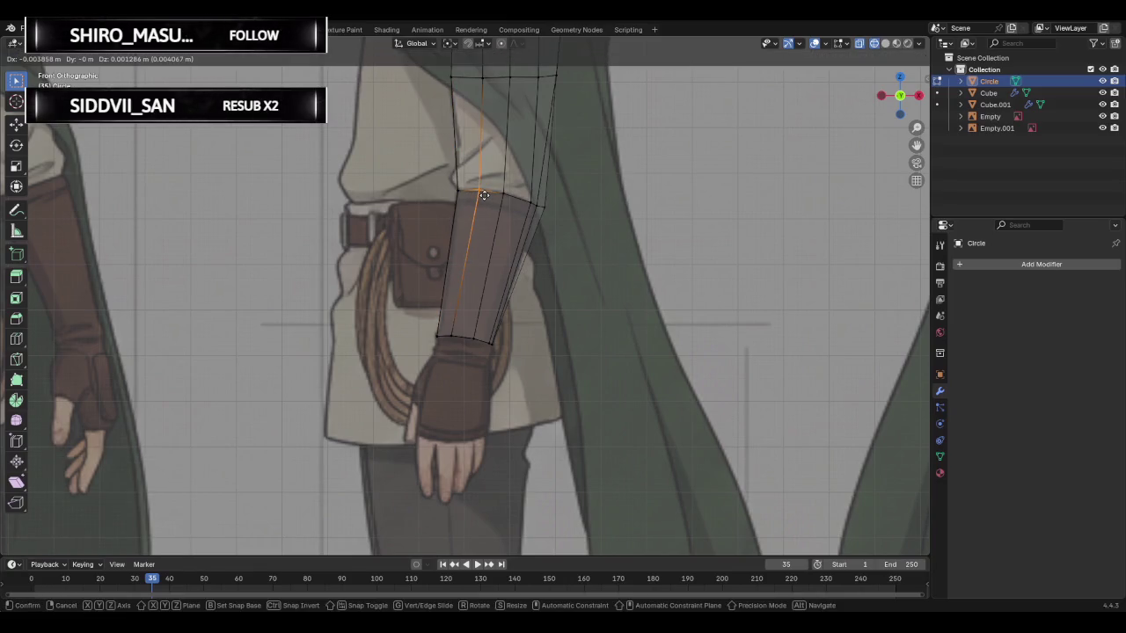
{"action": "left_click", "coordinate": [484, 195]}
{"action": "left_click", "coordinate": [515, 189], "text": "alt"}
{"action": "key", "text": "g"}
{"action": "left_click", "coordinate": [528, 197]}
- Fine-tune the right-hand edge loops so the outer forearm edge hugs the sleeve
{"action": "left_click", "coordinate": [528, 197], "text": "alt"}
{"action": "key", "text": "g"}
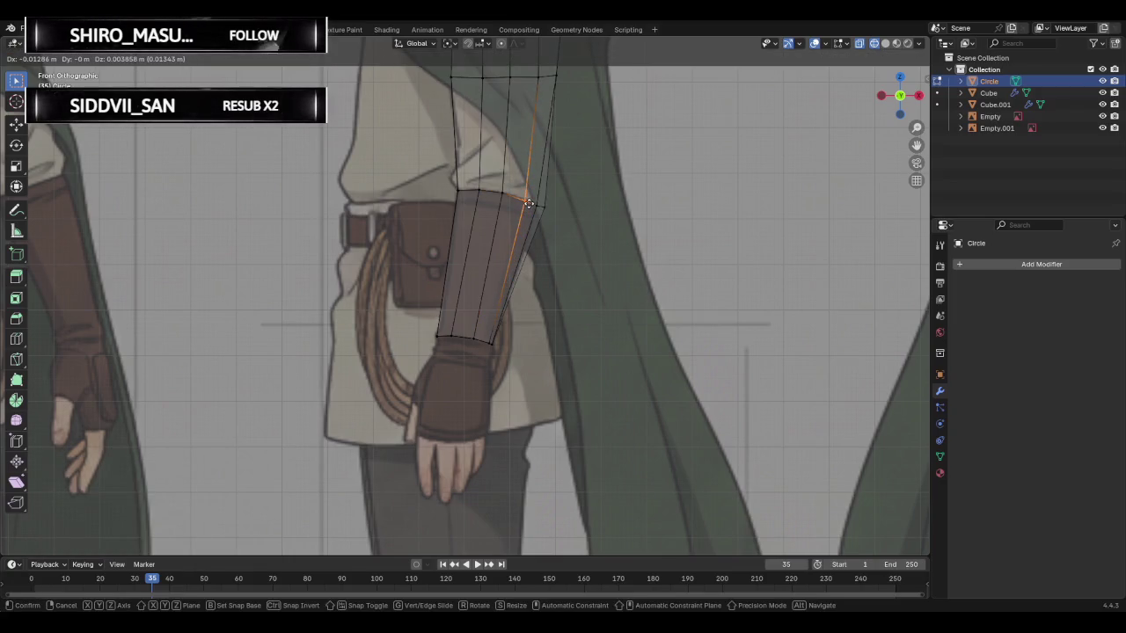
{"action": "left_click", "coordinate": [529, 204]}
{"action": "left_click", "coordinate": [538, 205], "text": "alt"}
{"action": "key", "text": "g"}
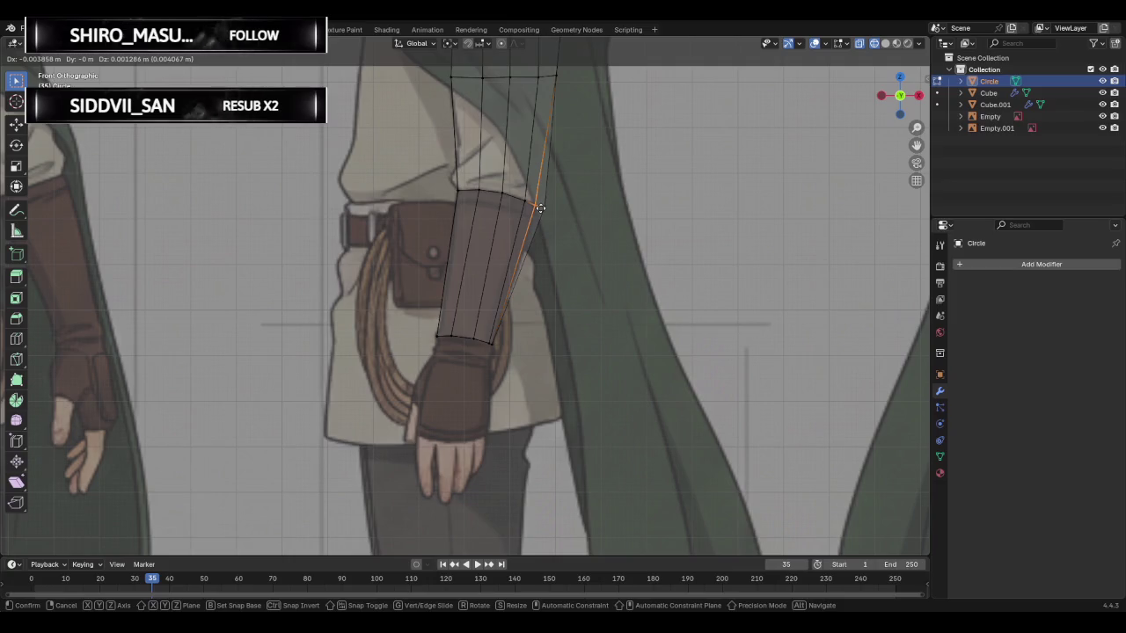
{"action": "left_click", "coordinate": [540, 206]}
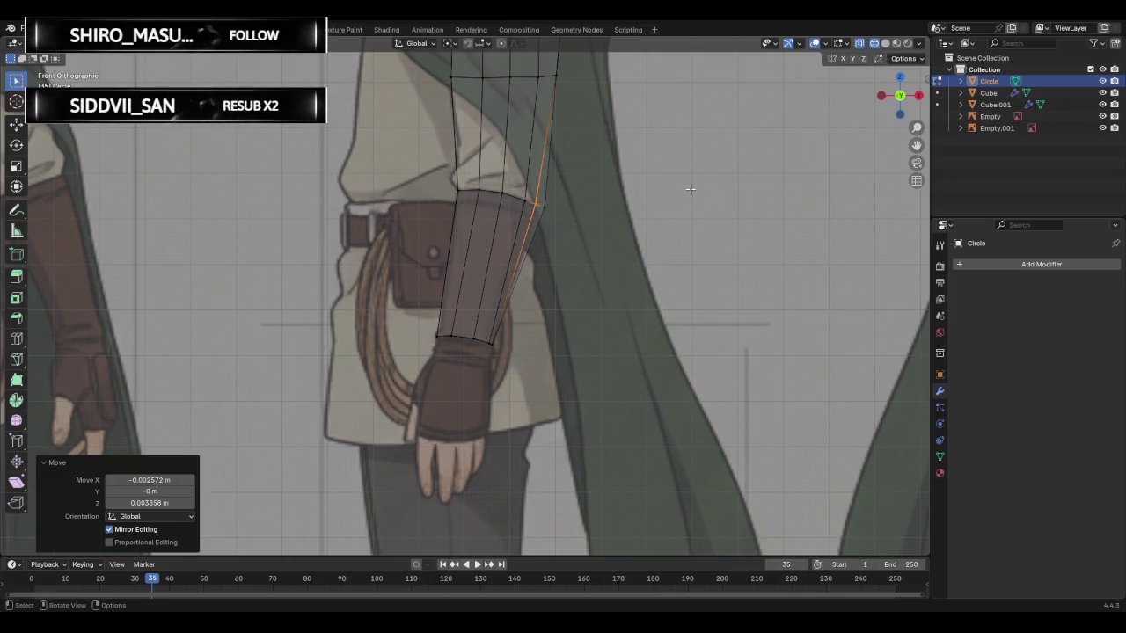
{"action": "left_click", "coordinate": [521, 196], "text": "alt+shift"}
{"action": "key", "text": "g"}
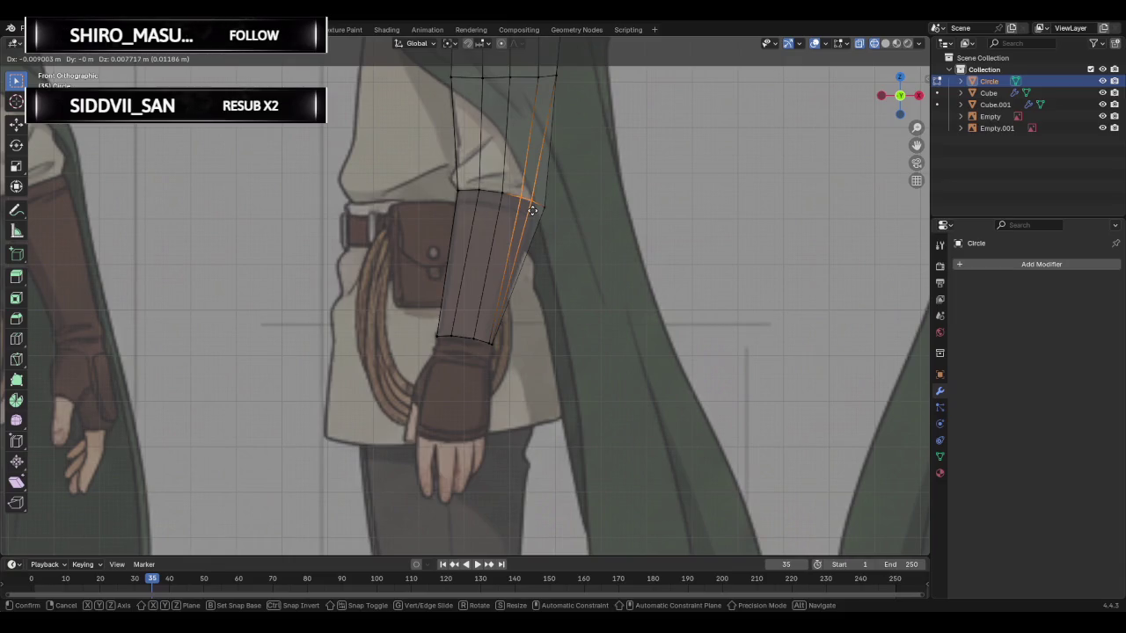
{"action": "left_click", "coordinate": [541, 199]}
{"action": "left_click", "coordinate": [546, 204], "text": "alt"}
{"action": "key", "text": "g"}
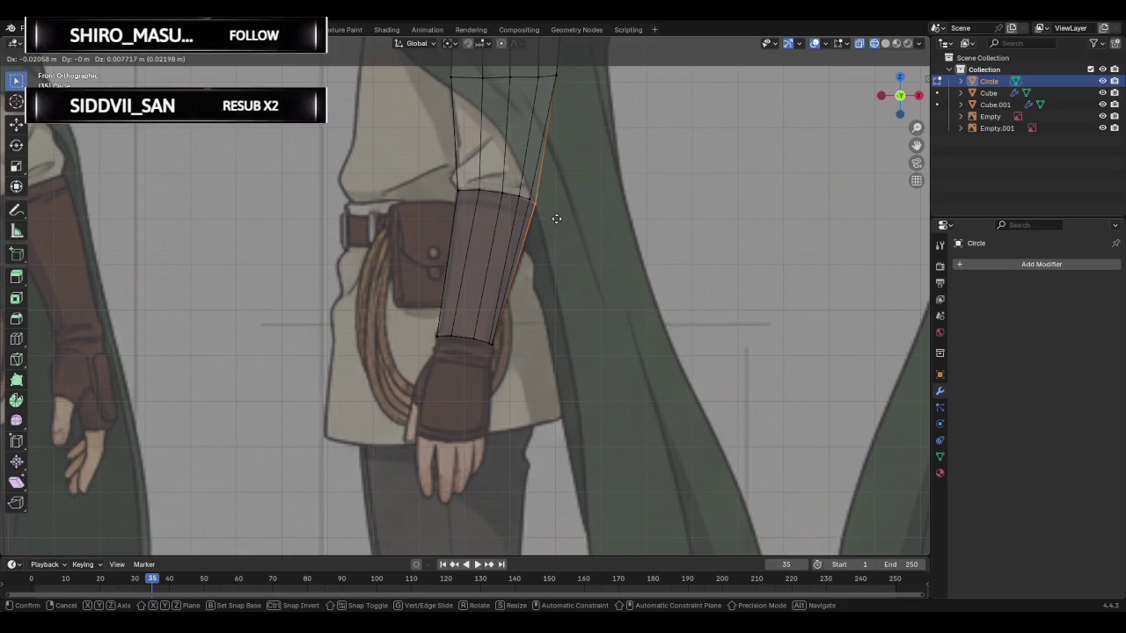
{"action": "left_click", "coordinate": [556, 219]}
- Inspect the arm from left, right and front views against the reference
{"action": "mouse_move", "coordinate": [555, 216]}
{"action": "middle_mouse_down"}
{"action": "mouse_move", "coordinate": [595, 191]}
{"action": "mouse_move", "coordinate": [414, 217]}
{"action": "mouse_move", "coordinate": [563, 211]}
{"action": "mouse_move", "coordinate": [551, 190]}
{"action": "mouse_move", "coordinate": [423, 246]}
{"action": "mouse_move", "coordinate": [345, 341]}
{"action": "mouse_move", "coordinate": [241, 512]}
{"action": "mouse_move", "coordinate": [385, 472]}
{"action": "mouse_move", "coordinate": [526, 403]}
{"action": "mouse_move", "coordinate": [748, 249]}
{"action": "mouse_move", "coordinate": [650, 295]}
{"action": "mouse_move", "coordinate": [683, 289]}
{"action": "middle_mouse_up"}
{"action": "mouse_move", "coordinate": [553, 322]}
{"action": "middle_mouse_down"}
{"action": "mouse_move", "coordinate": [626, 389]}
{"action": "mouse_move", "coordinate": [671, 369]}
{"action": "middle_mouse_up"}
{"action": "left_click", "coordinate": [891, 109]}
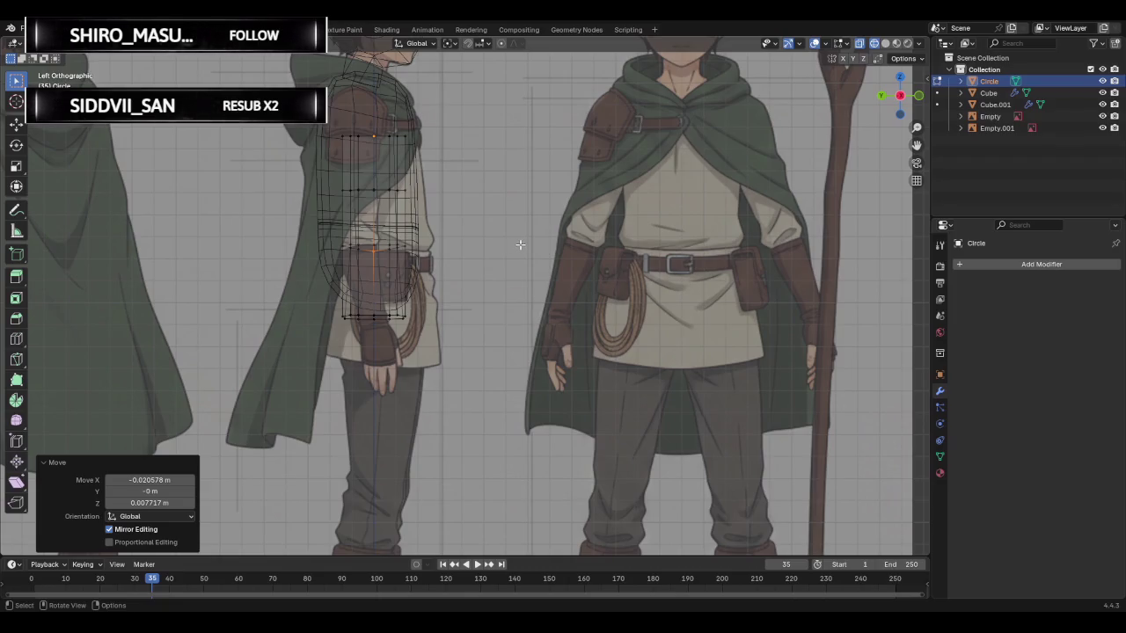
{"action": "left_click", "coordinate": [902, 98]}
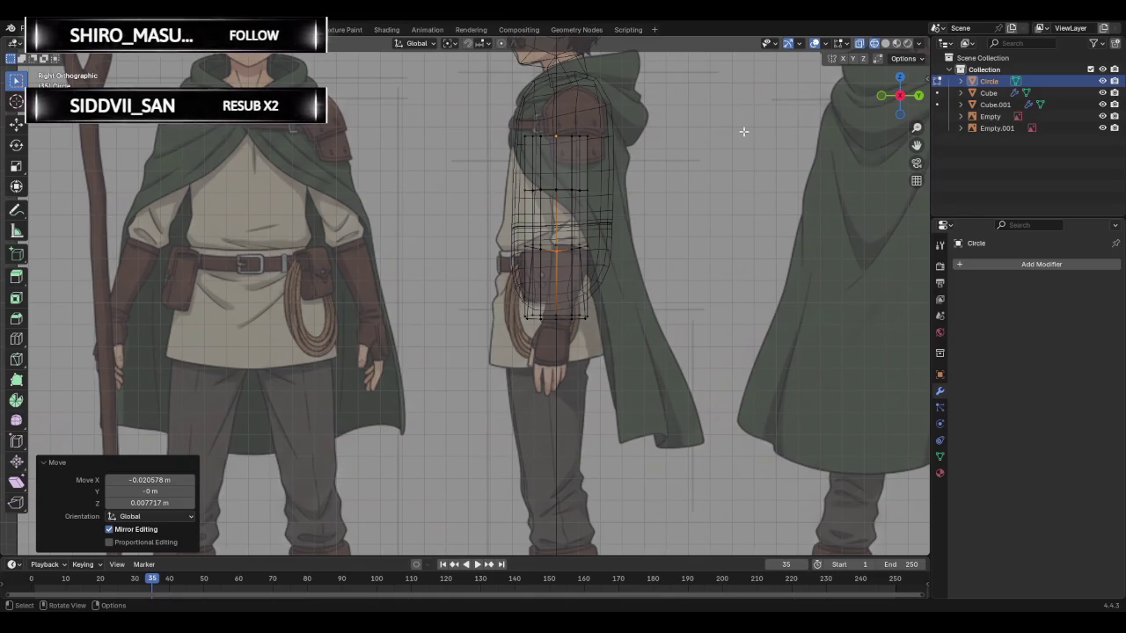
{"action": "left_click", "coordinate": [881, 94]}
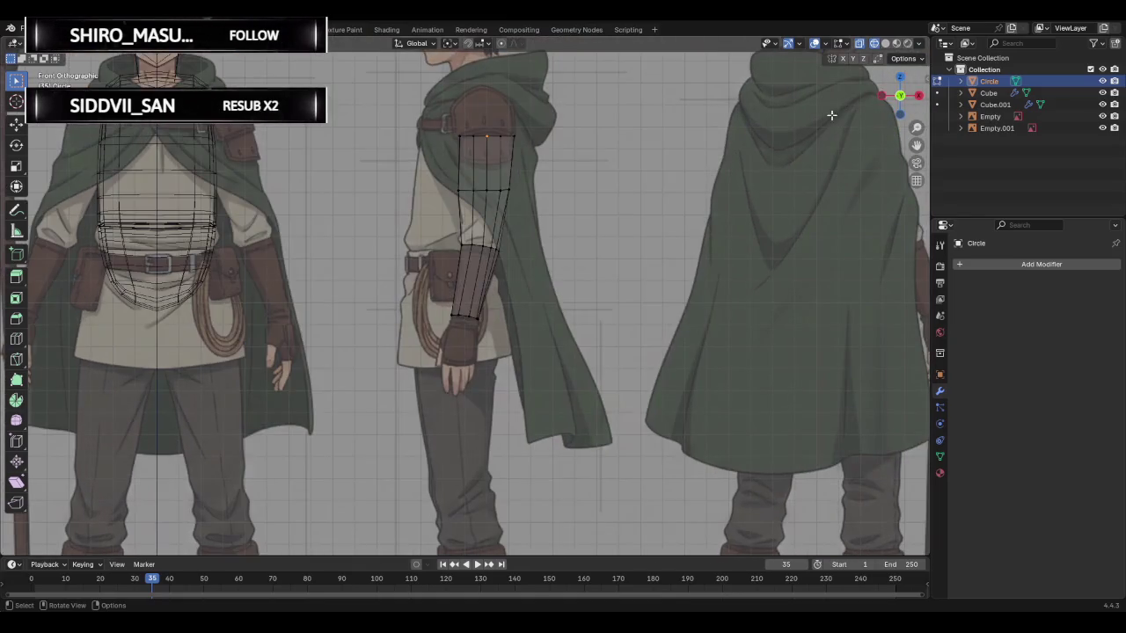
{"action": "scroll", "coordinate": [554, 182], "scroll_direction": "up", "scroll_amount": 3}
{"action": "scroll", "coordinate": [540, 164], "scroll_direction": "down", "scroll_amount": 3}
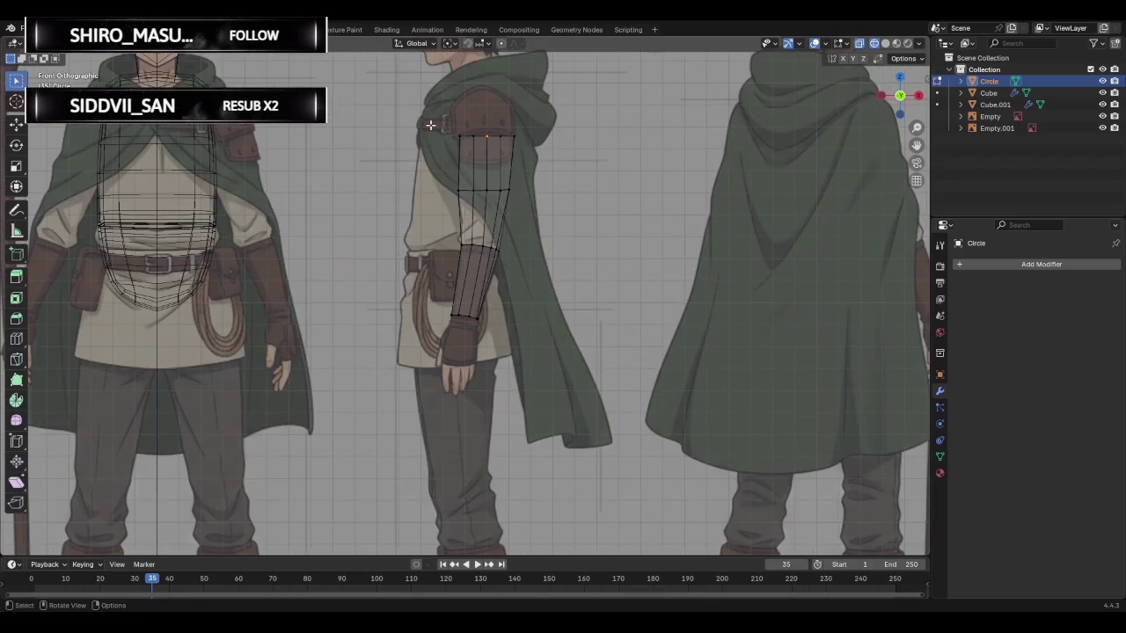
- Move the upper arm's left edge onto the sleeve outline
{"action": "left_click", "coordinate": [455, 186]}
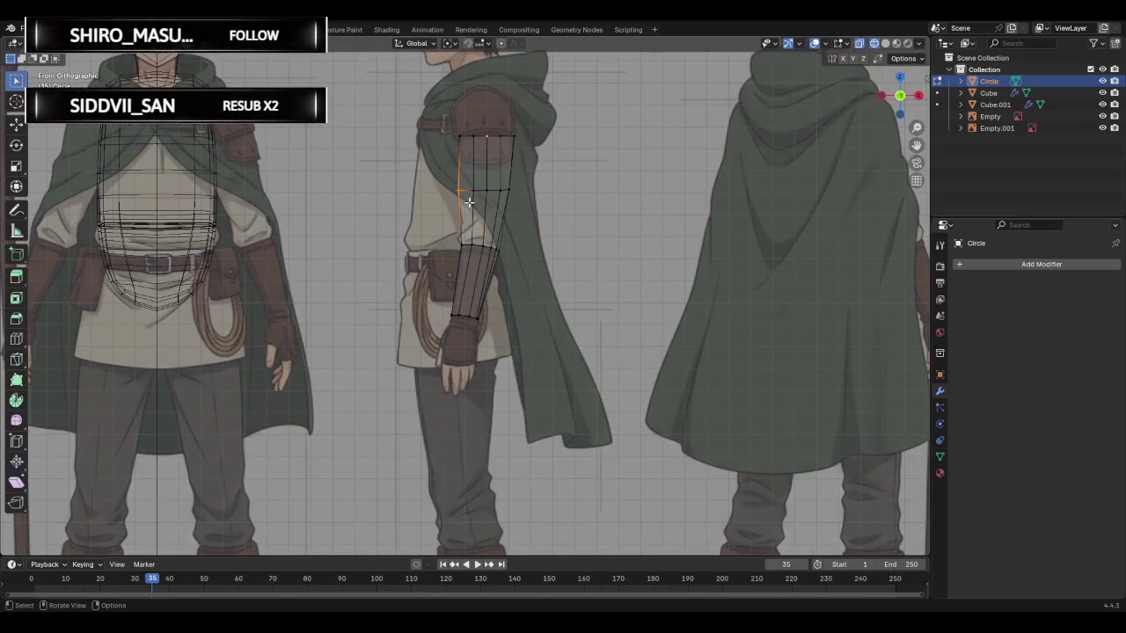
{"action": "key", "text": "g"}
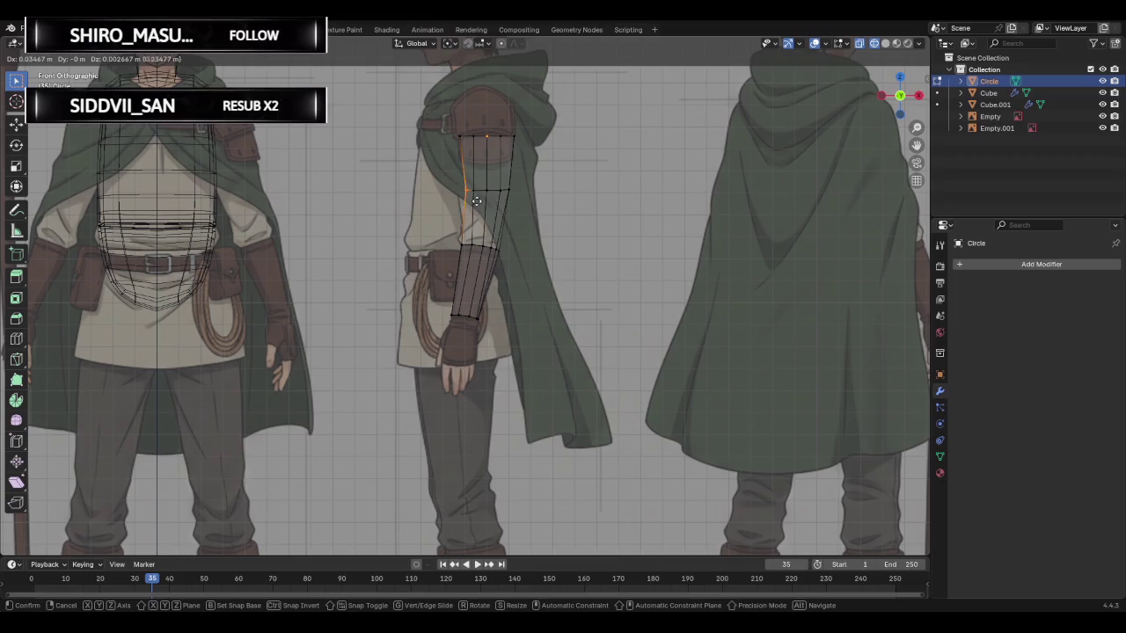
{"action": "left_click", "coordinate": [474, 200]}
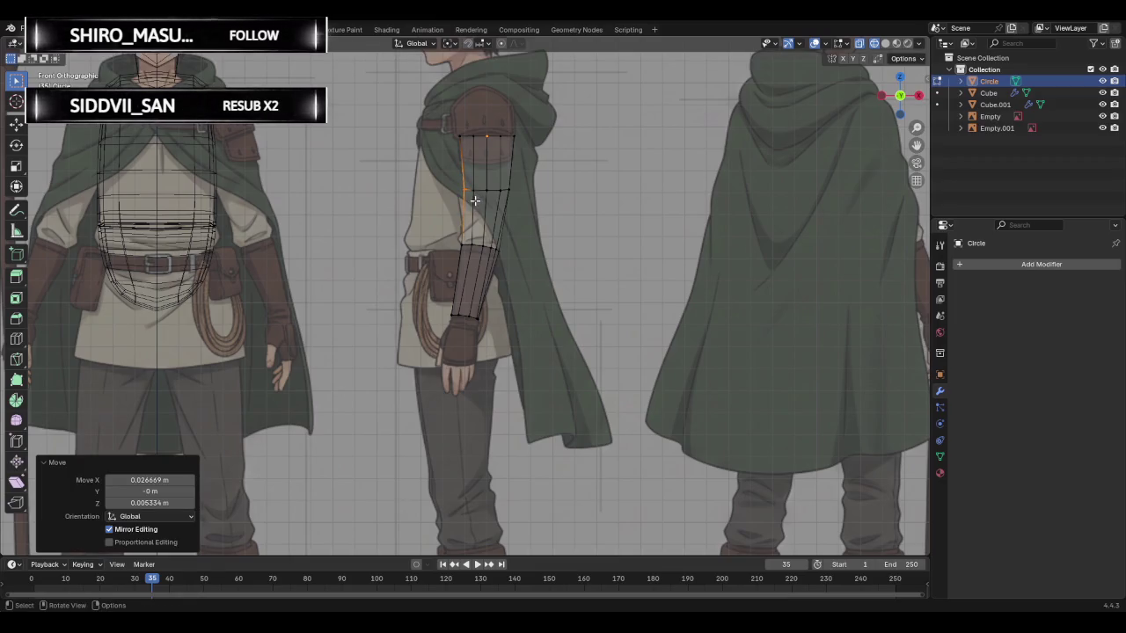
{"action": "left_click", "coordinate": [497, 198]}
{"action": "key", "text": "ctrl+l"}
{"action": "left_click", "coordinate": [460, 189]}
{"action": "scroll", "coordinate": [450, 188], "scroll_direction": "up", "scroll_amount": 3}
{"action": "key", "text": "g"}
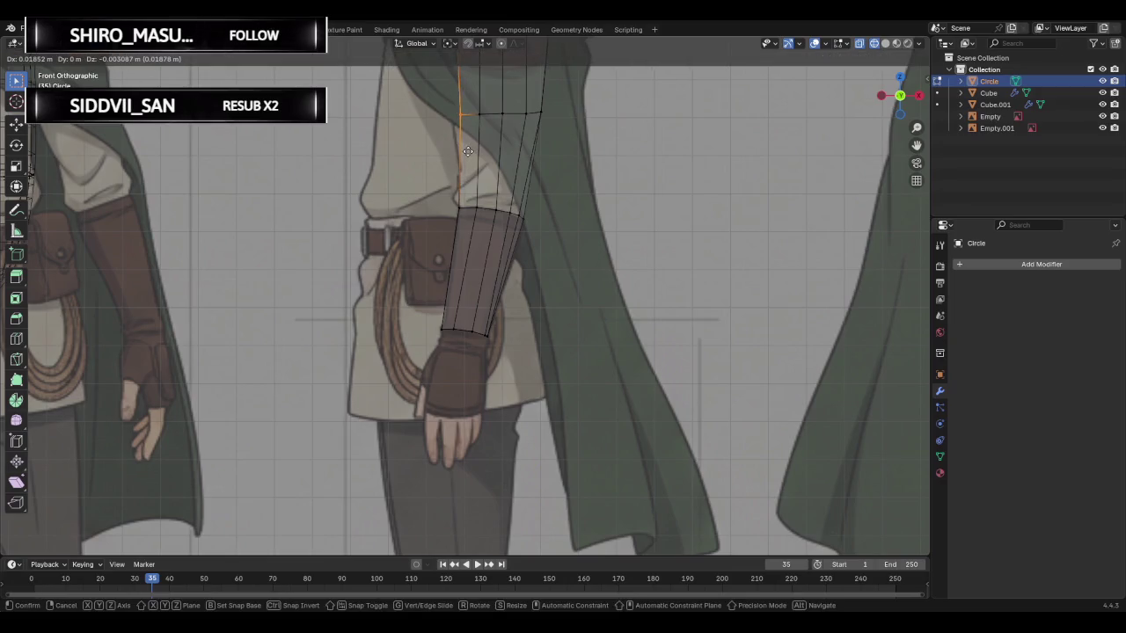
{"action": "left_click", "coordinate": [473, 132]}
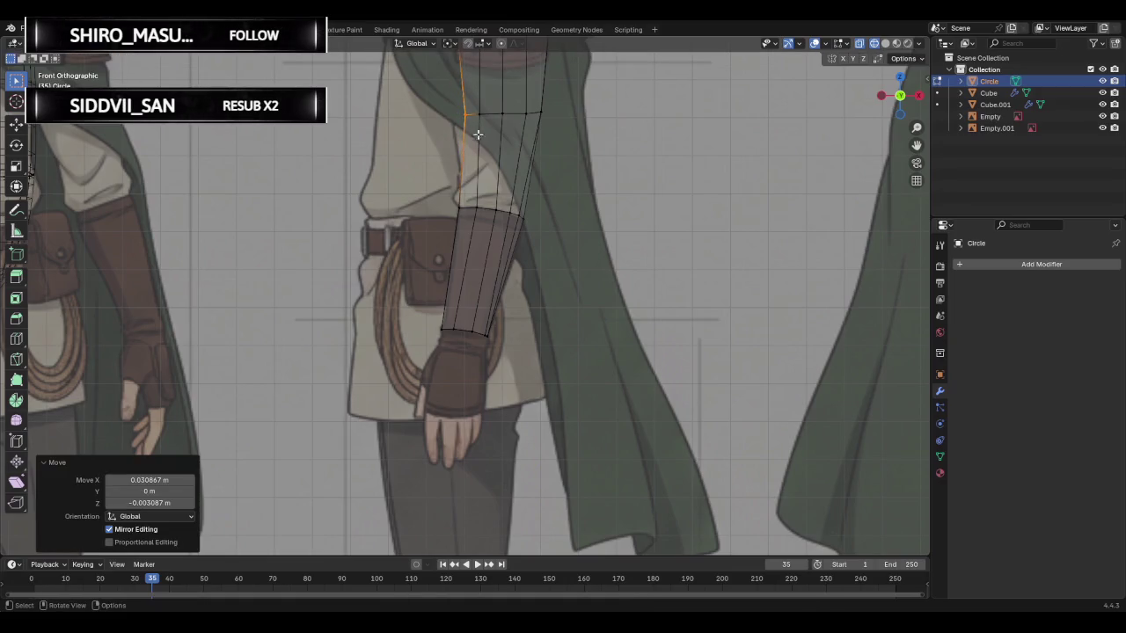
- Nudge that upper-arm edge further right in several small moves
{"action": "key", "text": "g"}
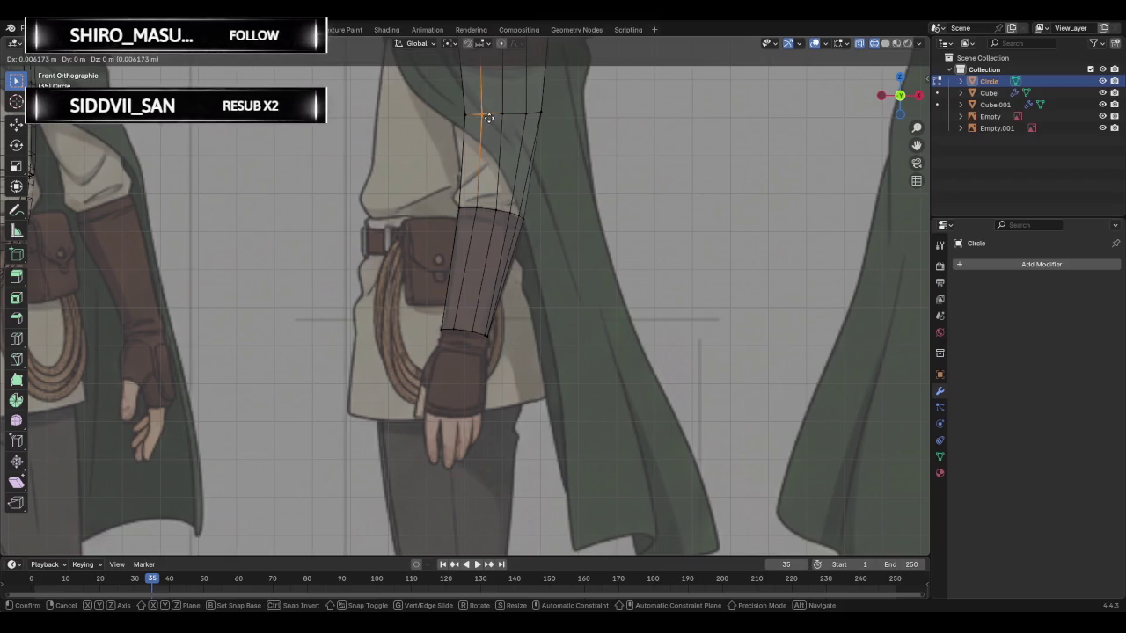
{"action": "left_click", "coordinate": [495, 113]}
{"action": "key", "text": "g"}
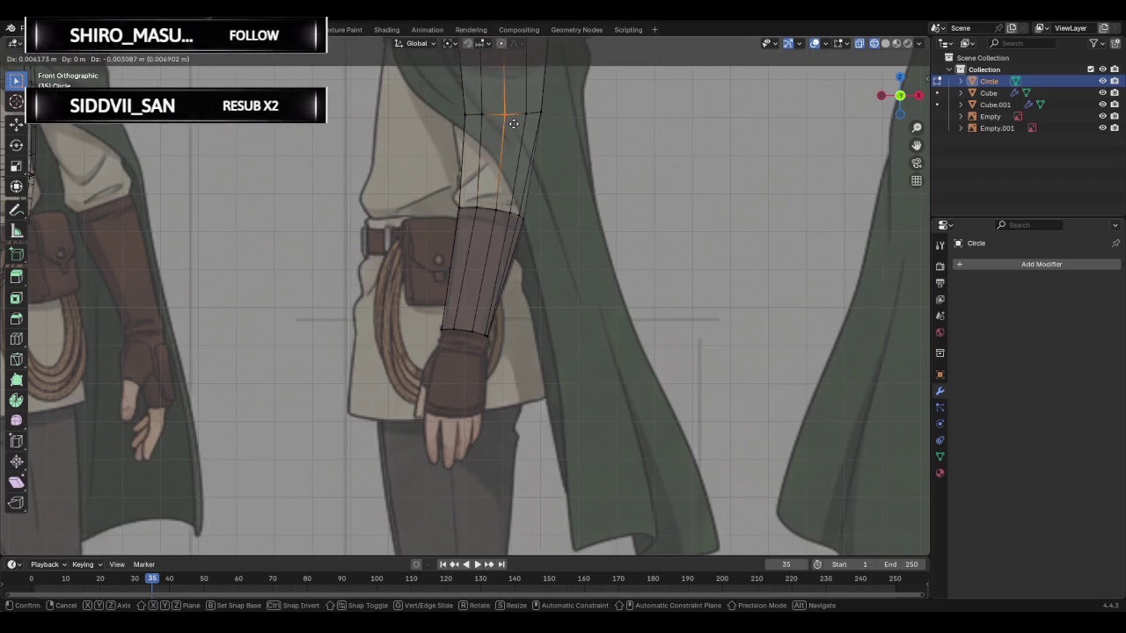
{"action": "left_click", "coordinate": [527, 124]}
{"action": "key", "text": "g"}
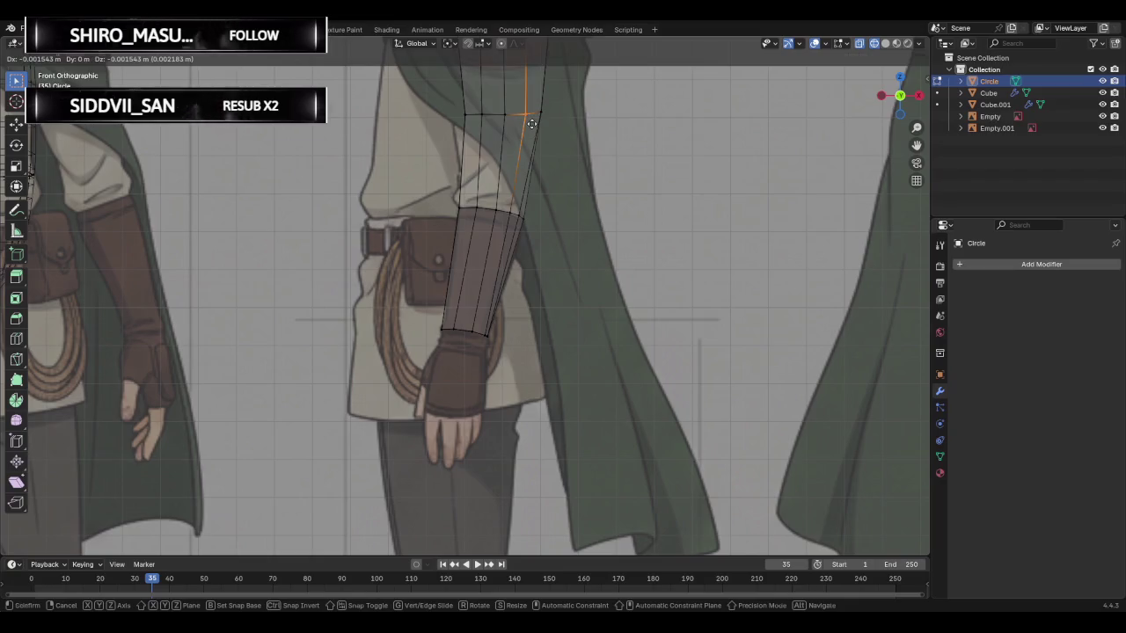
{"action": "left_click", "coordinate": [532, 124]}
{"action": "scroll", "coordinate": [530, 129], "scroll_direction": "down", "scroll_amount": 2}
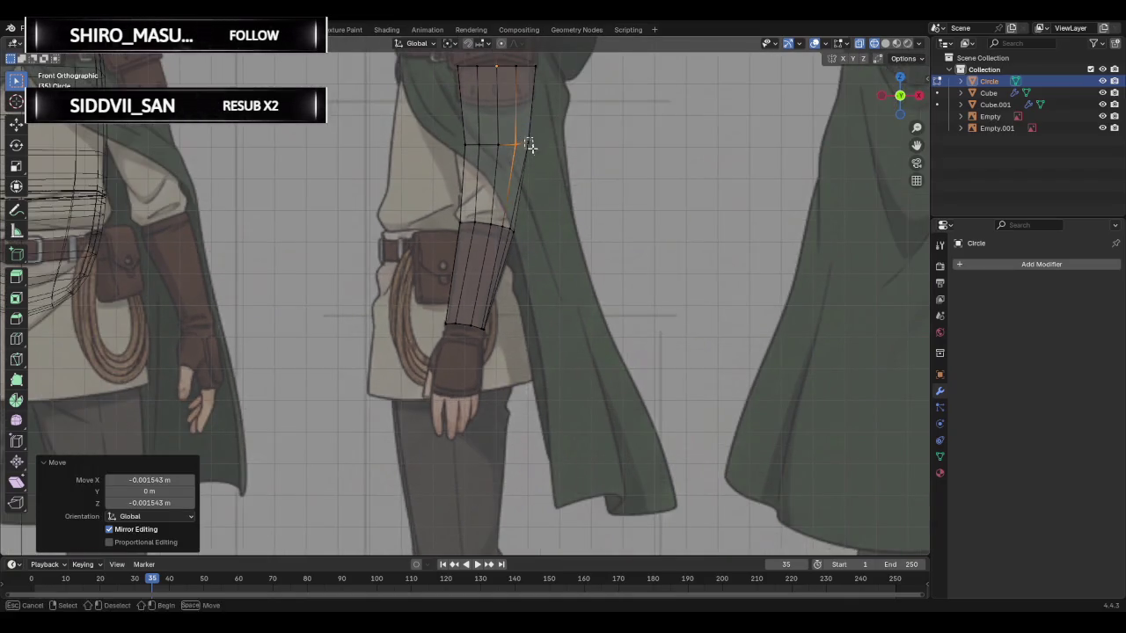
- Move the upper arm's right edge loop along the sleeve outline, then deselect
{"action": "left_click", "coordinate": [528, 132], "text": "alt"}
{"action": "key", "text": "g"}
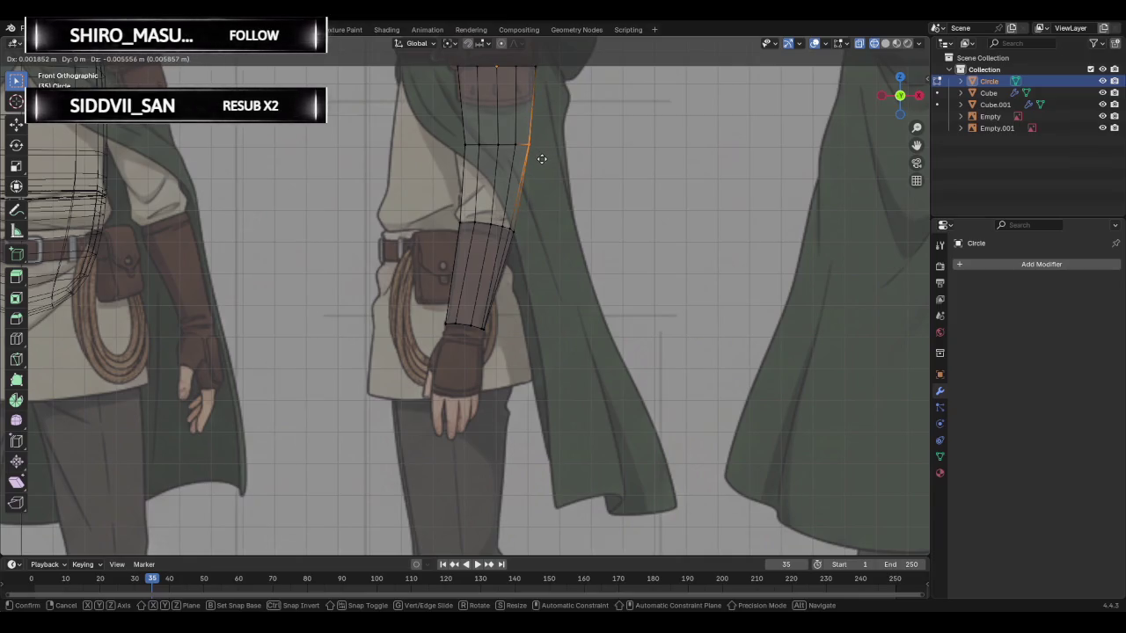
{"action": "left_click", "coordinate": [553, 156]}
{"action": "left_click", "coordinate": [553, 156]}
{"action": "scroll", "coordinate": [551, 167], "scroll_direction": "down", "scroll_amount": 2}
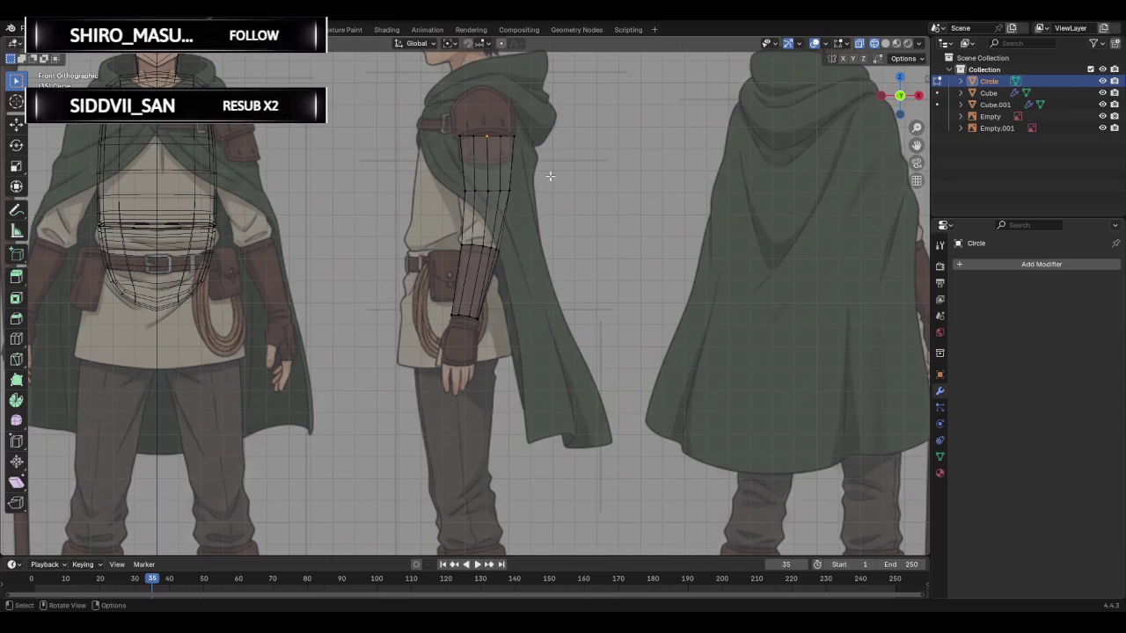
{"action": "scroll", "coordinate": [582, 179], "scroll_direction": "down", "scroll_amount": 2}
{"action": "scroll", "coordinate": [567, 181], "scroll_direction": "up", "scroll_amount": 5}
{"action": "mouse_move", "coordinate": [572, 181]}
{"action": "middle_mouse_down"}
{"action": "mouse_move", "coordinate": [536, 183]}
{"action": "mouse_move", "coordinate": [415, 234]}
{"action": "mouse_move", "coordinate": [575, 207]}
{"action": "mouse_move", "coordinate": [420, 220]}
{"action": "mouse_move", "coordinate": [549, 220]}
{"action": "middle_mouse_up"}
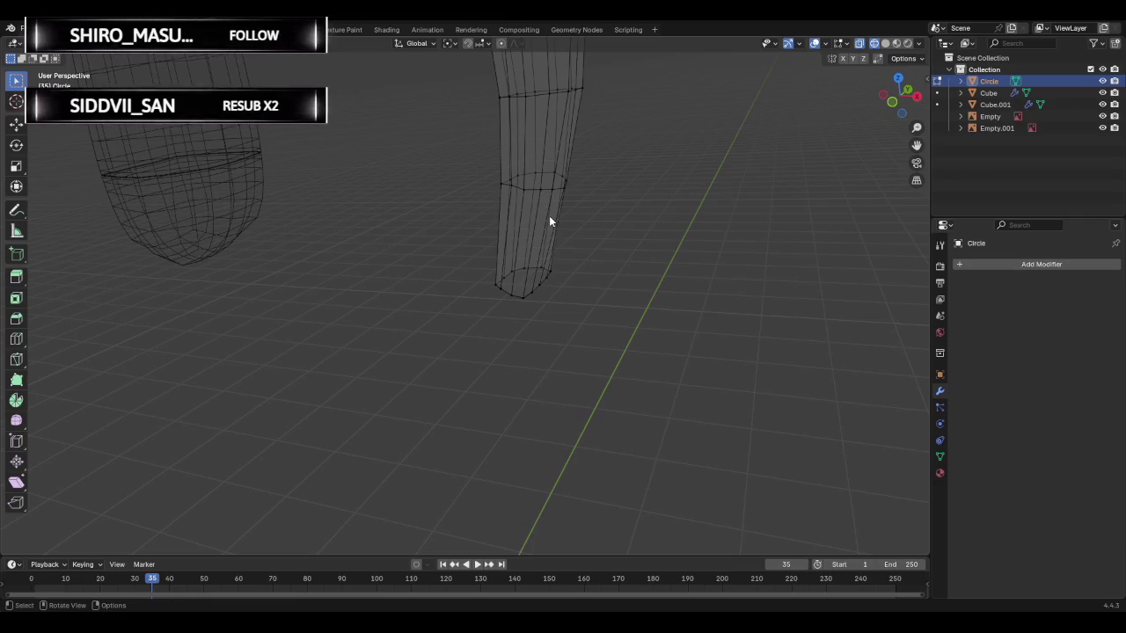
- Back out of Edit Mode without deleting, then delete the Circle object
{"action": "scroll", "coordinate": [563, 365], "scroll_direction": "down", "scroll_amount": 2}
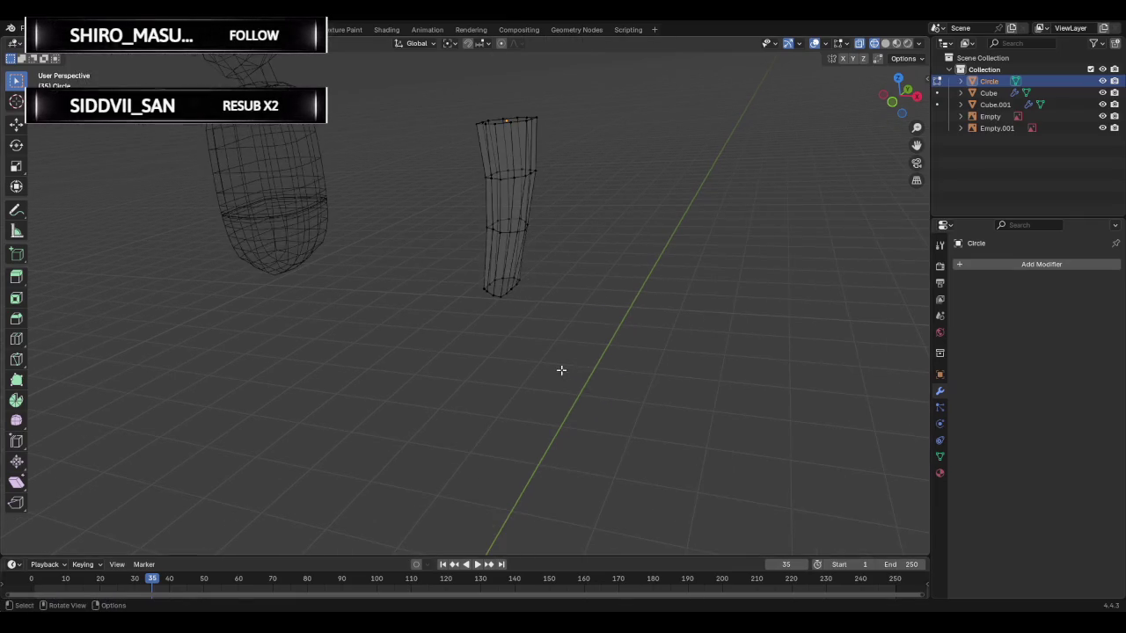
{"action": "left_click", "coordinate": [53, 42]}
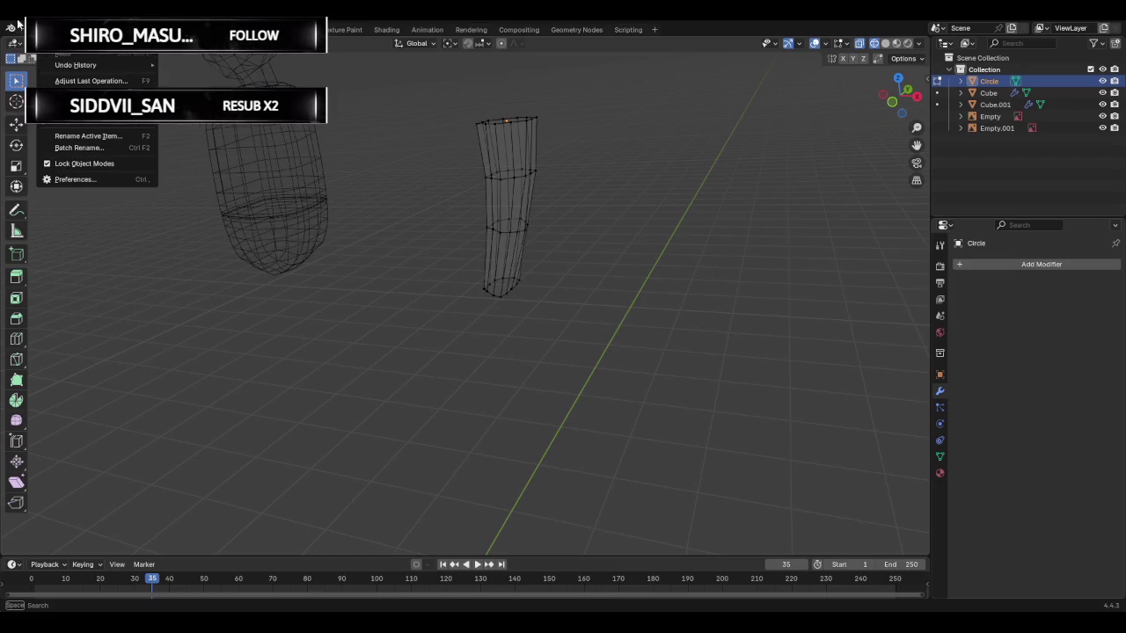
{"action": "key", "text": "Escape"}
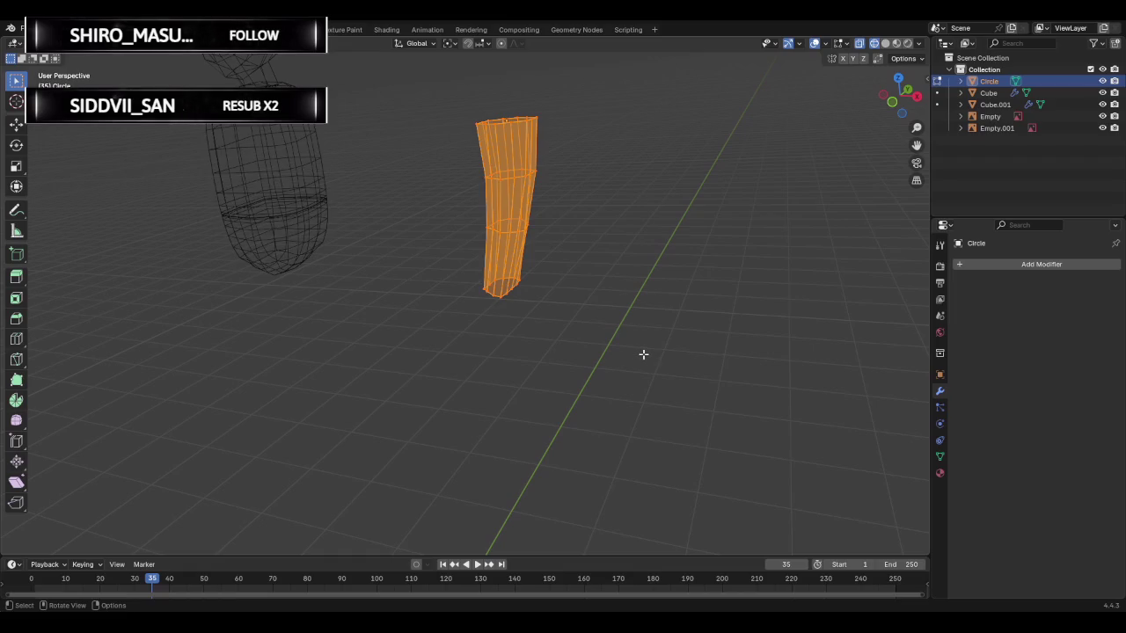
{"action": "key", "text": "x"}
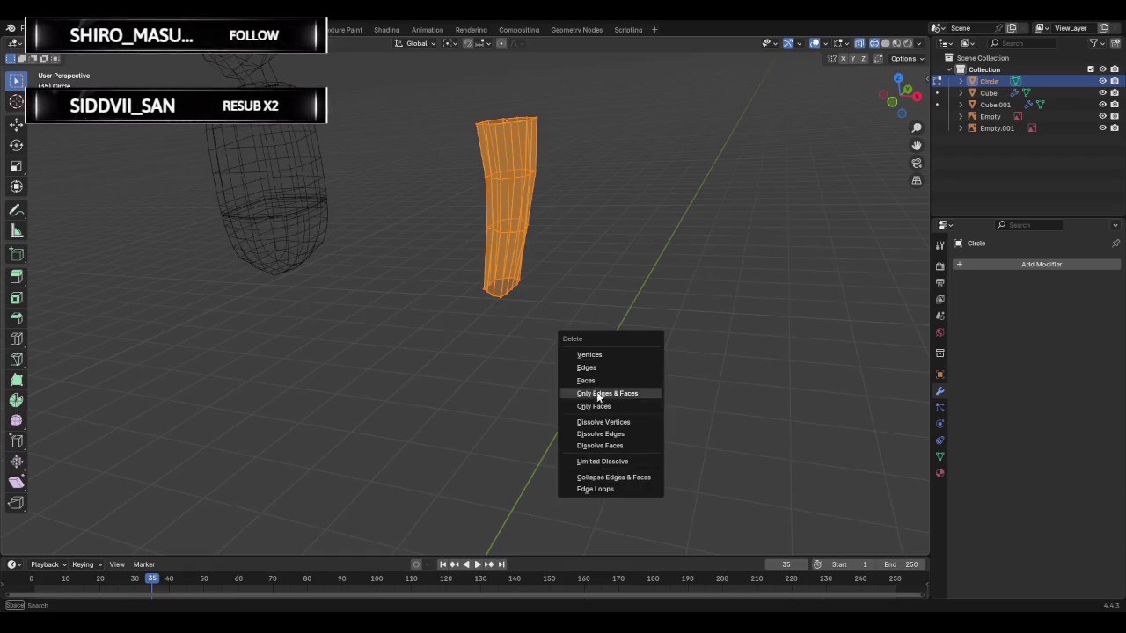
{"action": "left_click", "coordinate": [629, 293]}
{"action": "key", "text": "Tab"}
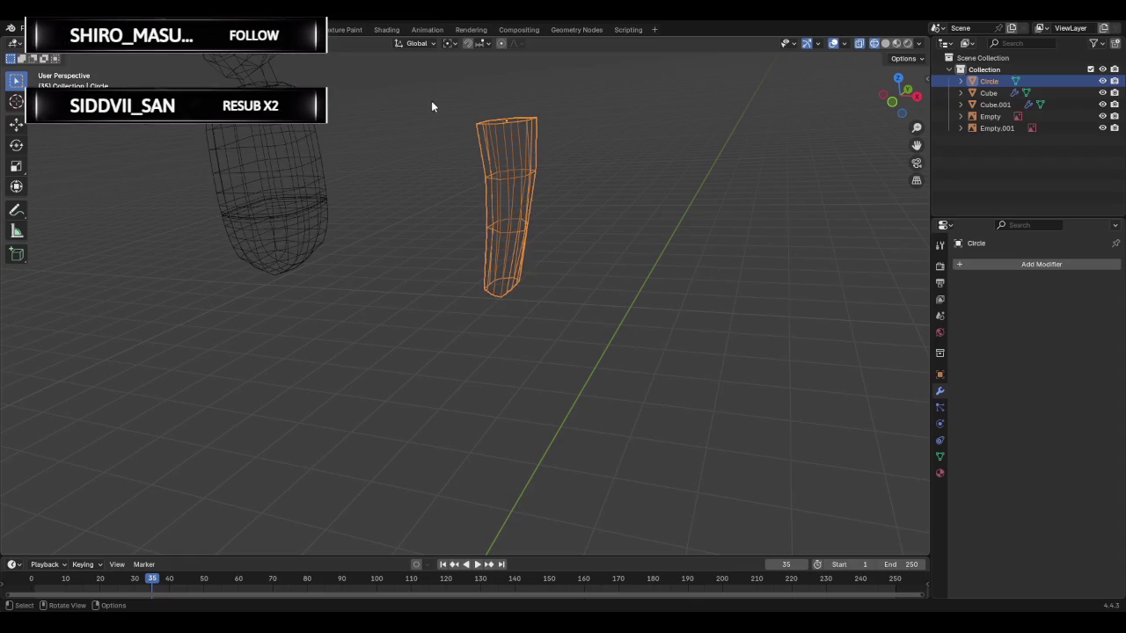
{"action": "key", "text": "Delete"}
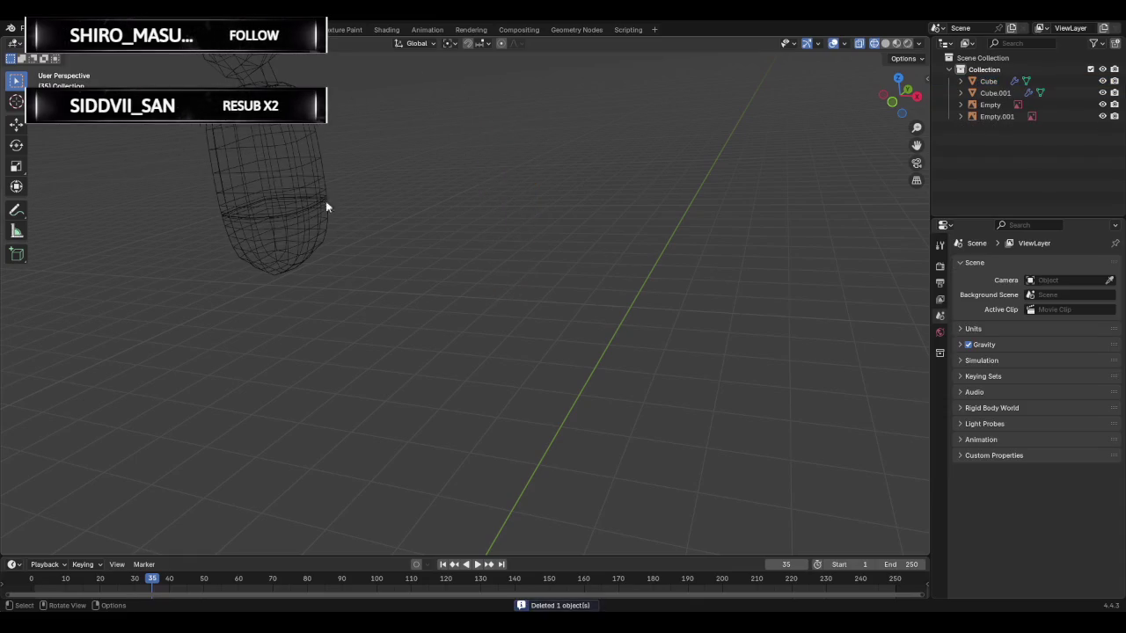
- Return to the front view, opening and dismissing the snap menu without applying
{"action": "left_click", "coordinate": [898, 106]}
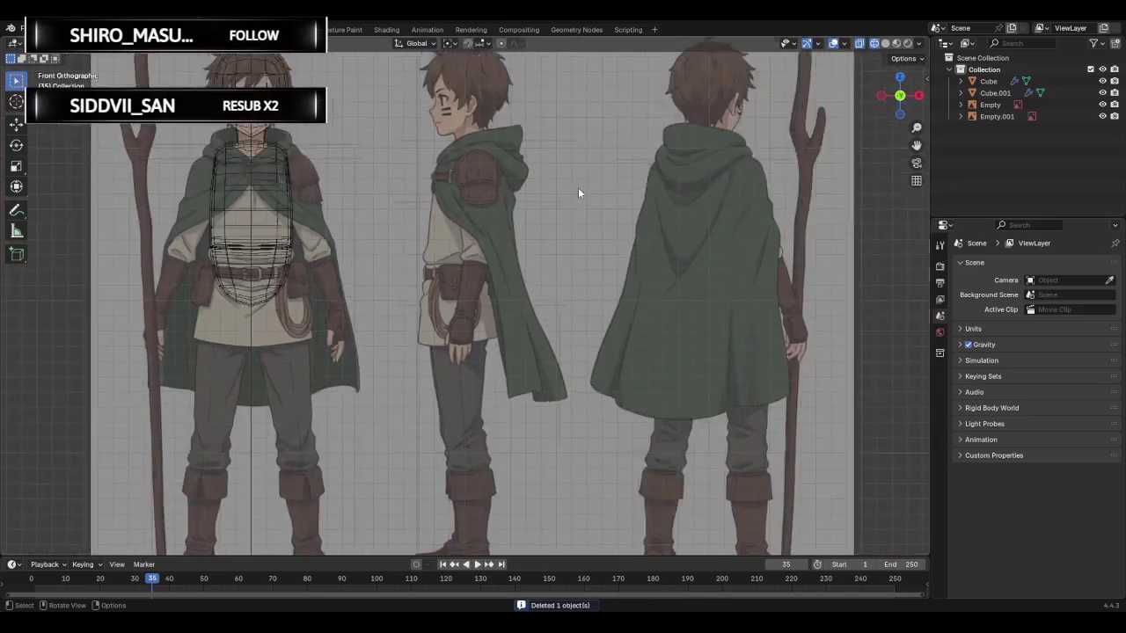
{"action": "scroll", "coordinate": [551, 204], "scroll_direction": "down", "scroll_amount": 4}
{"action": "key", "text": "shift+s"}
{"action": "key", "text": "Escape"}
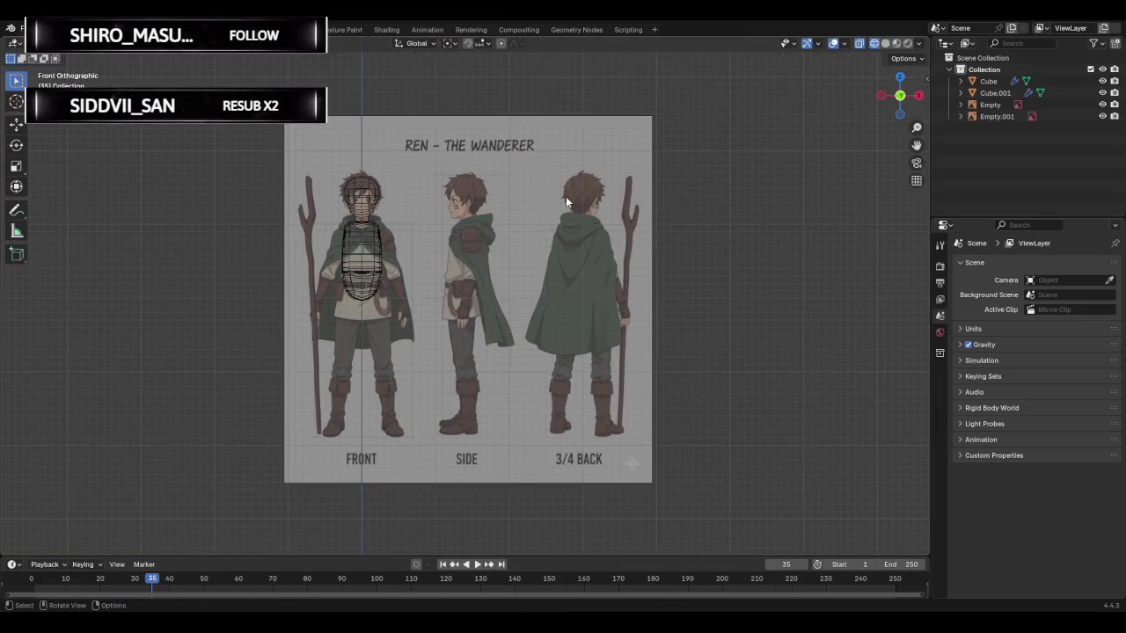
{"action": "key", "text": "shift+s"}
{"action": "key", "text": "Escape"}
{"action": "scroll", "coordinate": [515, 239], "scroll_direction": "down", "scroll_amount": 3}
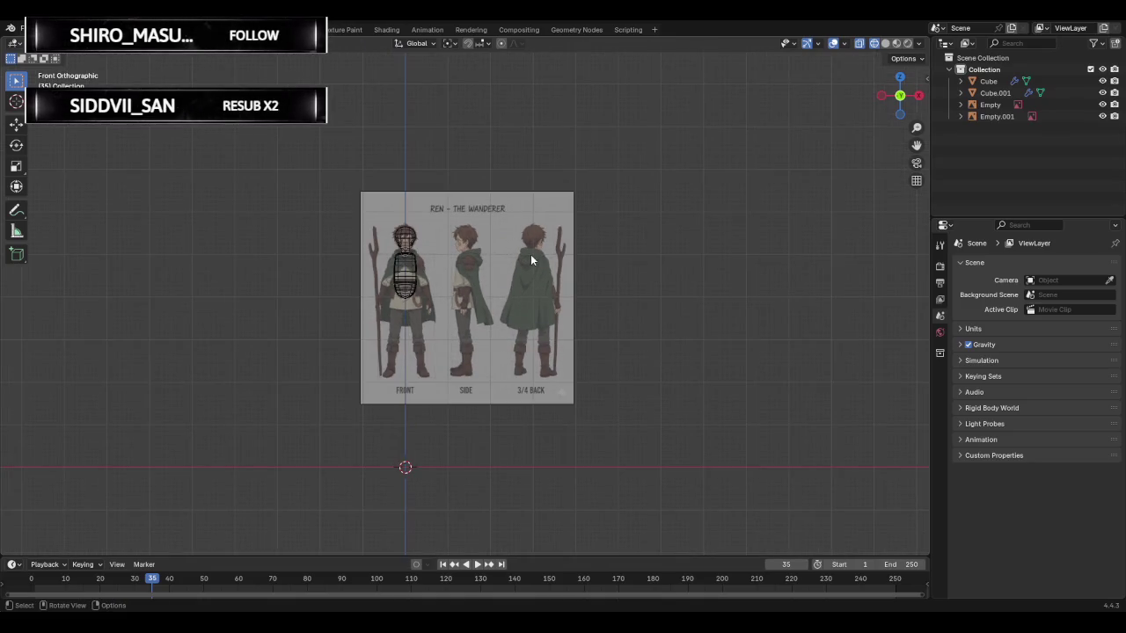
- Add a circle mesh with 8 vertices
{"action": "key", "text": "shift+a"}
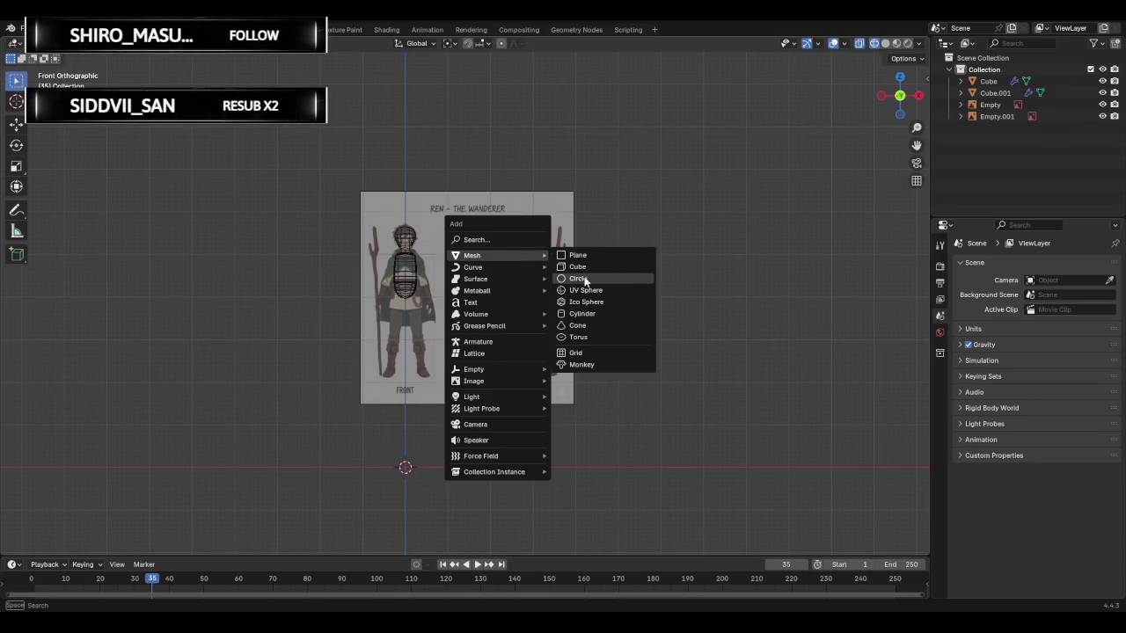
{"action": "left_click", "coordinate": [584, 279]}
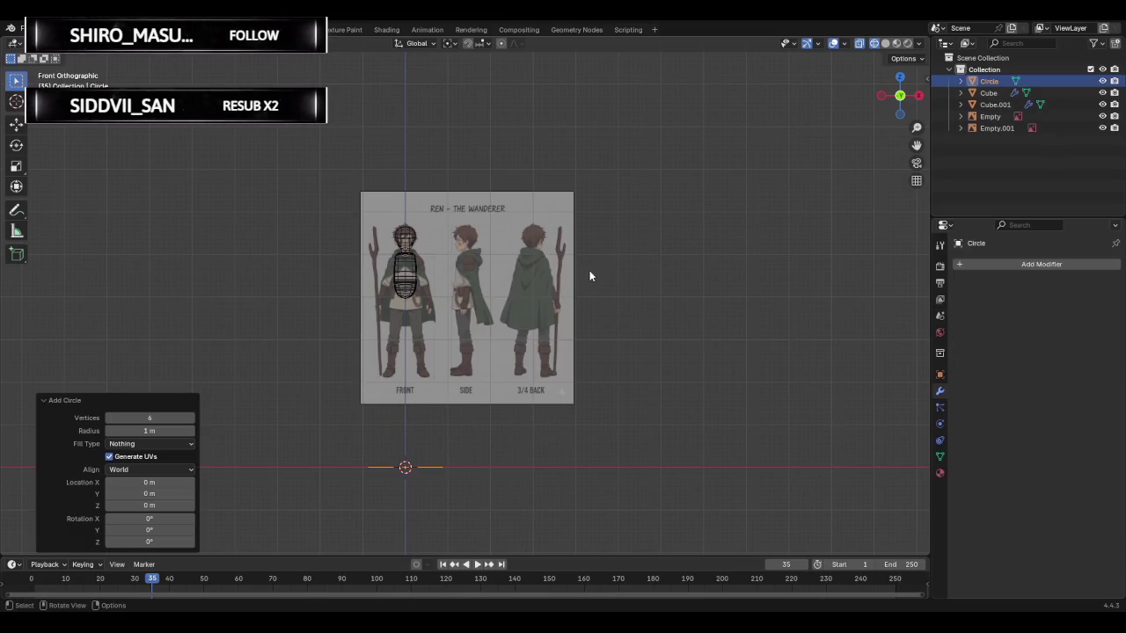
{"action": "left_click", "coordinate": [172, 419]}
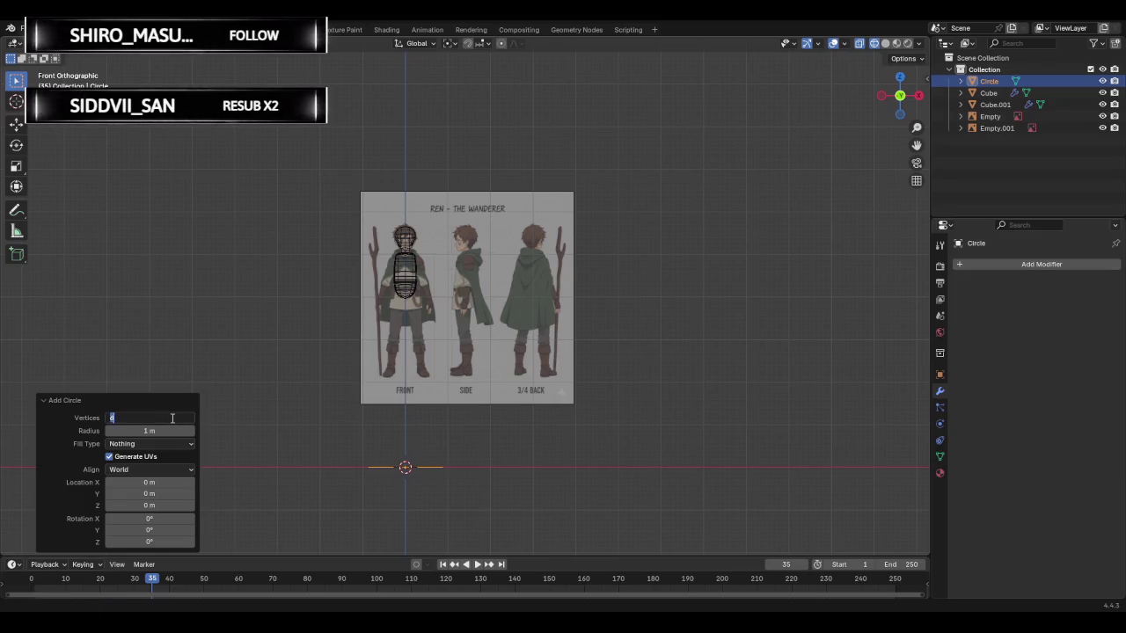
{"action": "type", "text": "8"}
{"action": "key", "text": "Return"}
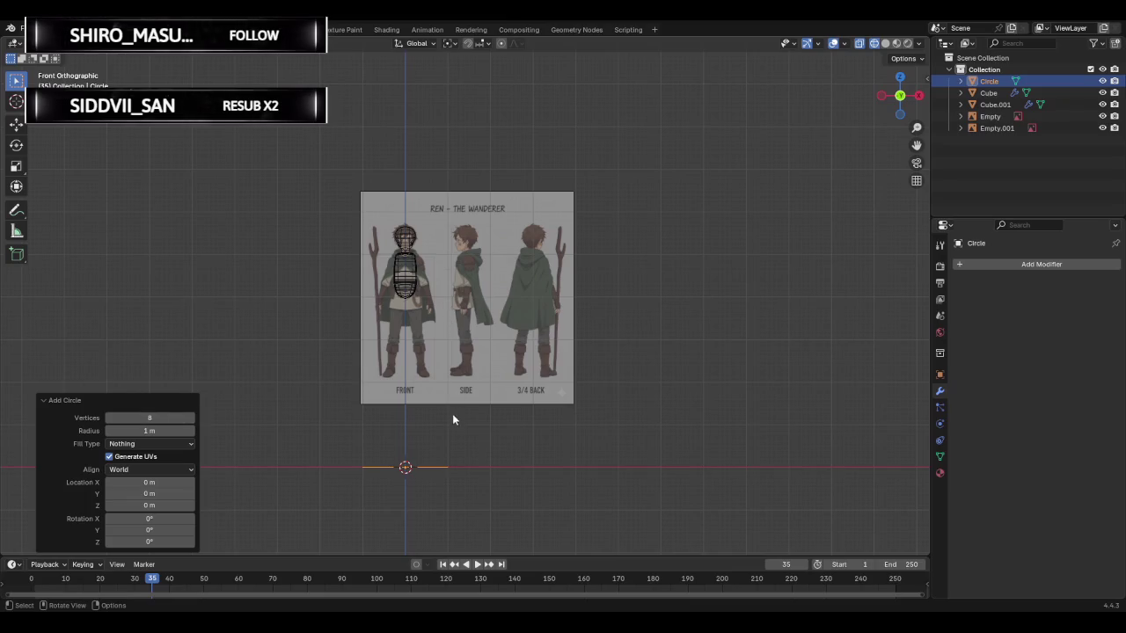
{"action": "scroll", "coordinate": [444, 419], "scroll_direction": "up", "scroll_amount": 1}
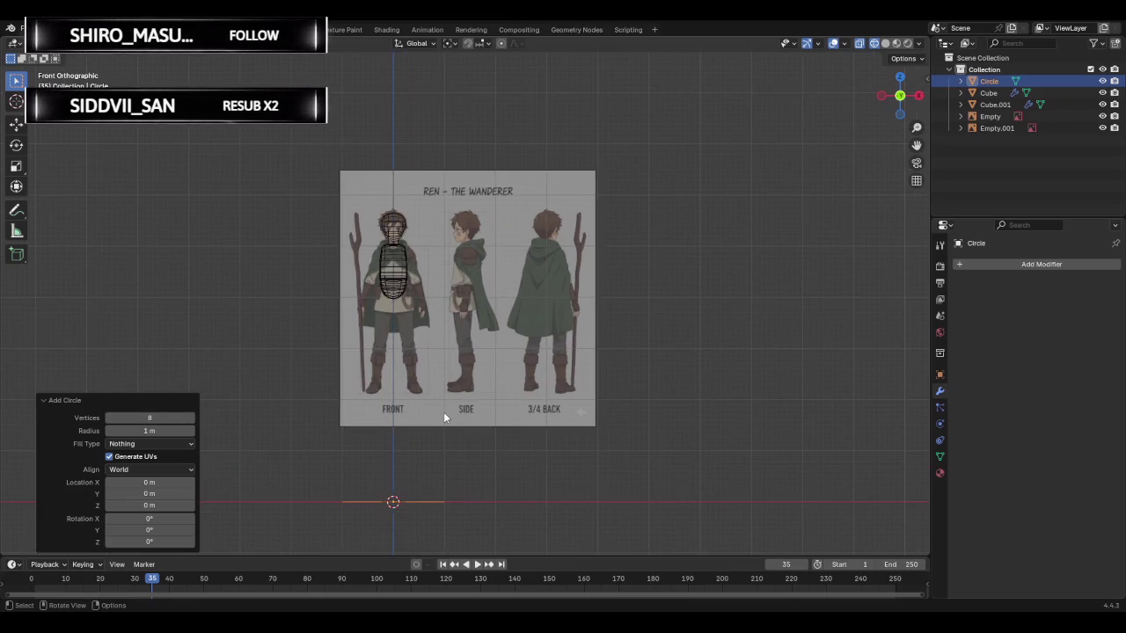
- Place the circle near the side-view shoulder and scale it to -0.13
{"action": "key", "text": "g"}
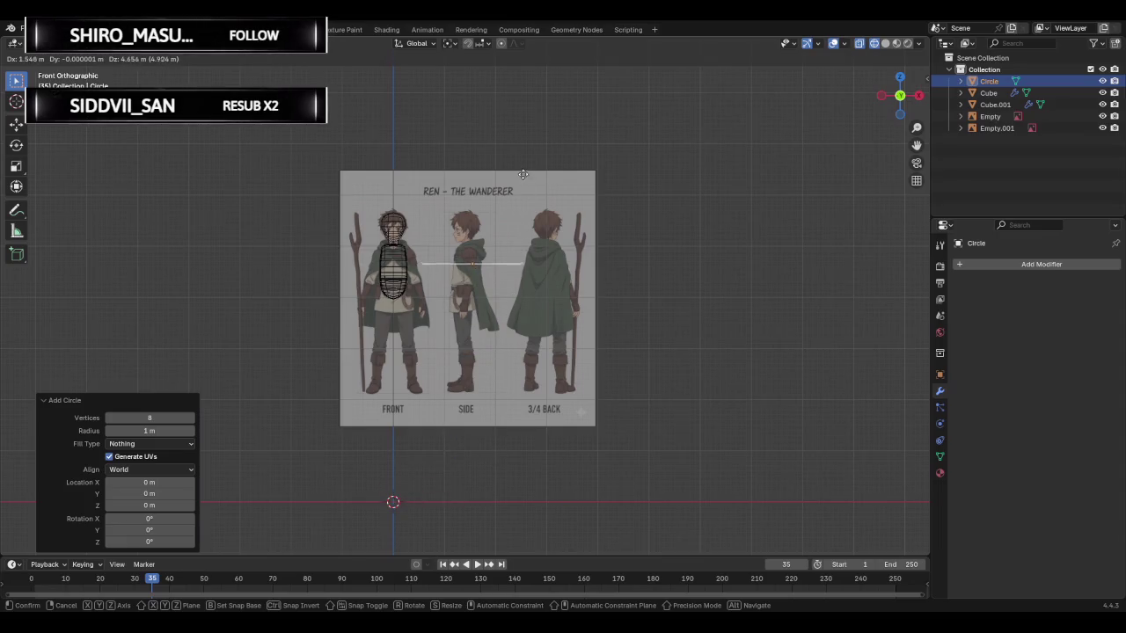
{"action": "left_click", "coordinate": [522, 175]}
{"action": "scroll", "coordinate": [528, 189], "scroll_direction": "up", "scroll_amount": 3}
{"action": "scroll", "coordinate": [537, 204], "scroll_direction": "up", "scroll_amount": 1}
{"action": "key", "text": "s"}
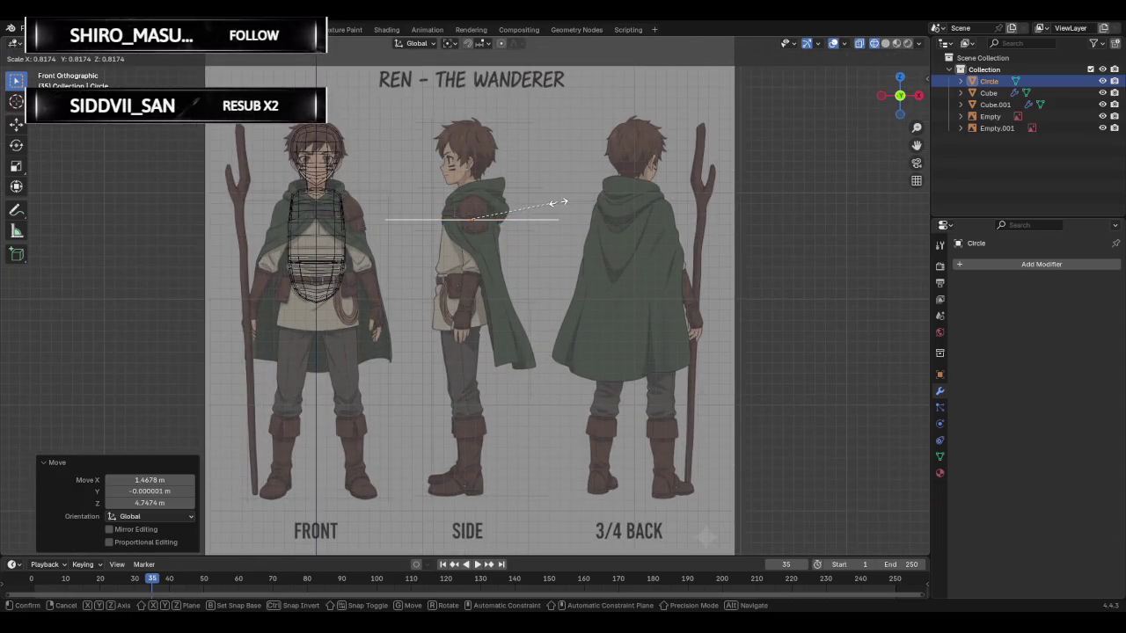
{"action": "left_click", "coordinate": [468, 207]}
{"action": "scroll", "coordinate": [480, 198], "scroll_direction": "up", "scroll_amount": 2}
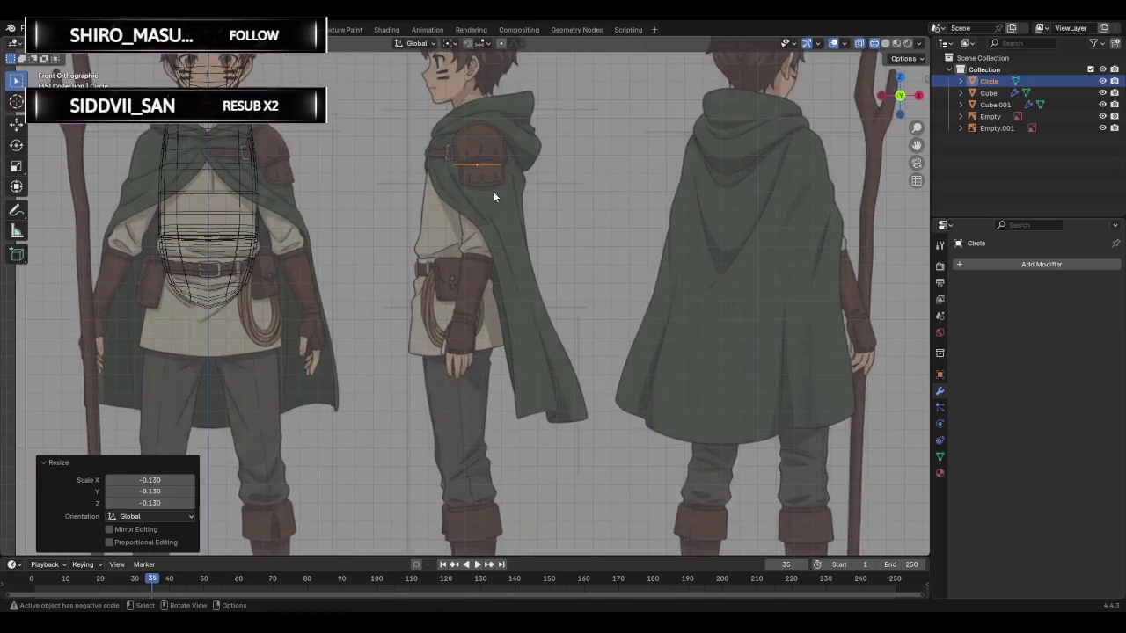
{"action": "scroll", "coordinate": [501, 185], "scroll_direction": "up", "scroll_amount": 2}
- Move the circle under the shoulder pad (X 1.4678 m, Z 4.7474 m) and enter Edit Mode
{"action": "middle_click_drag", "start_coordinate": [588, 160], "coordinate": [577, 286], "text": "shift"}
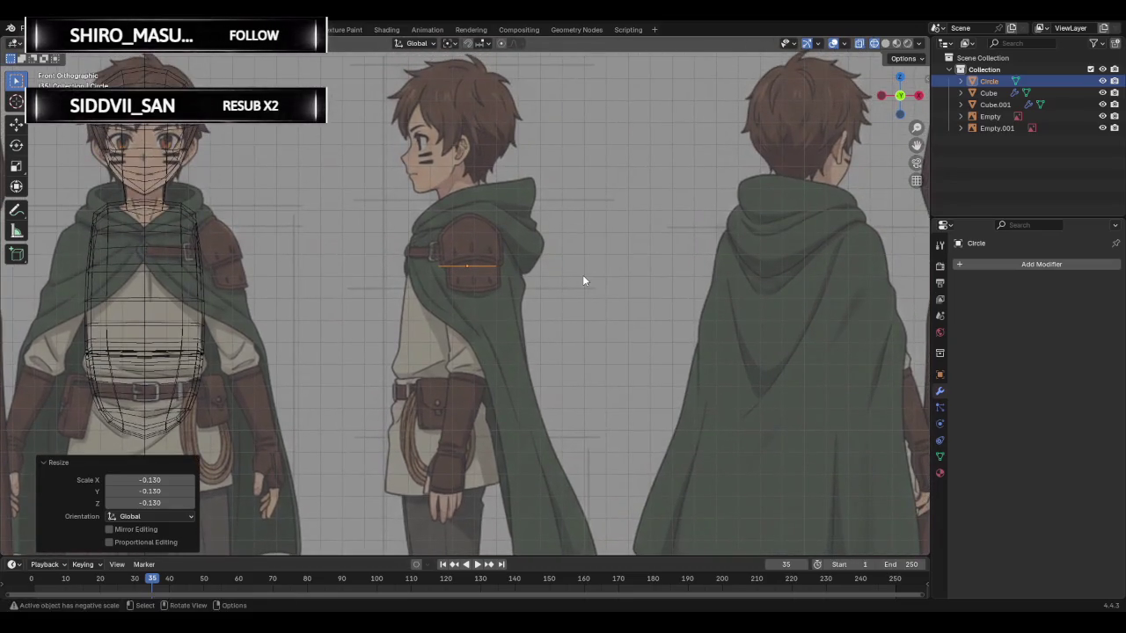
{"action": "key", "text": "g"}
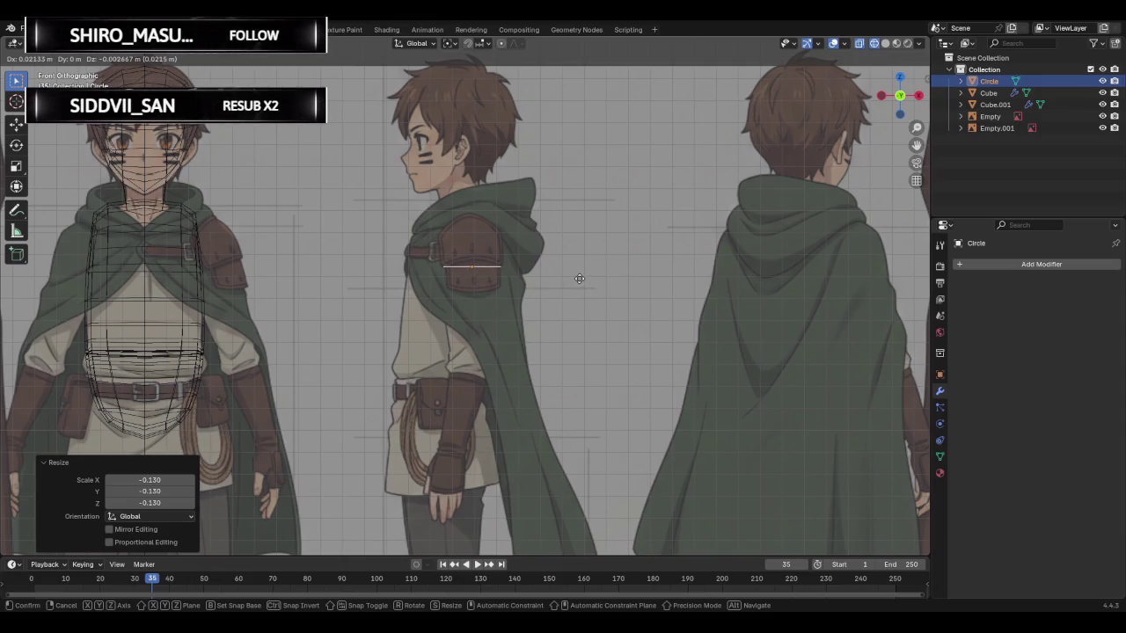
{"action": "left_click", "coordinate": [579, 278]}
{"action": "key", "text": "Tab"}
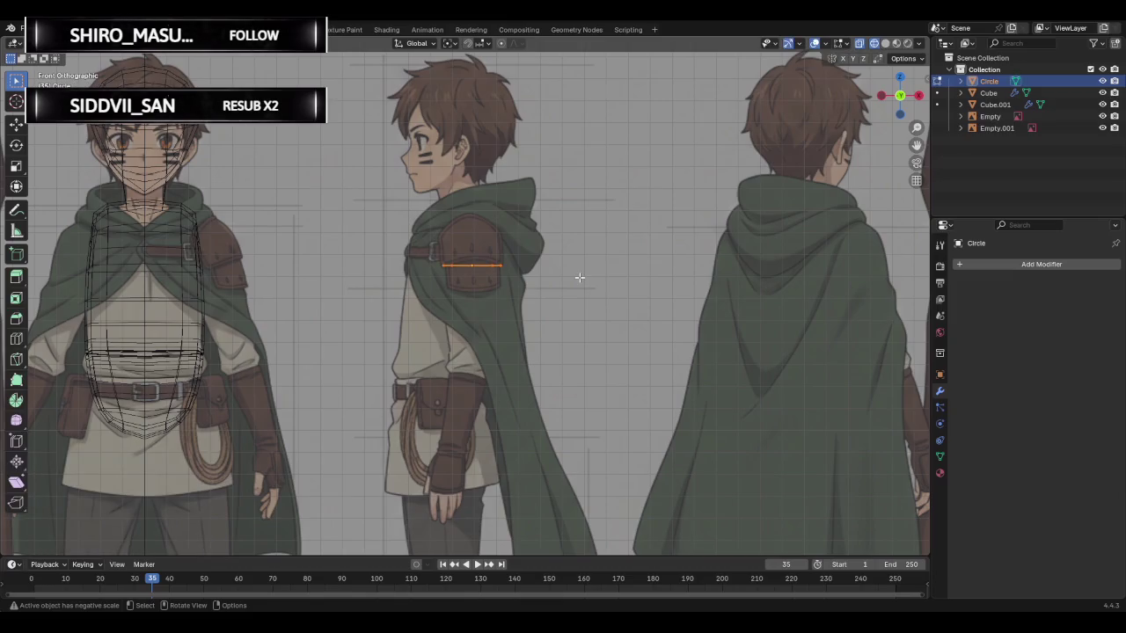
- Extrude the circle downward into an upper-arm tube ending at the elbow
{"action": "key", "text": "e"}
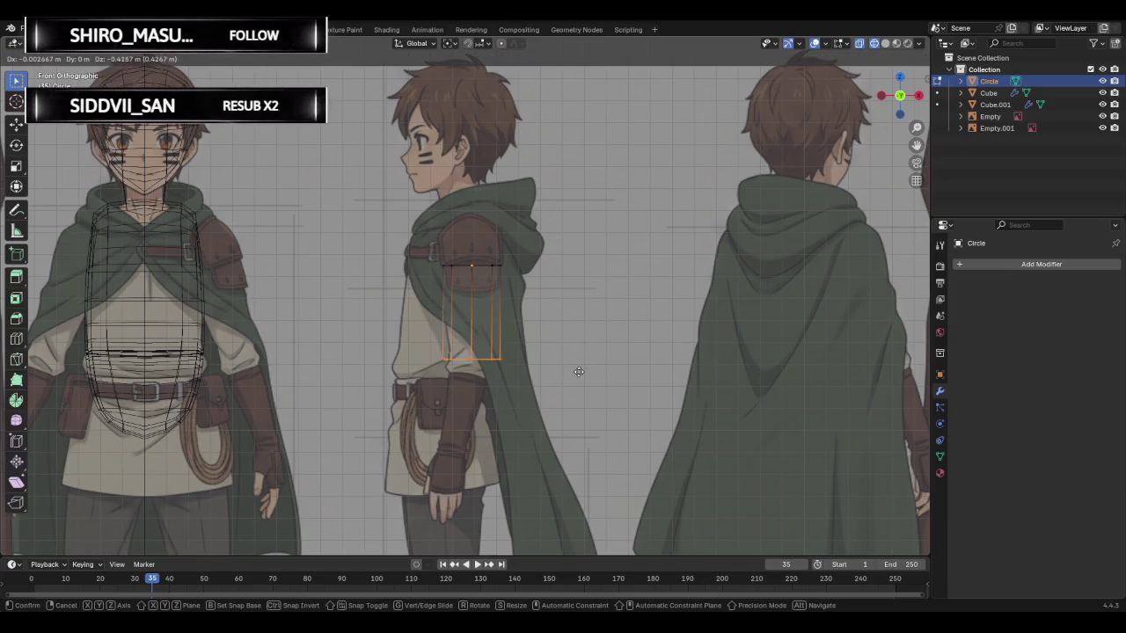
{"action": "left_click", "coordinate": [579, 384]}
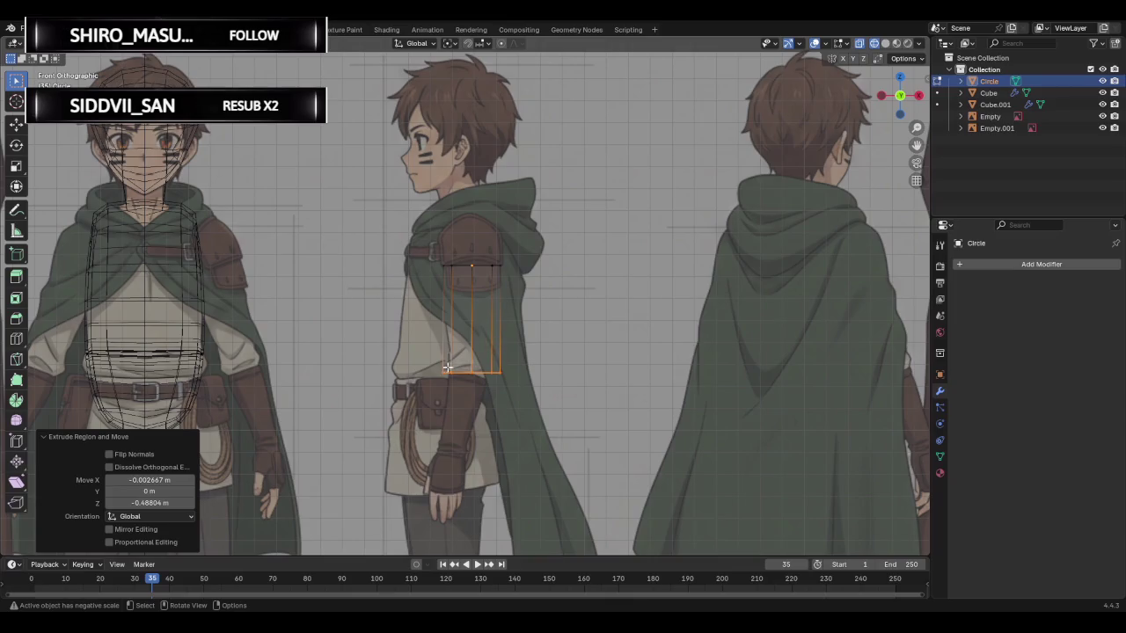
{"action": "scroll", "coordinate": [435, 363], "scroll_direction": "up", "scroll_amount": 2}
{"action": "scroll", "coordinate": [482, 376], "scroll_direction": "up", "scroll_amount": 1}
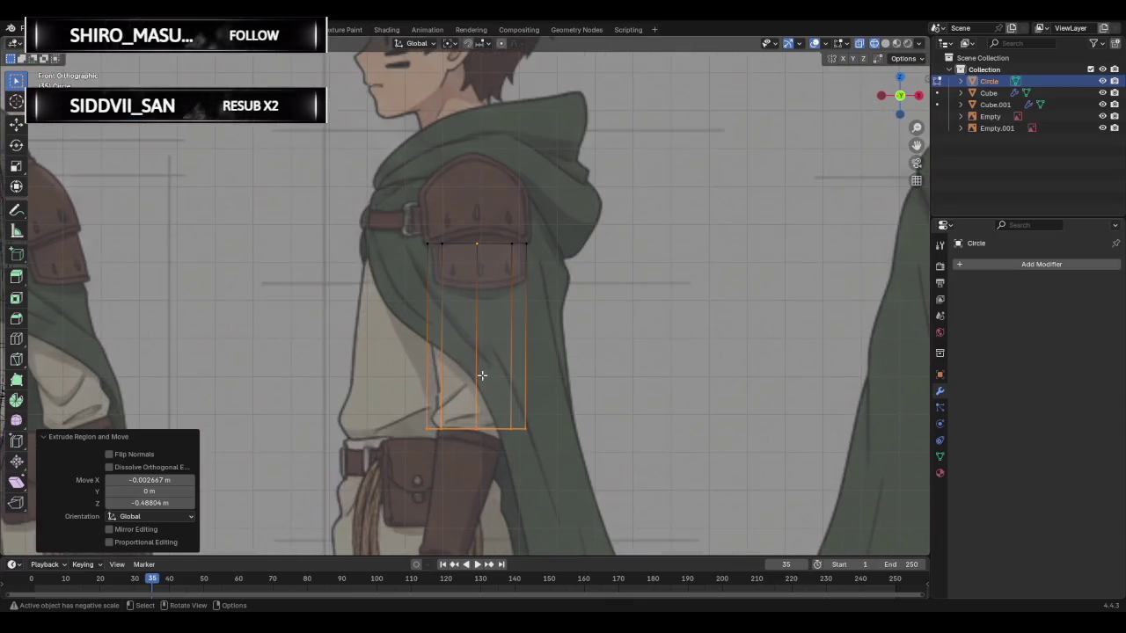
- Reposition the four bottom vertices of the tube to shape the elbow
{"action": "left_click", "coordinate": [417, 417]}
{"action": "key", "text": "g"}
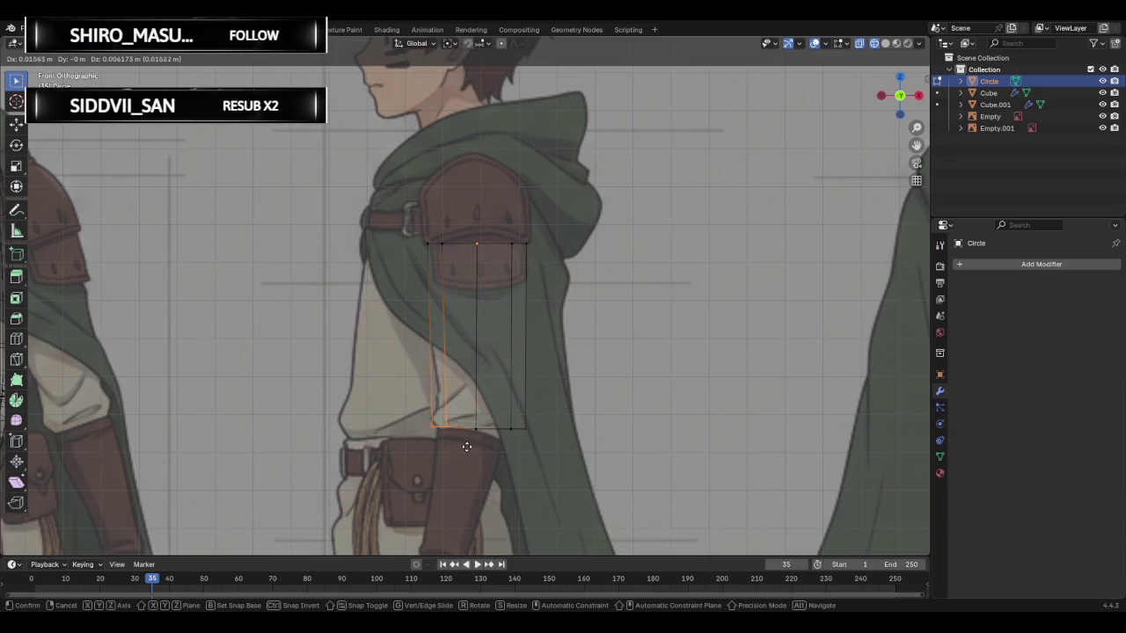
{"action": "left_click", "coordinate": [472, 449]}
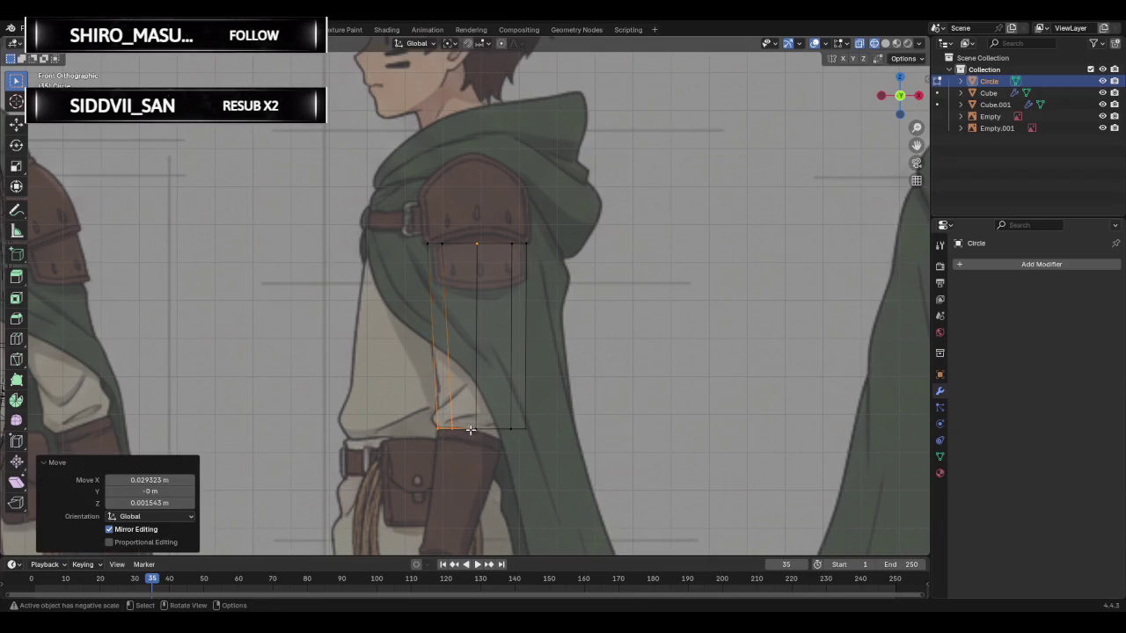
{"action": "left_click", "coordinate": [505, 428]}
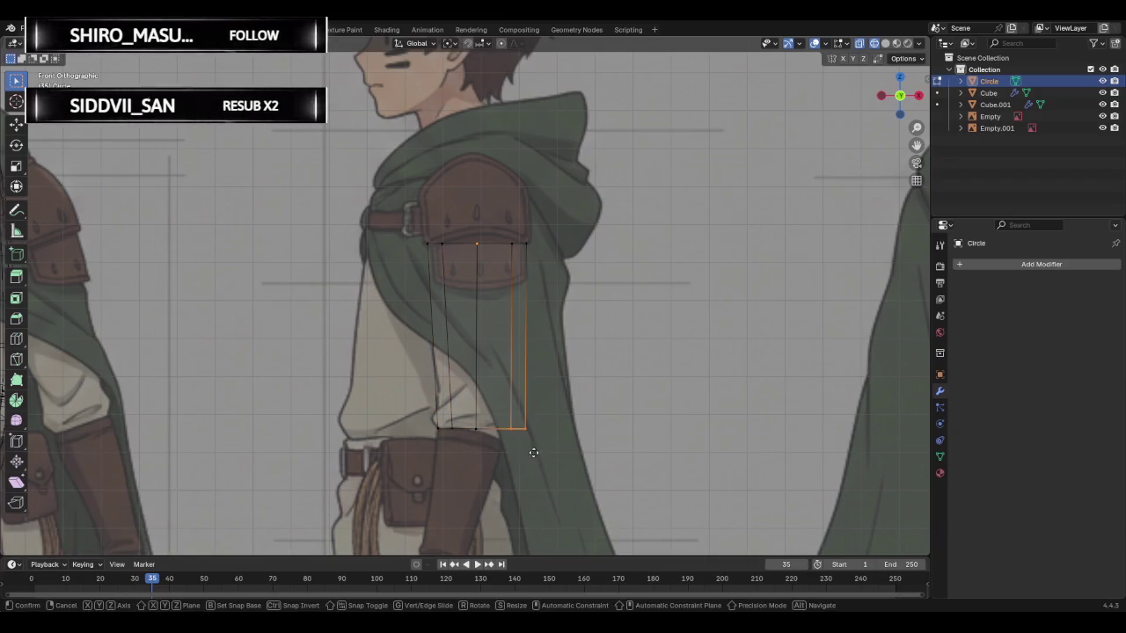
{"action": "key", "text": "g"}
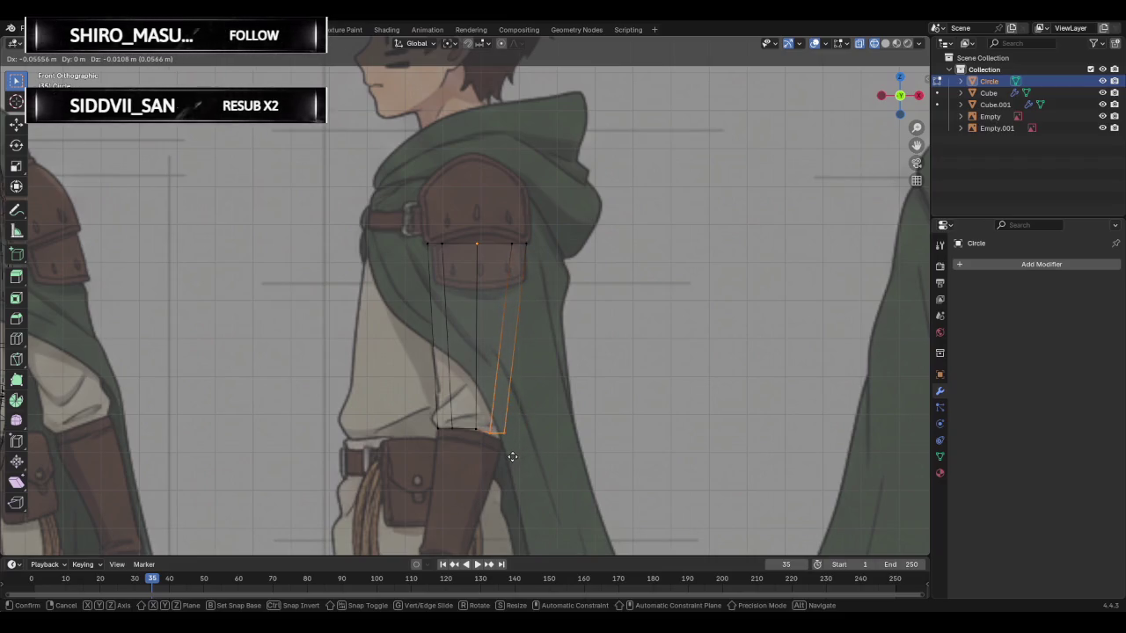
{"action": "left_click", "coordinate": [510, 456]}
{"action": "left_click", "coordinate": [475, 430]}
{"action": "key", "text": "g"}
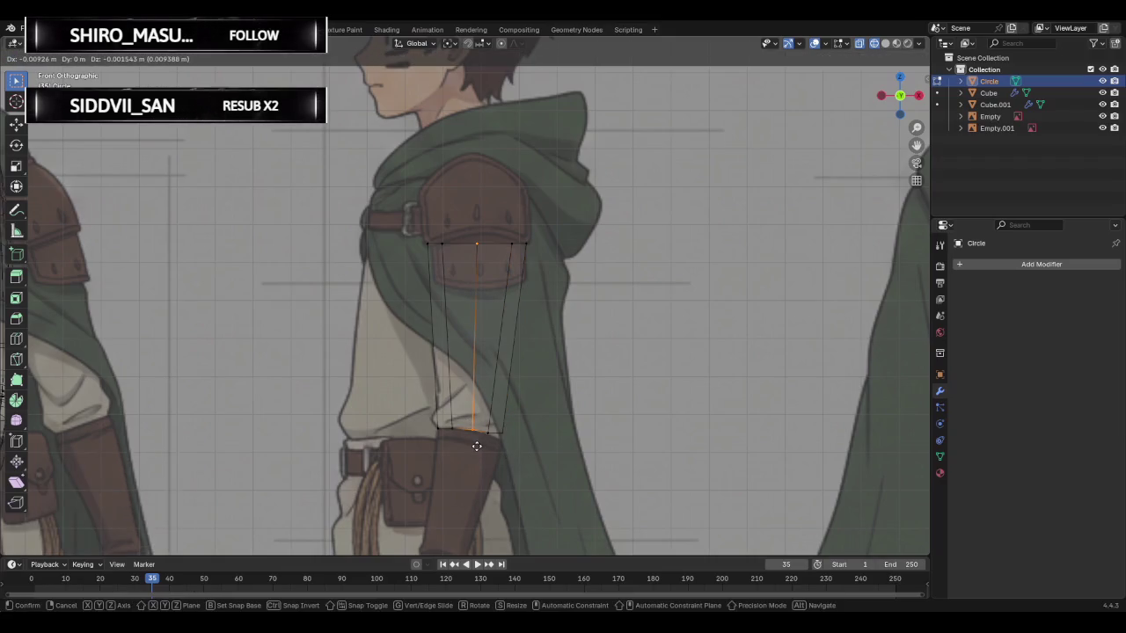
{"action": "left_click", "coordinate": [475, 446]}
{"action": "left_click", "coordinate": [497, 432]}
{"action": "key", "text": "g"}
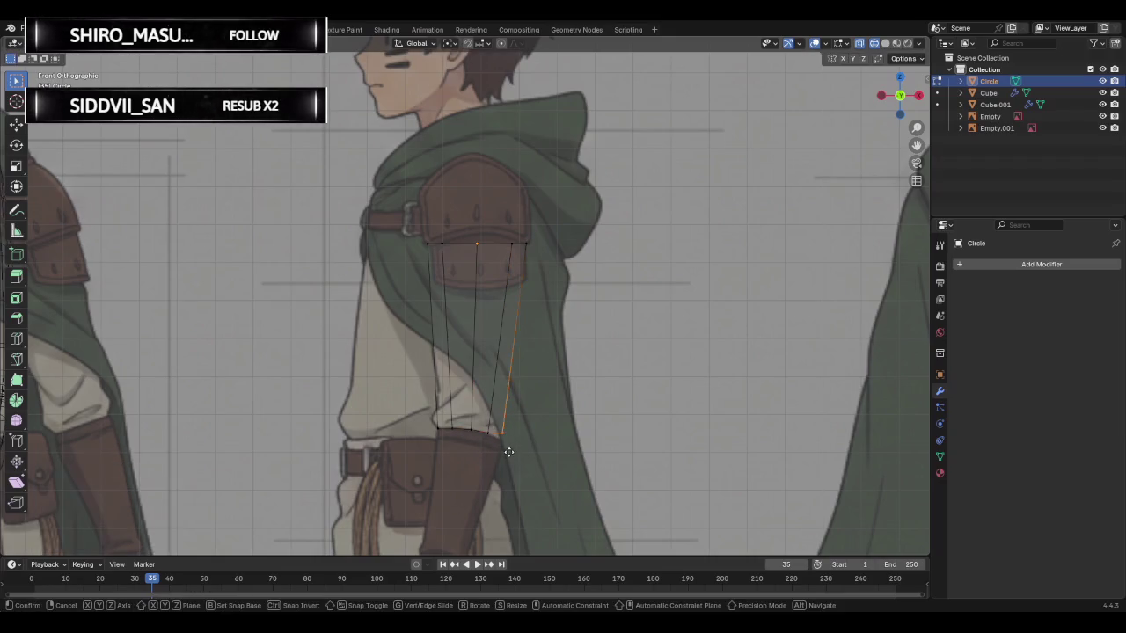
{"action": "left_click", "coordinate": [507, 457]}
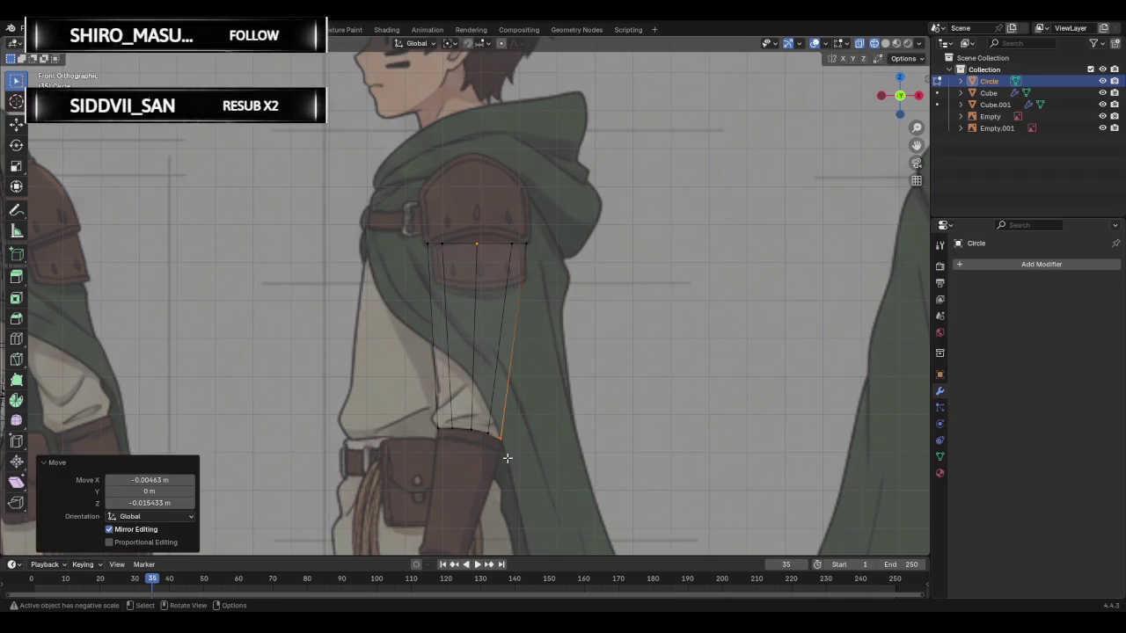
- Extend the bottom edge loop down to the wrist over the bracer
{"action": "scroll", "coordinate": [517, 420], "scroll_direction": "down", "scroll_amount": 1}
{"action": "left_click", "coordinate": [433, 409], "text": "alt"}
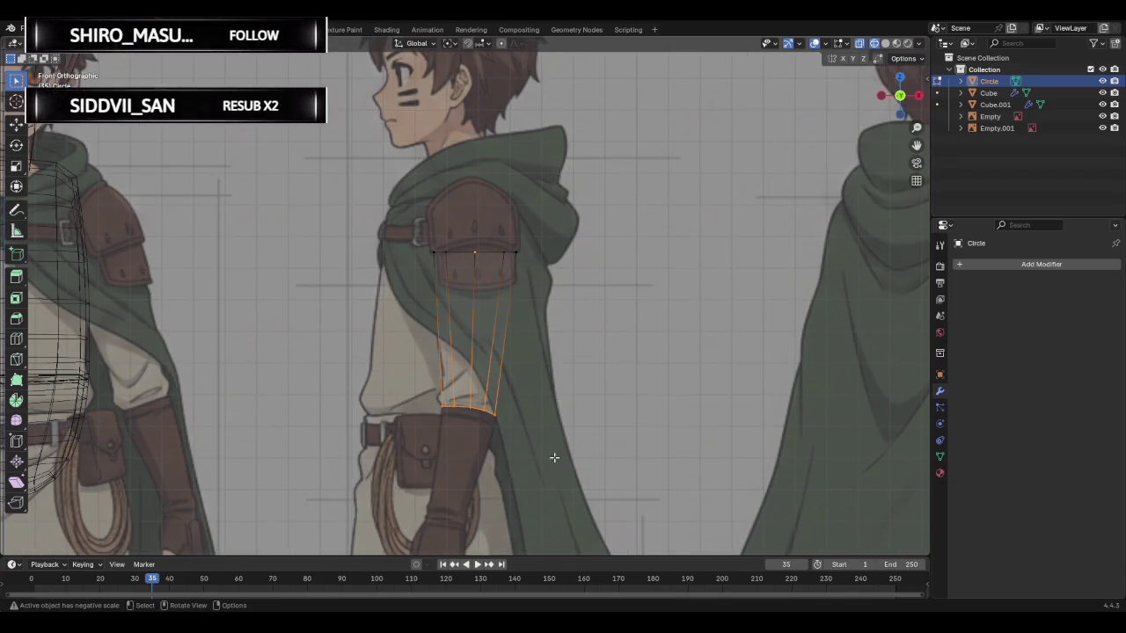
{"action": "key", "text": "g"}
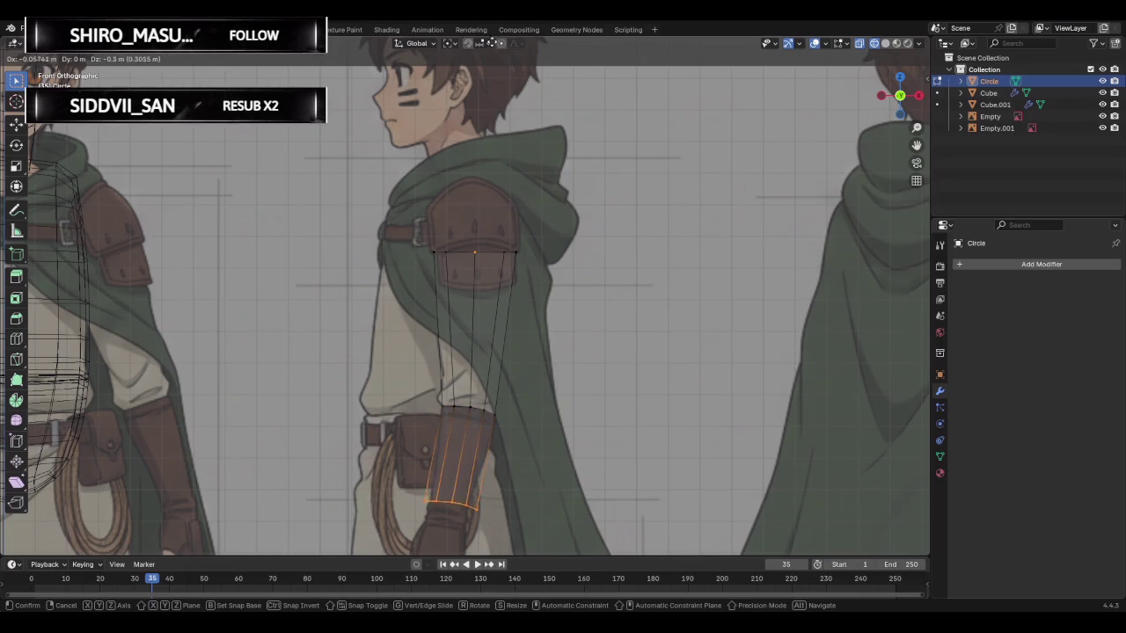
{"action": "left_click", "coordinate": [488, 53]}
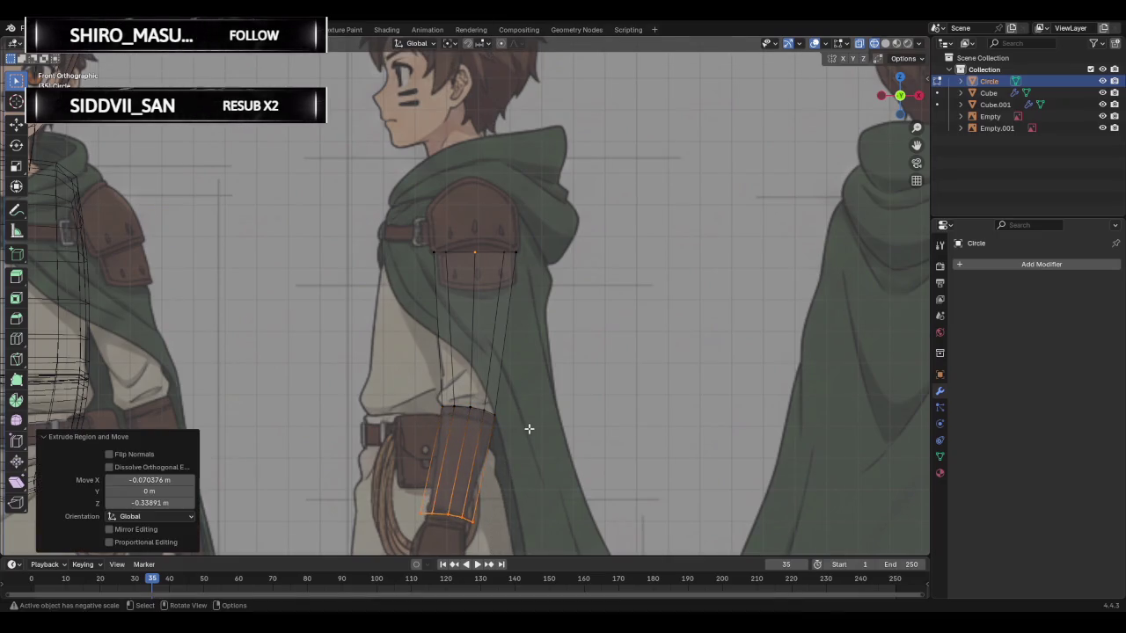
{"action": "middle_click_drag", "start_coordinate": [529, 429], "coordinate": [563, 228], "text": "shift"}
{"action": "scroll", "coordinate": [532, 213], "scroll_direction": "up", "scroll_amount": 2}
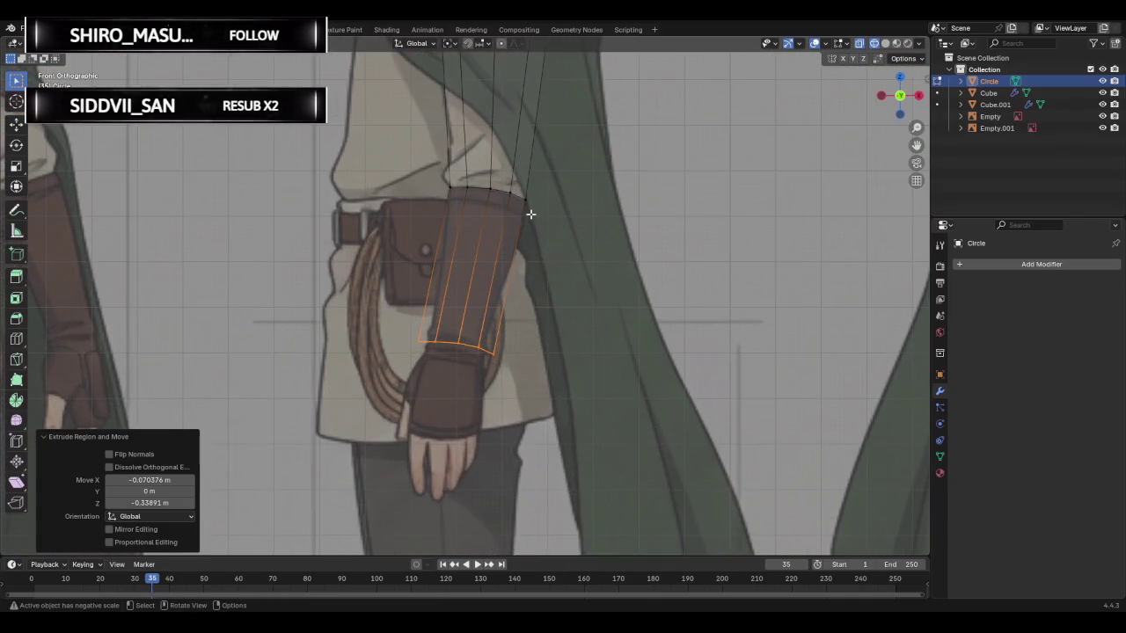
{"action": "scroll", "coordinate": [530, 214], "scroll_direction": "up", "scroll_amount": 2}
- Move the forearm's bottom-ring vertices onto the bracer's lower edge in the front reference
{"action": "left_click", "coordinate": [440, 381]}
{"action": "key", "text": "g"}
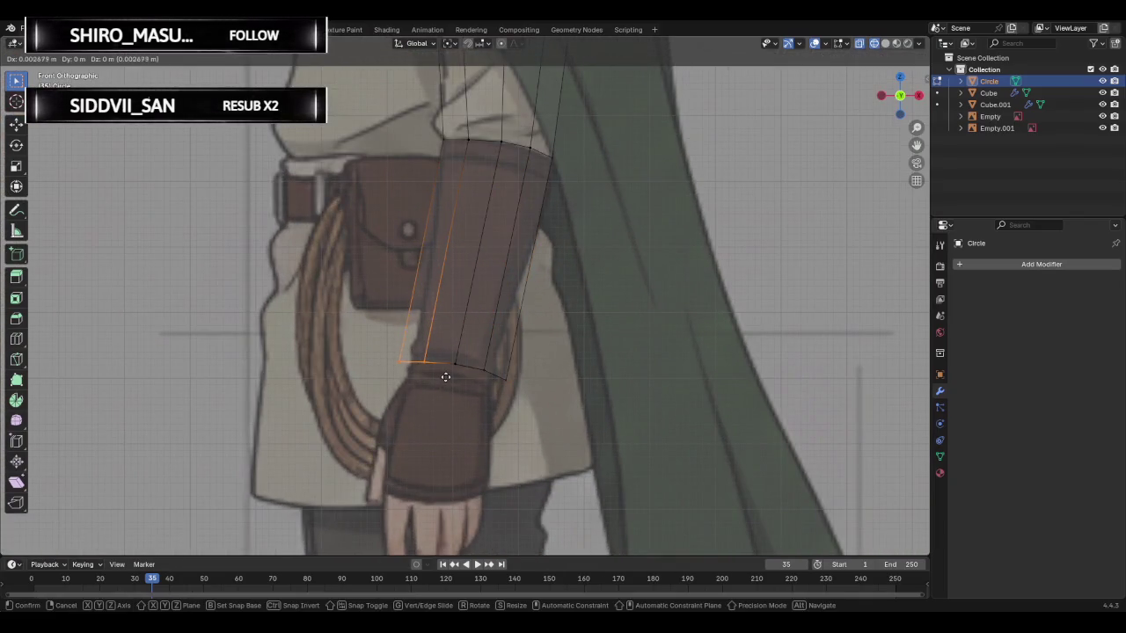
{"action": "left_click", "coordinate": [459, 377]}
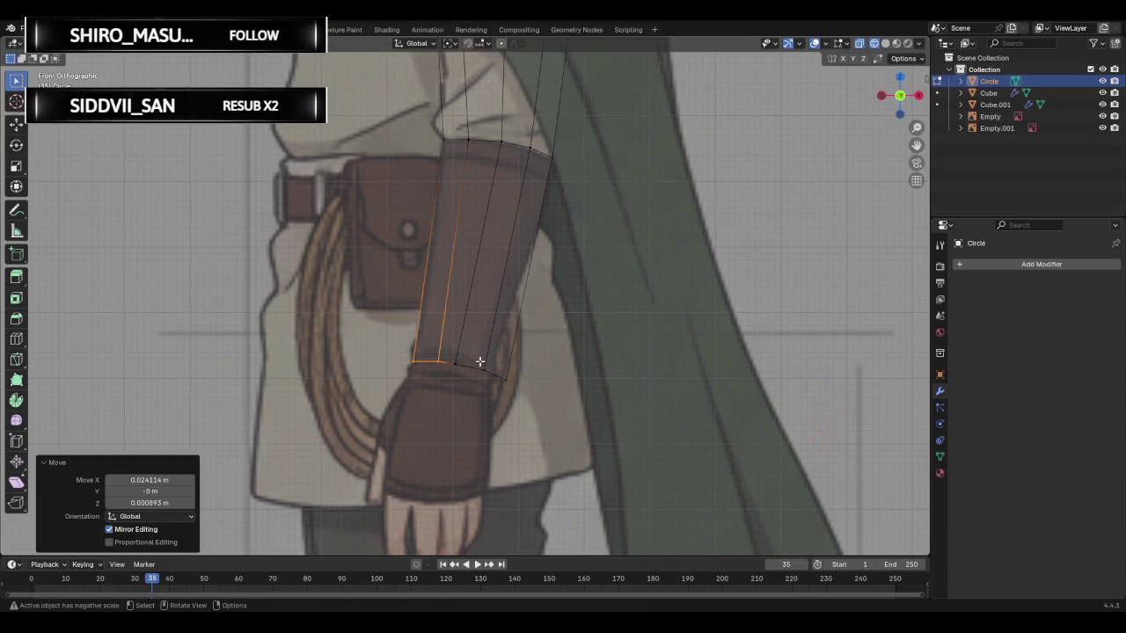
{"action": "left_click", "coordinate": [495, 373]}
{"action": "key", "text": "g"}
{"action": "left_click", "coordinate": [519, 402]}
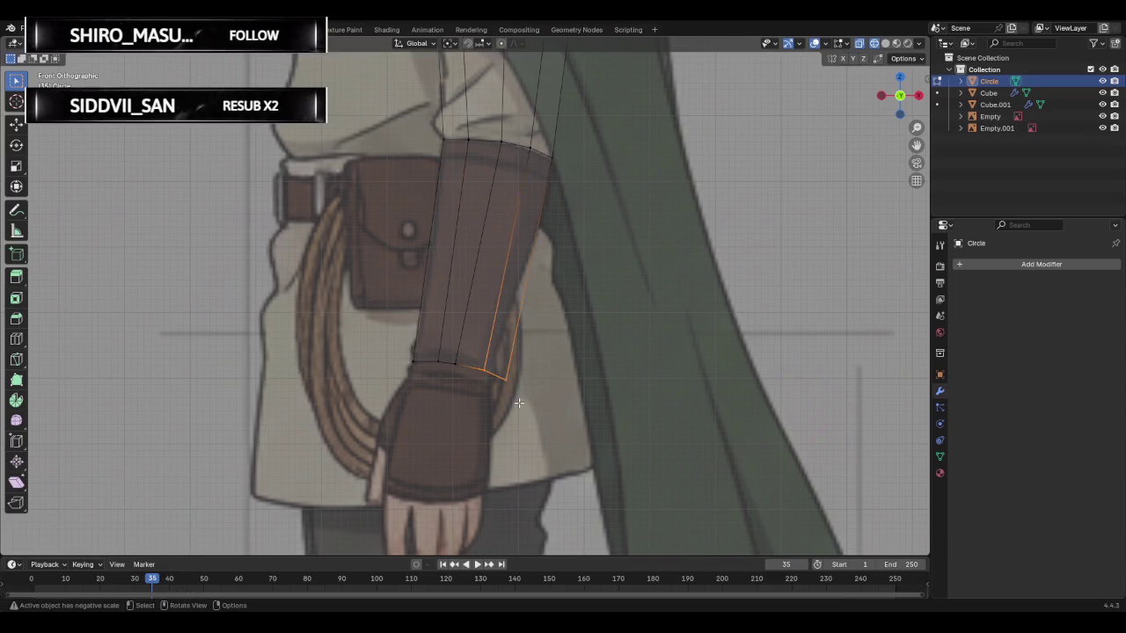
{"action": "left_click", "coordinate": [482, 370]}
{"action": "key", "text": "g"}
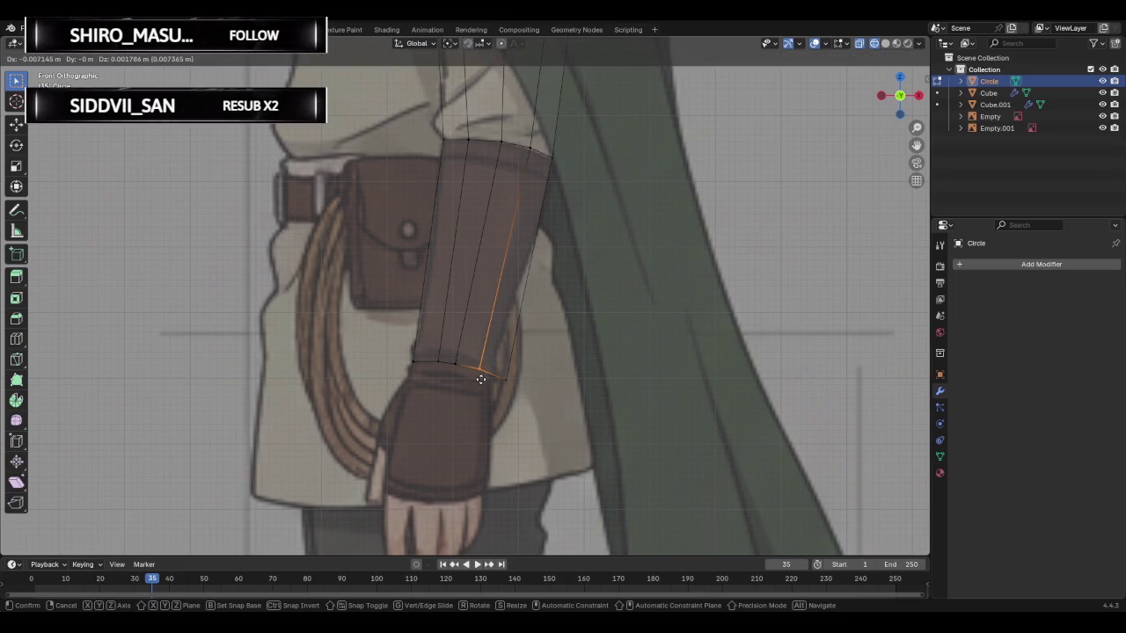
{"action": "left_click", "coordinate": [473, 378]}
{"action": "key", "text": "g"}
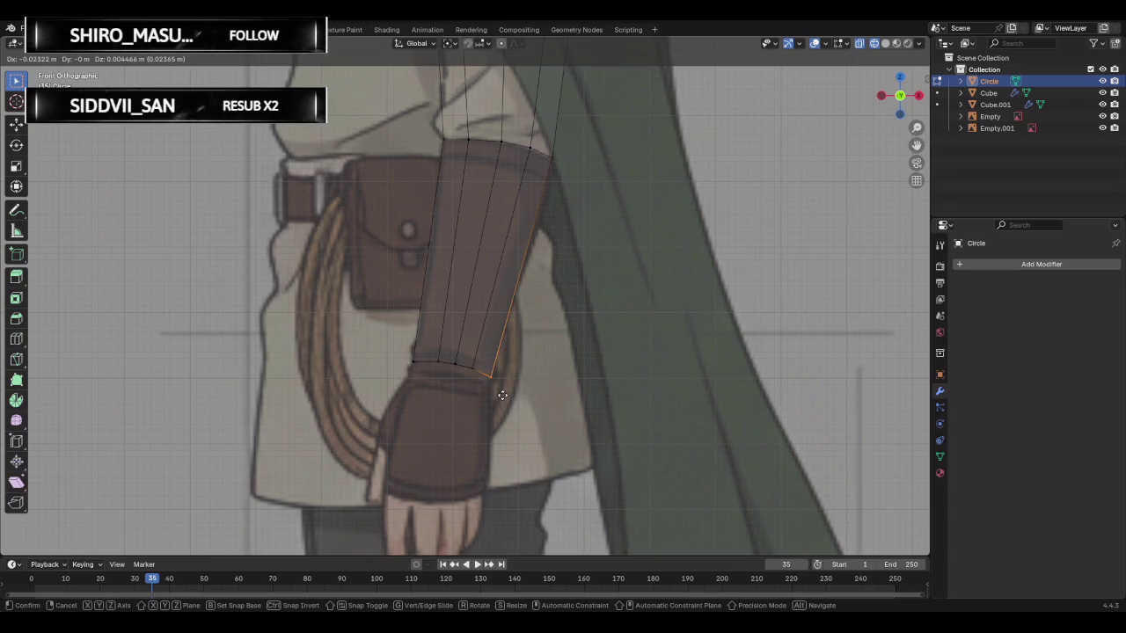
{"action": "left_click", "coordinate": [502, 395]}
{"action": "mouse_move", "coordinate": [525, 308]}
{"action": "middle_mouse_down"}
{"action": "mouse_move", "coordinate": [555, 285]}
{"action": "mouse_move", "coordinate": [387, 275]}
{"action": "mouse_move", "coordinate": [171, 322]}
{"action": "mouse_move", "coordinate": [342, 346]}
{"action": "mouse_move", "coordinate": [563, 337]}
{"action": "mouse_move", "coordinate": [648, 366]}
{"action": "mouse_move", "coordinate": [639, 346]}
{"action": "mouse_move", "coordinate": [630, 352]}
{"action": "mouse_move", "coordinate": [716, 372]}
{"action": "mouse_move", "coordinate": [322, 296]}
{"action": "mouse_move", "coordinate": [516, 322]}
{"action": "middle_mouse_up"}
{"action": "scroll", "coordinate": [485, 264], "scroll_direction": "down", "scroll_amount": 3}
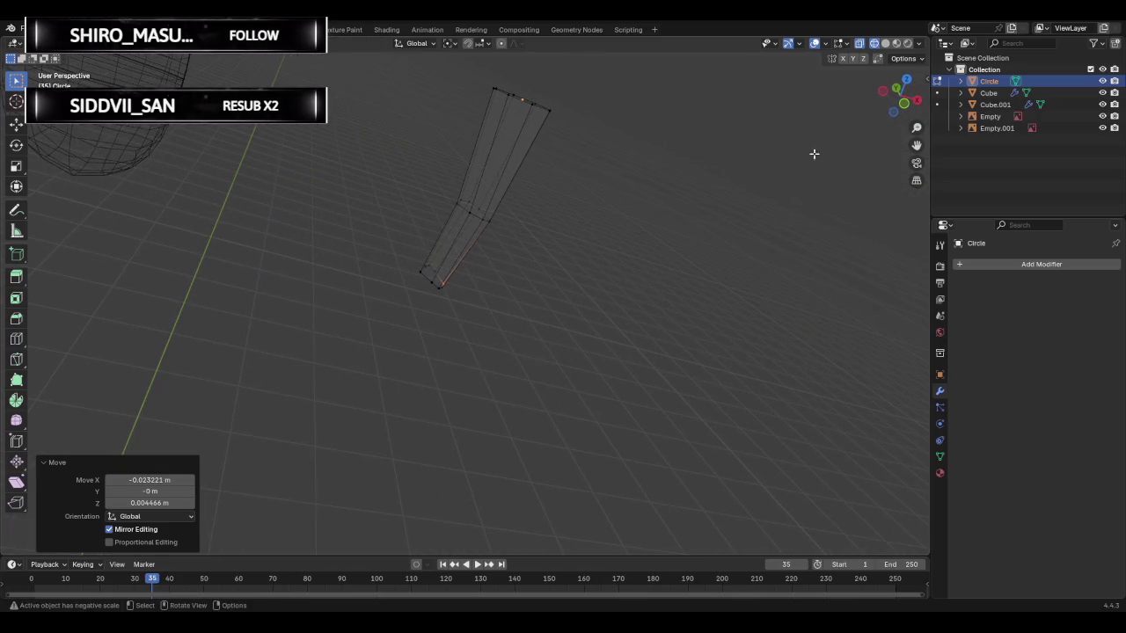
{"action": "left_click", "coordinate": [896, 88]}
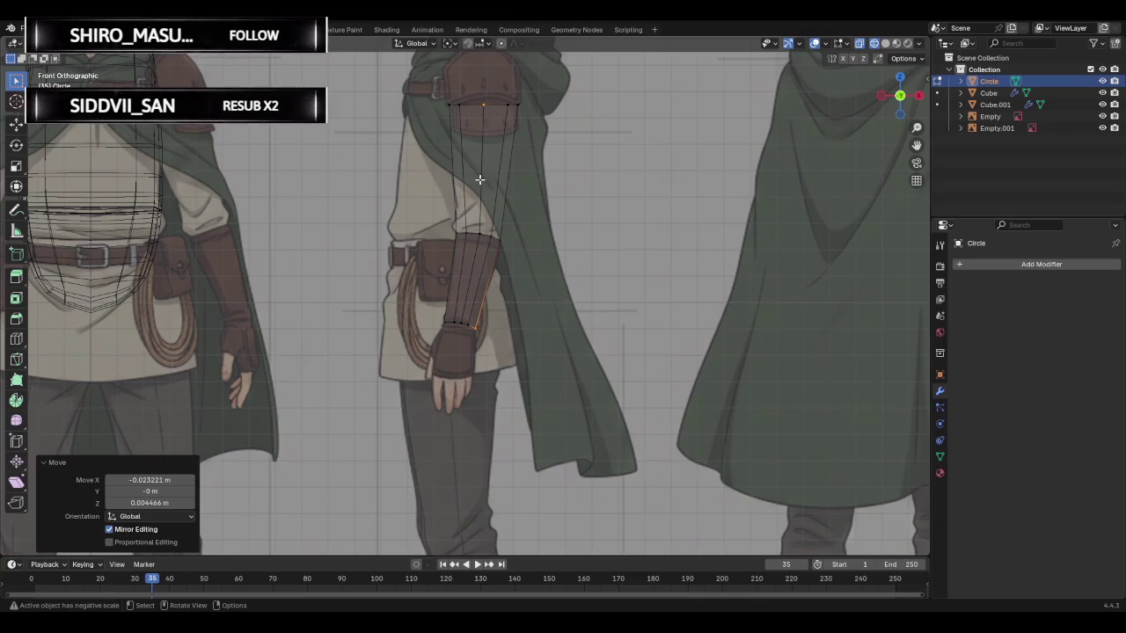
{"action": "scroll", "coordinate": [479, 179], "scroll_direction": "down", "scroll_amount": 1}
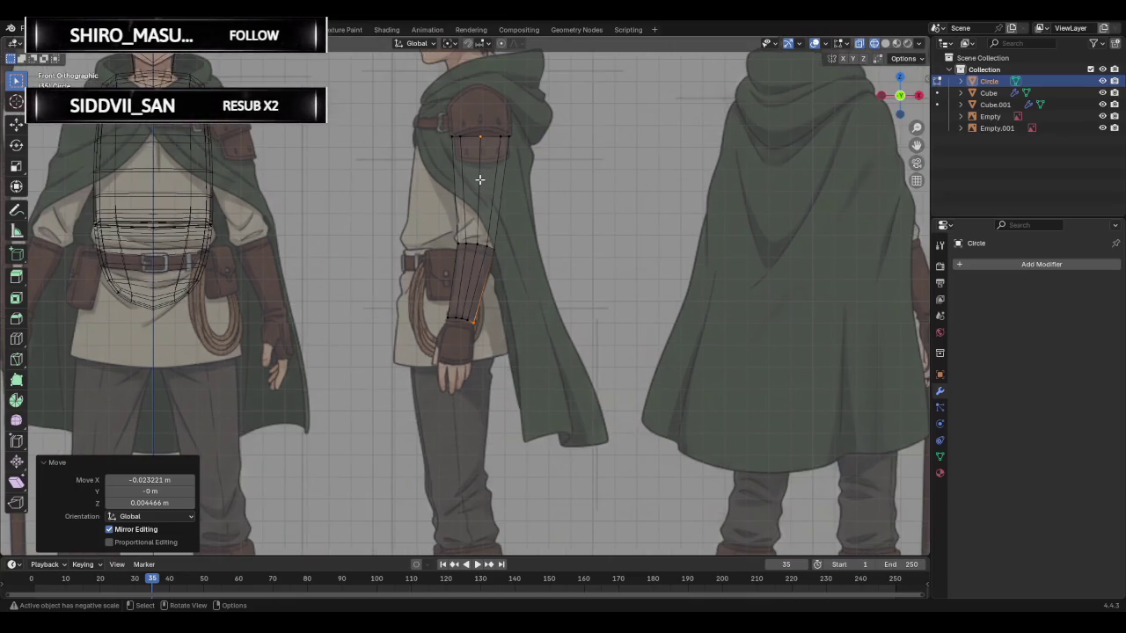
{"action": "scroll", "coordinate": [479, 180], "scroll_direction": "down", "scroll_amount": 2}
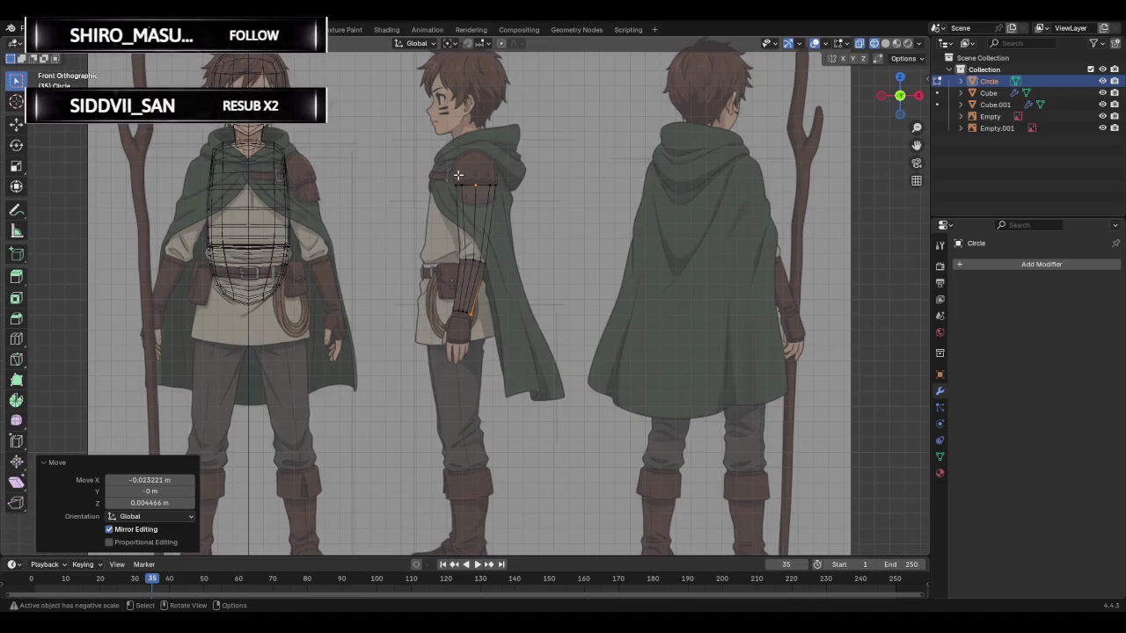
{"action": "mouse_move", "coordinate": [502, 170]}
{"action": "middle_mouse_down"}
{"action": "mouse_move", "coordinate": [294, 351]}
{"action": "mouse_move", "coordinate": [404, 339]}
{"action": "mouse_move", "coordinate": [437, 297]}
{"action": "mouse_move", "coordinate": [397, 265]}
{"action": "mouse_move", "coordinate": [344, 252]}
{"action": "mouse_move", "coordinate": [261, 276]}
{"action": "middle_mouse_up"}
{"action": "scroll", "coordinate": [542, 214], "scroll_direction": "up", "scroll_amount": 2}
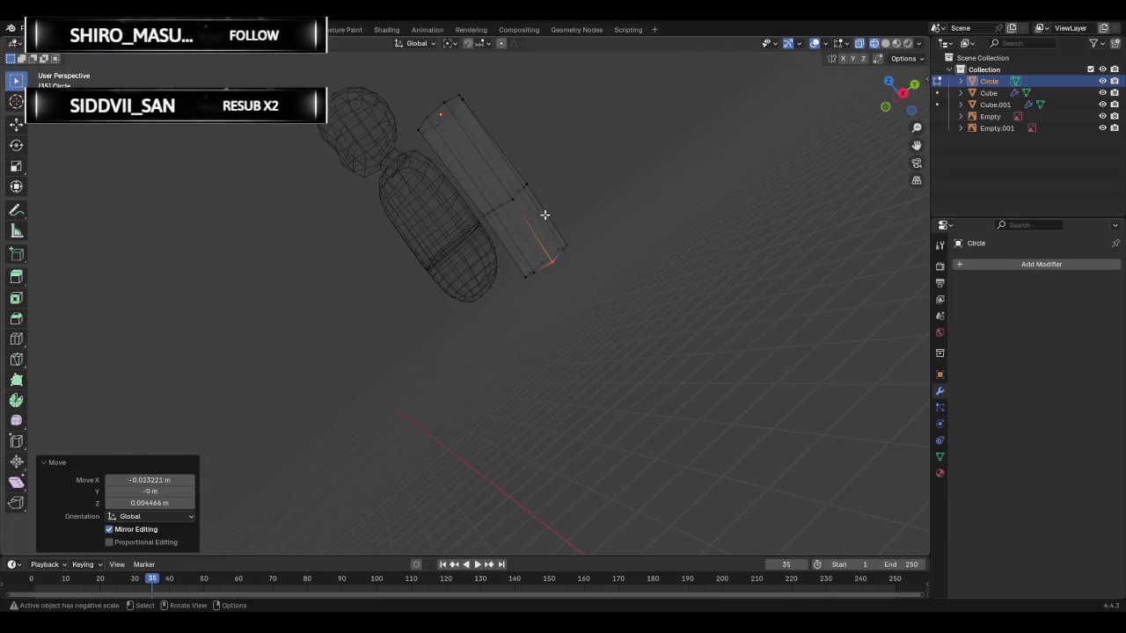
{"action": "mouse_move", "coordinate": [518, 239]}
{"action": "middle_mouse_down"}
{"action": "mouse_move", "coordinate": [475, 304]}
{"action": "mouse_move", "coordinate": [510, 307]}
{"action": "mouse_move", "coordinate": [712, 234]}
{"action": "mouse_move", "coordinate": [503, 242]}
{"action": "middle_mouse_up"}
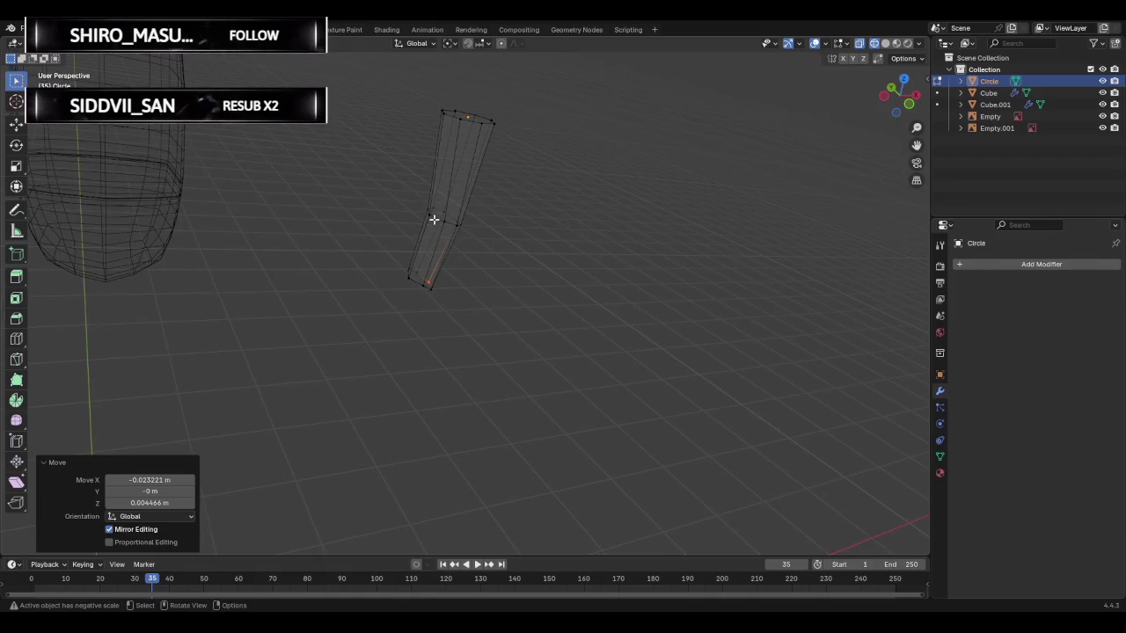
- Narrow the elbow edge loop to 0.640
{"action": "key", "text": "space"}
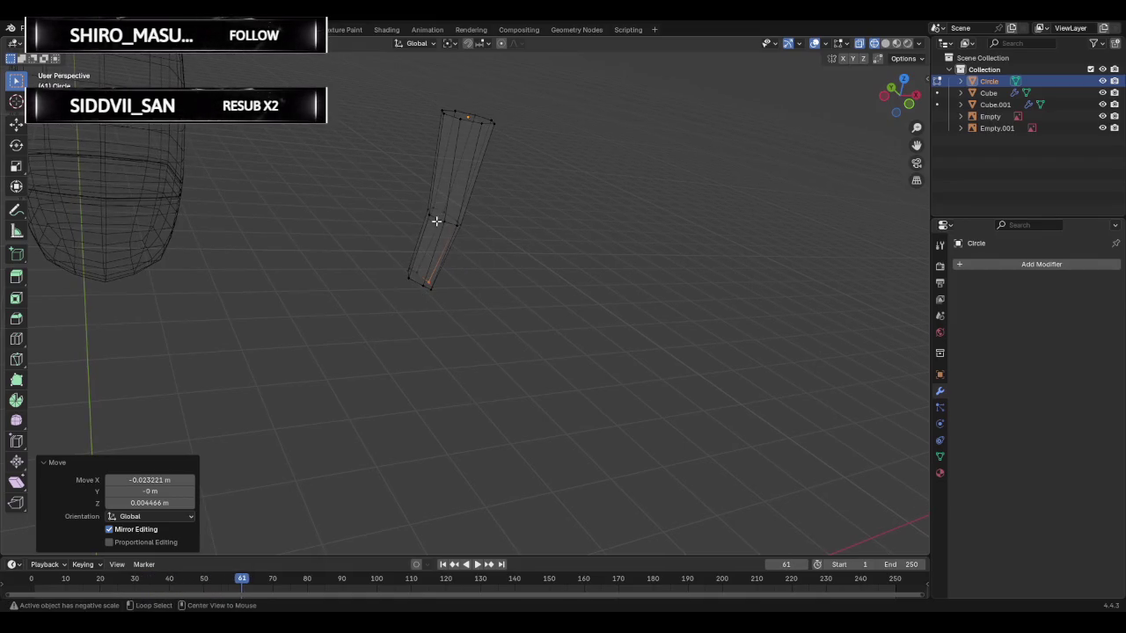
{"action": "left_click", "coordinate": [431, 217], "text": "alt"}
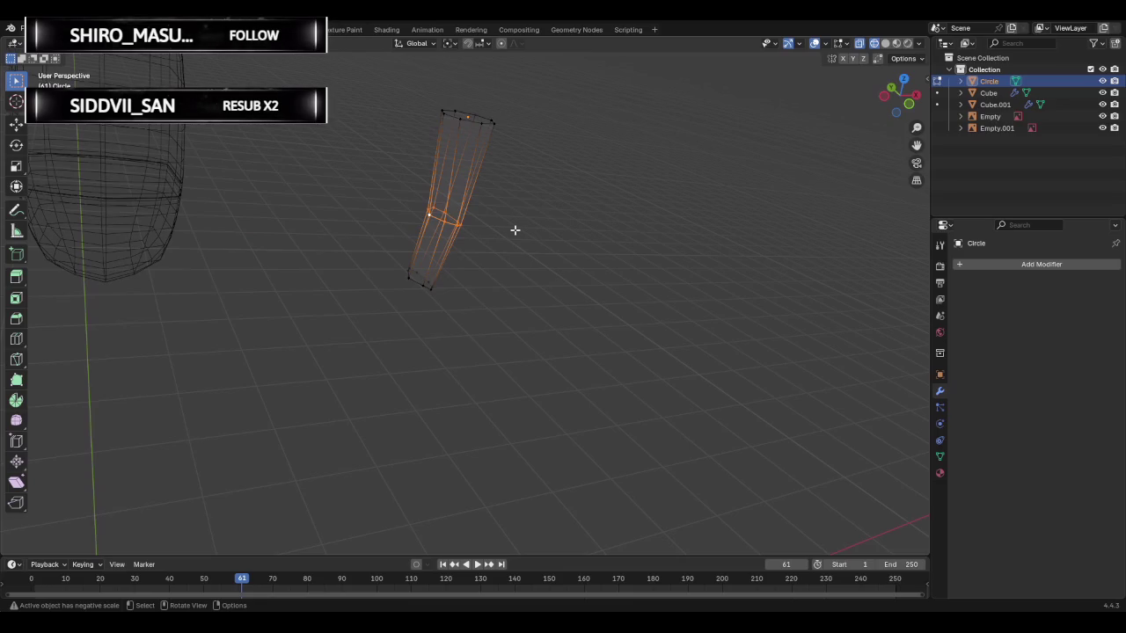
{"action": "key", "text": "s"}
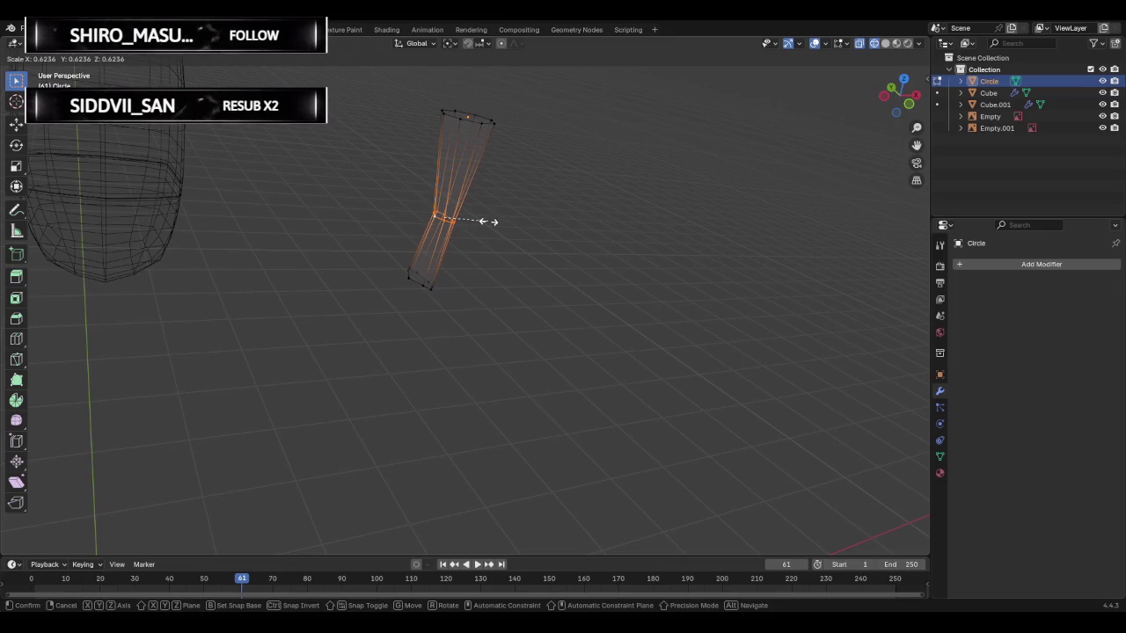
{"action": "left_click", "coordinate": [490, 221]}
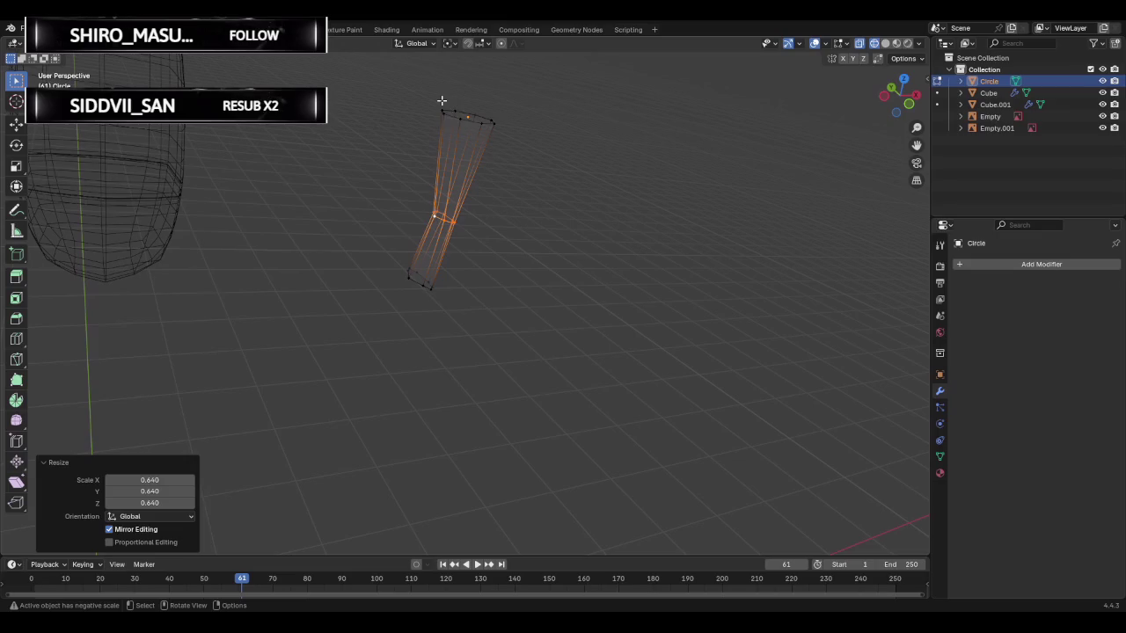
- Shrink the top edge loop to 0.513
{"action": "left_click", "coordinate": [453, 117], "text": "alt"}
{"action": "key", "text": "s"}
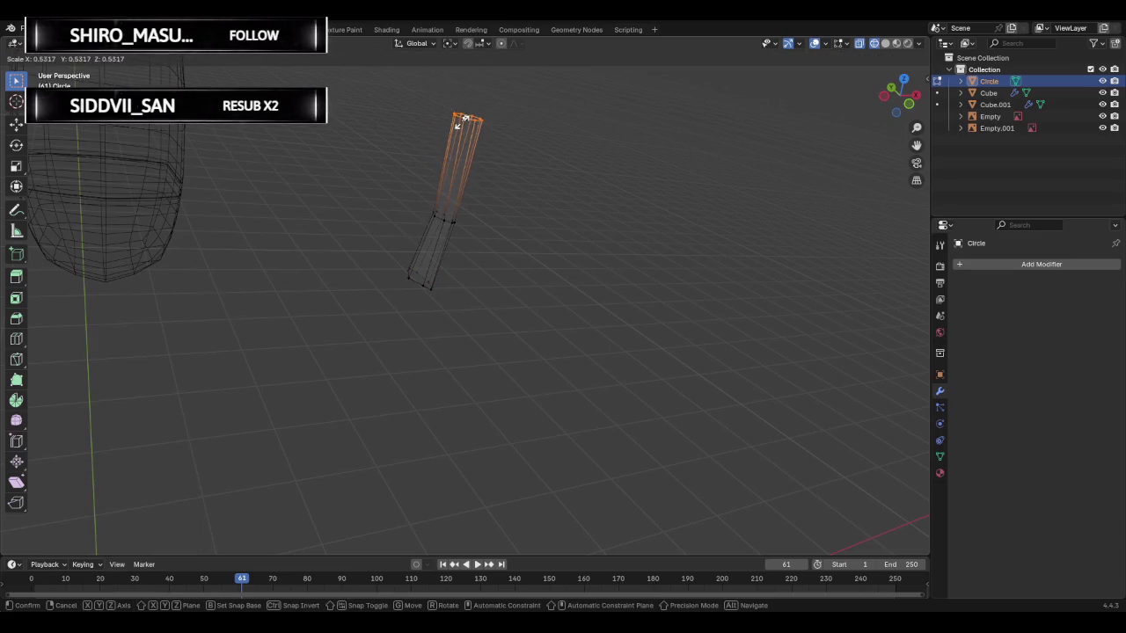
{"action": "middle_click_drag", "start_coordinate": [554, 146], "coordinate": [452, 158], "text": "alt"}
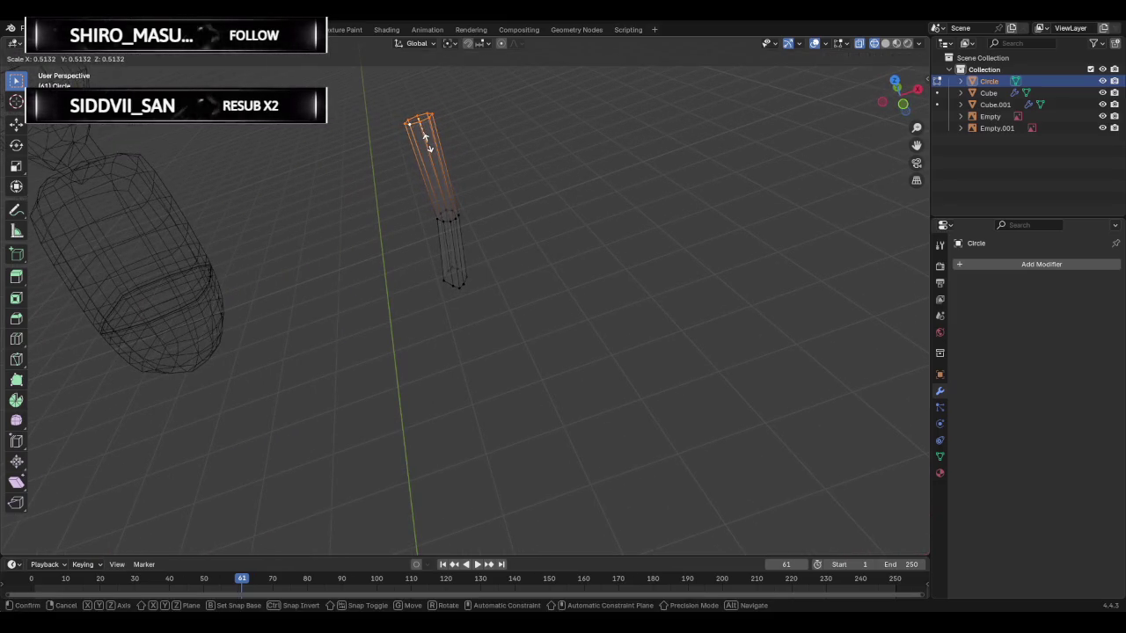
{"action": "left_click", "coordinate": [427, 142]}
{"action": "mouse_move", "coordinate": [460, 280]}
{"action": "middle_mouse_down"}
{"action": "mouse_move", "coordinate": [502, 223]}
{"action": "mouse_move", "coordinate": [449, 293]}
{"action": "middle_mouse_up"}
- Shrink the bottom edge loop to 0.684
{"action": "left_click", "coordinate": [440, 305], "text": "alt"}
{"action": "key", "text": "s"}
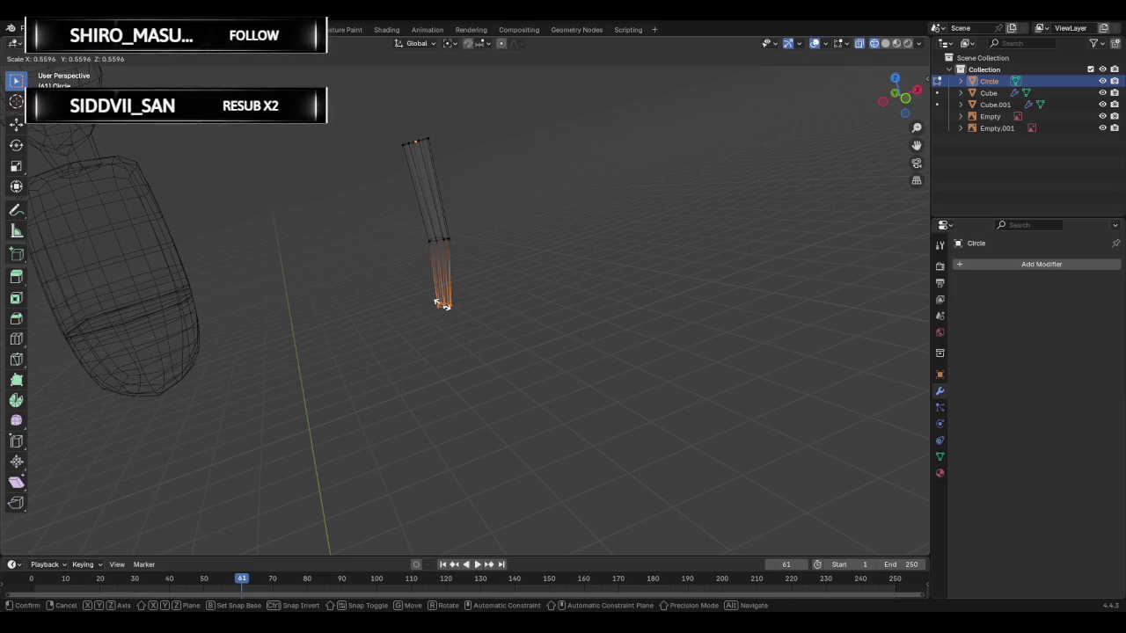
{"action": "left_click", "coordinate": [442, 302]}
{"action": "scroll", "coordinate": [451, 295], "scroll_direction": "up", "scroll_amount": 5}
{"action": "scroll", "coordinate": [462, 284], "scroll_direction": "up", "scroll_amount": 1}
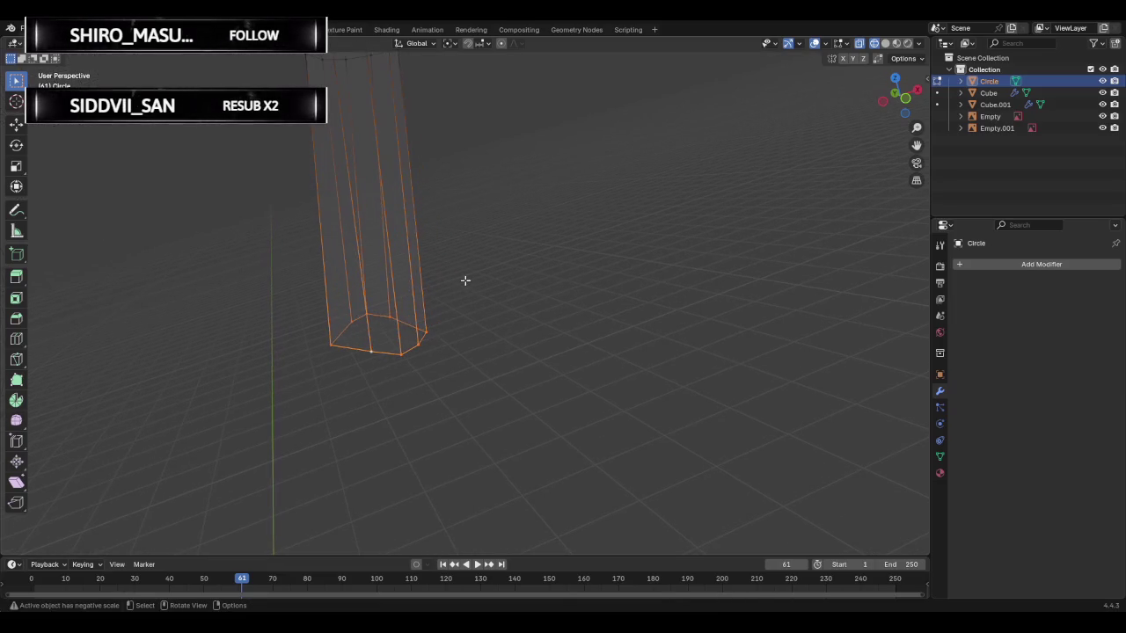
{"action": "key", "text": "s"}
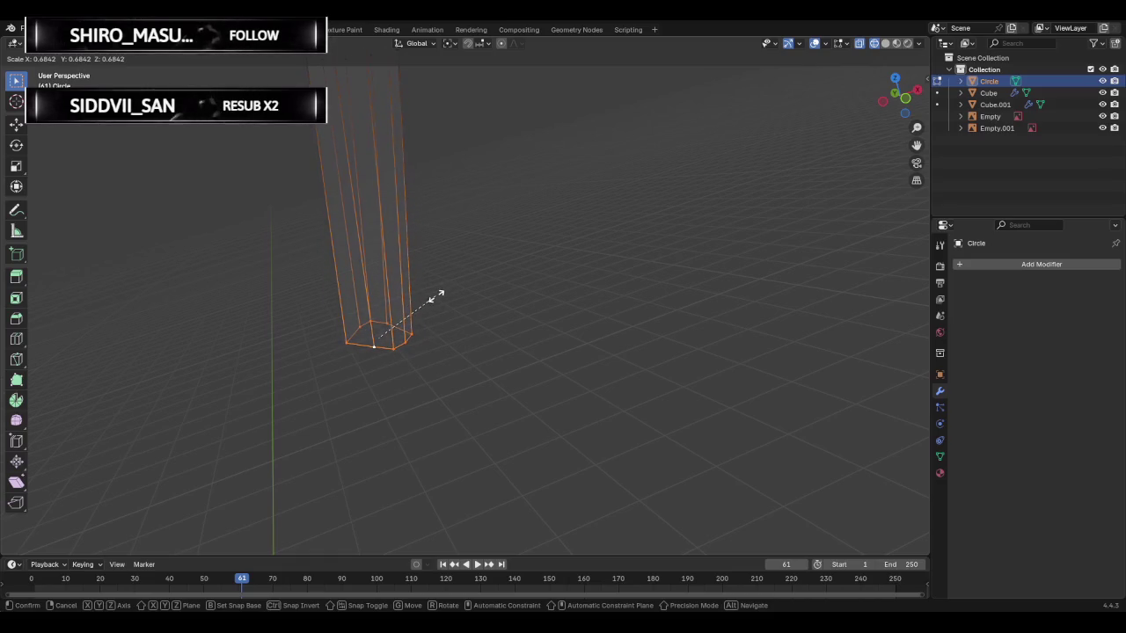
{"action": "left_click", "coordinate": [437, 296]}
- Rescale the wrist-end loop by 0.405, then 1.441, and return to front view
{"action": "mouse_move", "coordinate": [515, 205]}
{"action": "middle_mouse_down"}
{"action": "mouse_move", "coordinate": [475, 231]}
{"action": "mouse_move", "coordinate": [553, 170]}
{"action": "mouse_move", "coordinate": [377, 246]}
{"action": "mouse_move", "coordinate": [357, 317]}
{"action": "mouse_move", "coordinate": [292, 333]}
{"action": "mouse_move", "coordinate": [316, 326]}
{"action": "middle_mouse_up"}
{"action": "mouse_move", "coordinate": [417, 311]}
{"action": "middle_mouse_down"}
{"action": "mouse_move", "coordinate": [445, 299]}
{"action": "mouse_move", "coordinate": [509, 302]}
{"action": "mouse_move", "coordinate": [531, 286]}
{"action": "middle_mouse_up"}
{"action": "key", "text": "s"}
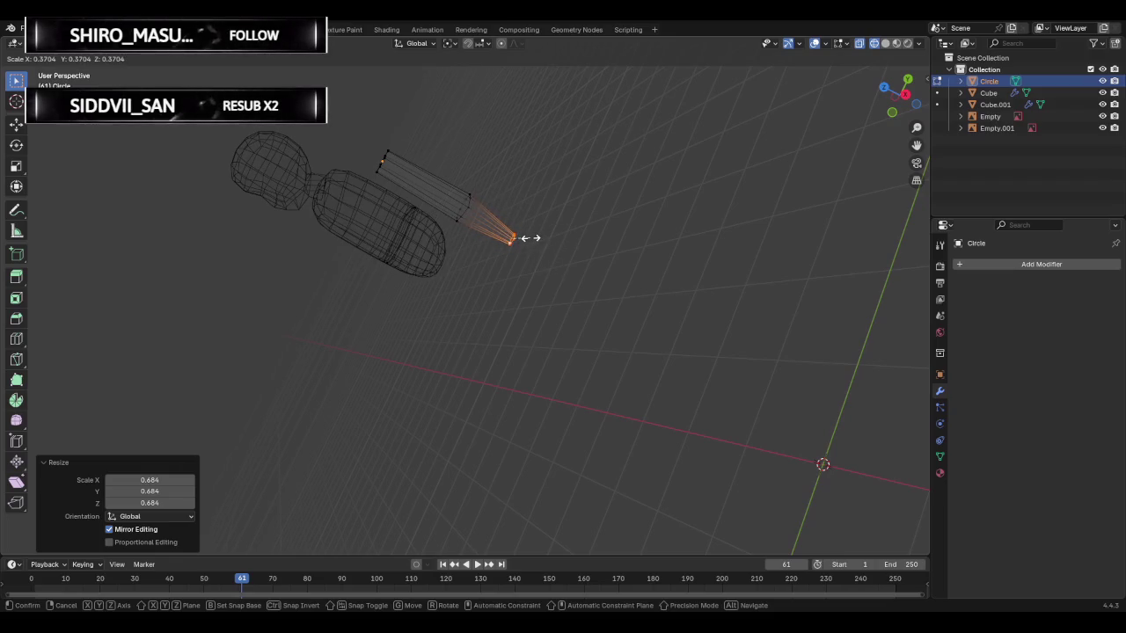
{"action": "left_click", "coordinate": [528, 238]}
{"action": "mouse_move", "coordinate": [530, 239]}
{"action": "middle_mouse_down"}
{"action": "mouse_move", "coordinate": [580, 153]}
{"action": "mouse_move", "coordinate": [511, 247]}
{"action": "mouse_move", "coordinate": [563, 167]}
{"action": "mouse_move", "coordinate": [505, 221]}
{"action": "mouse_move", "coordinate": [681, 168]}
{"action": "middle_mouse_up"}
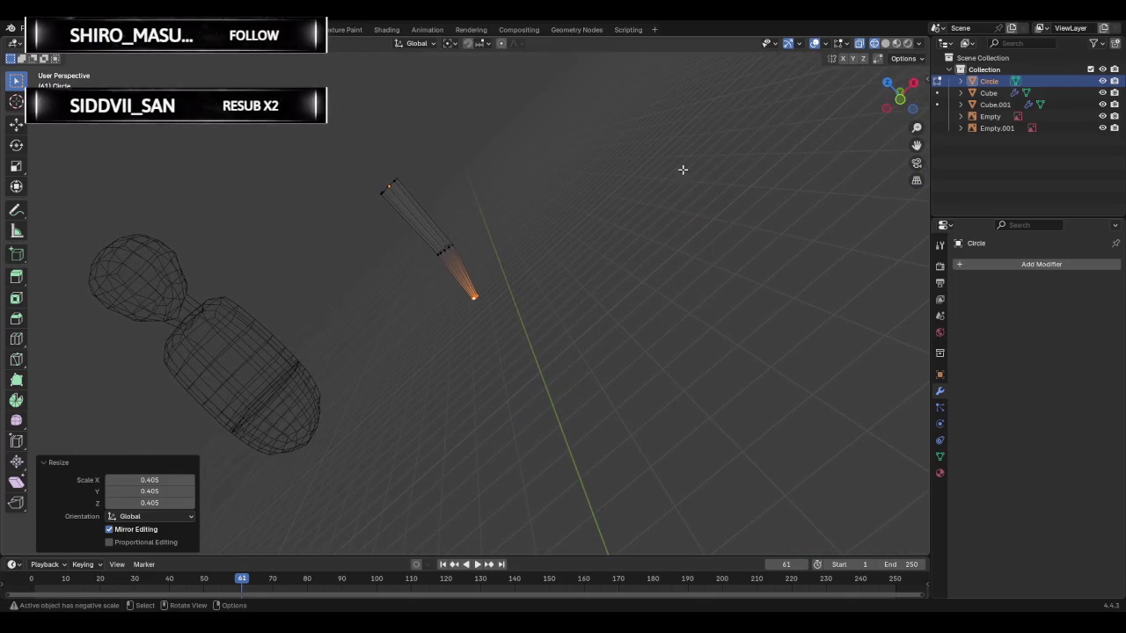
{"action": "scroll", "coordinate": [574, 234], "scroll_direction": "up", "scroll_amount": 3}
{"action": "key", "text": "s"}
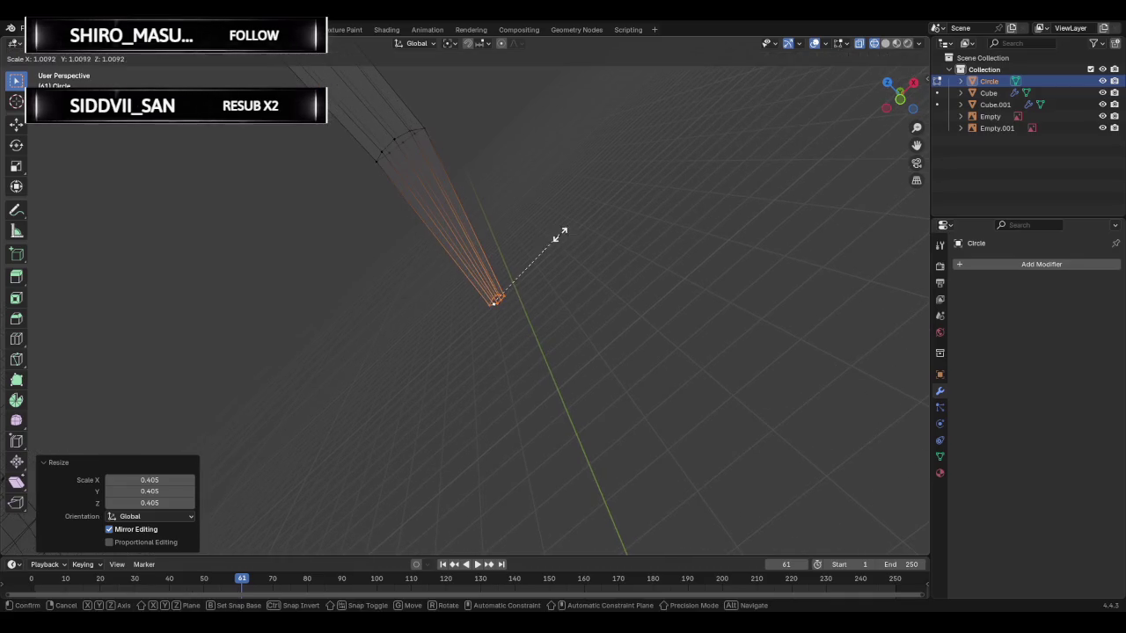
{"action": "left_click", "coordinate": [587, 206]}
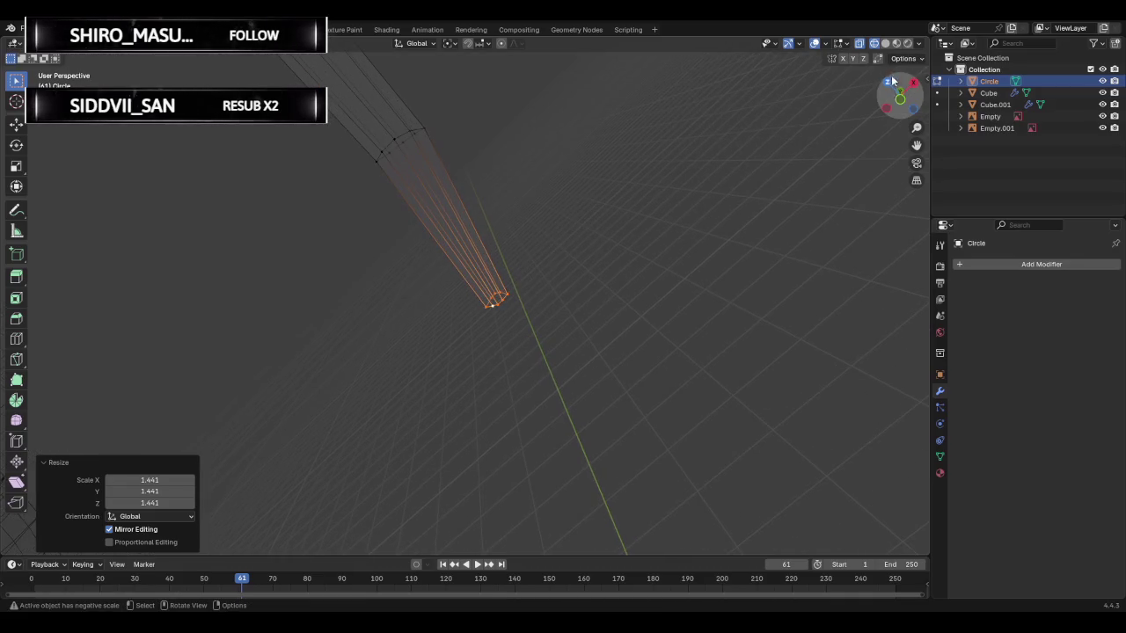
{"action": "left_click", "coordinate": [900, 102]}
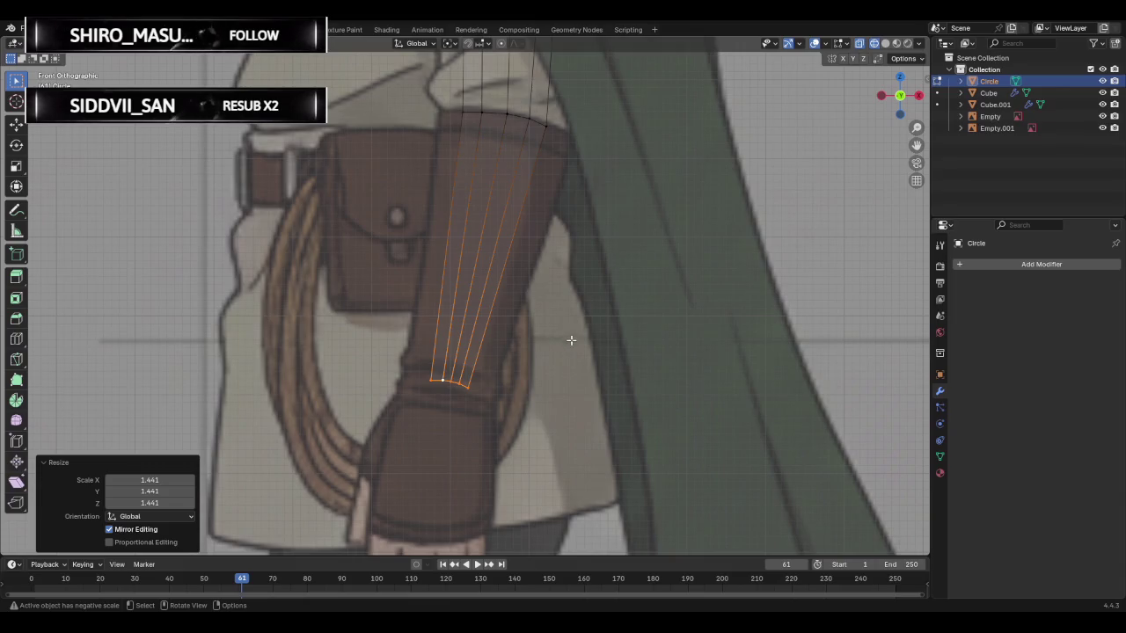
- Widen the bottom loop to match the bracer and the top loop by 1.582
{"action": "key", "text": "s"}
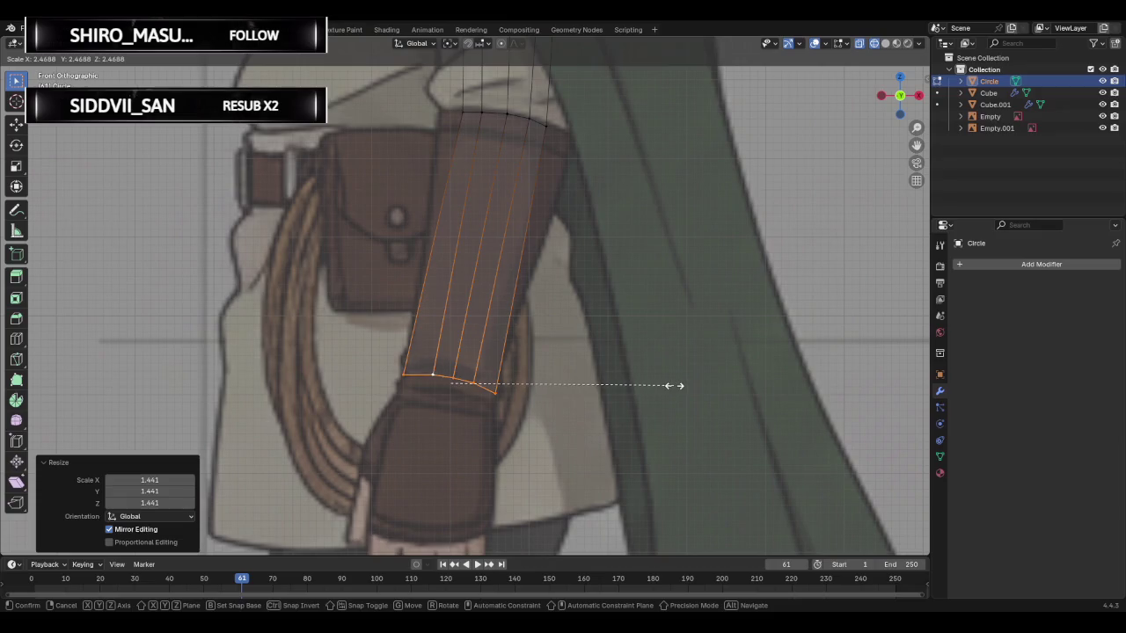
{"action": "left_click", "coordinate": [674, 385]}
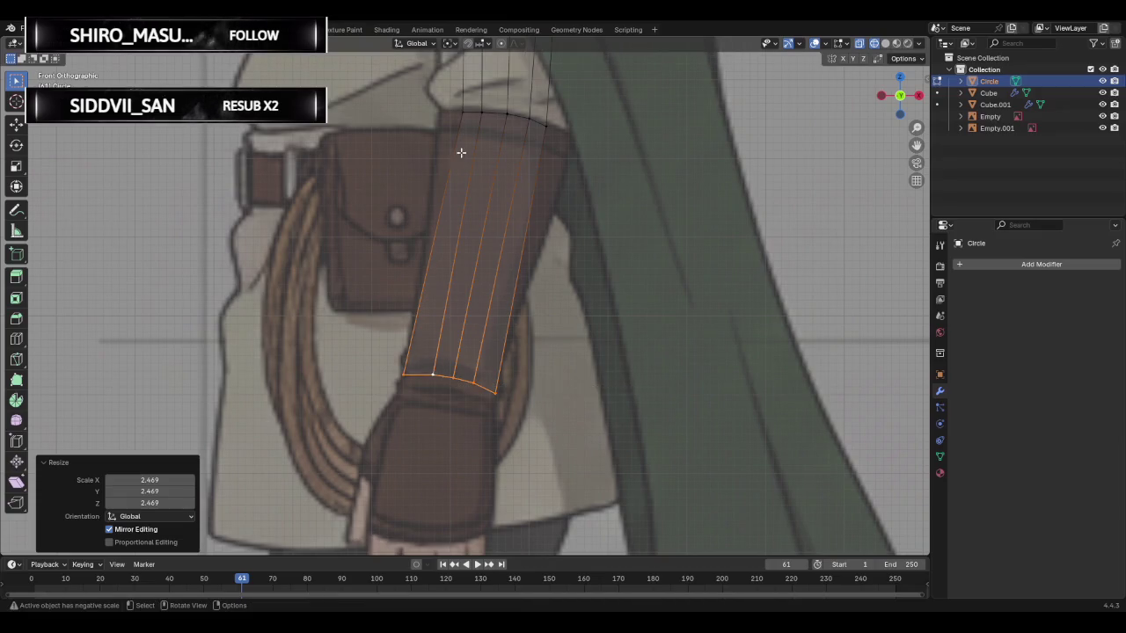
{"action": "left_click", "coordinate": [519, 117], "text": "alt"}
{"action": "key", "text": "s"}
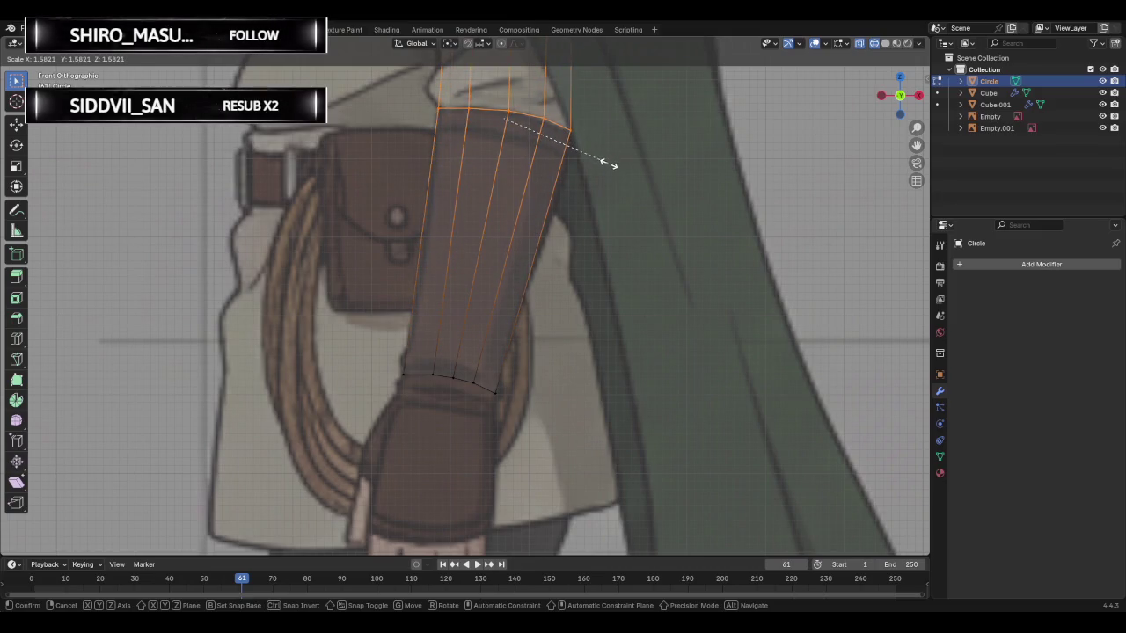
{"action": "left_click", "coordinate": [607, 164]}
- Refine the top loop to the reference shoulder width (1.587) and enable Proportional Editing
{"action": "scroll", "coordinate": [563, 165], "scroll_direction": "down", "scroll_amount": 2}
{"action": "scroll", "coordinate": [568, 160], "scroll_direction": "down", "scroll_amount": 2}
{"action": "scroll", "coordinate": [568, 159], "scroll_direction": "down", "scroll_amount": 2}
{"action": "scroll", "coordinate": [563, 141], "scroll_direction": "up", "scroll_amount": 2}
{"action": "left_click", "coordinate": [555, 124], "text": "alt"}
{"action": "key", "text": "s"}
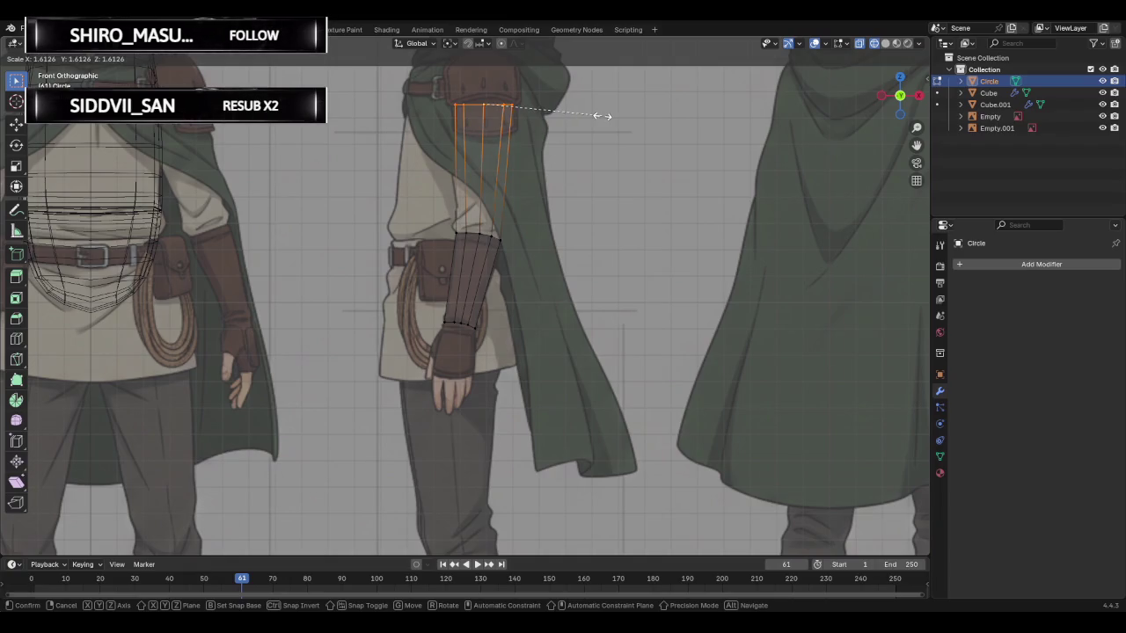
{"action": "left_click", "coordinate": [572, 150]}
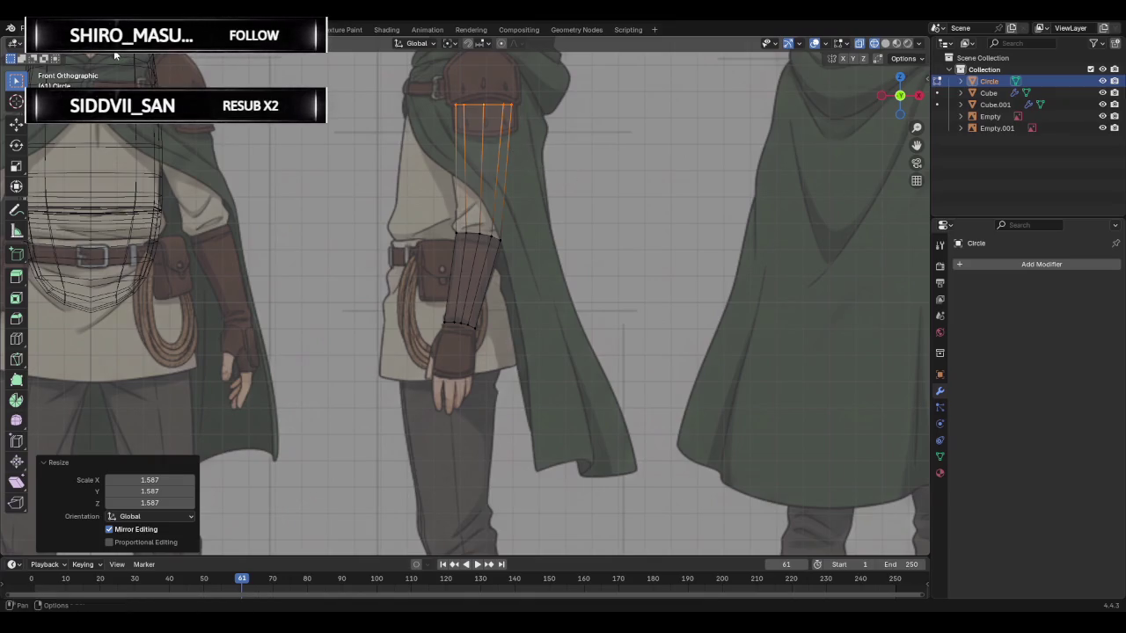
{"action": "left_click", "coordinate": [479, 106], "text": "alt"}
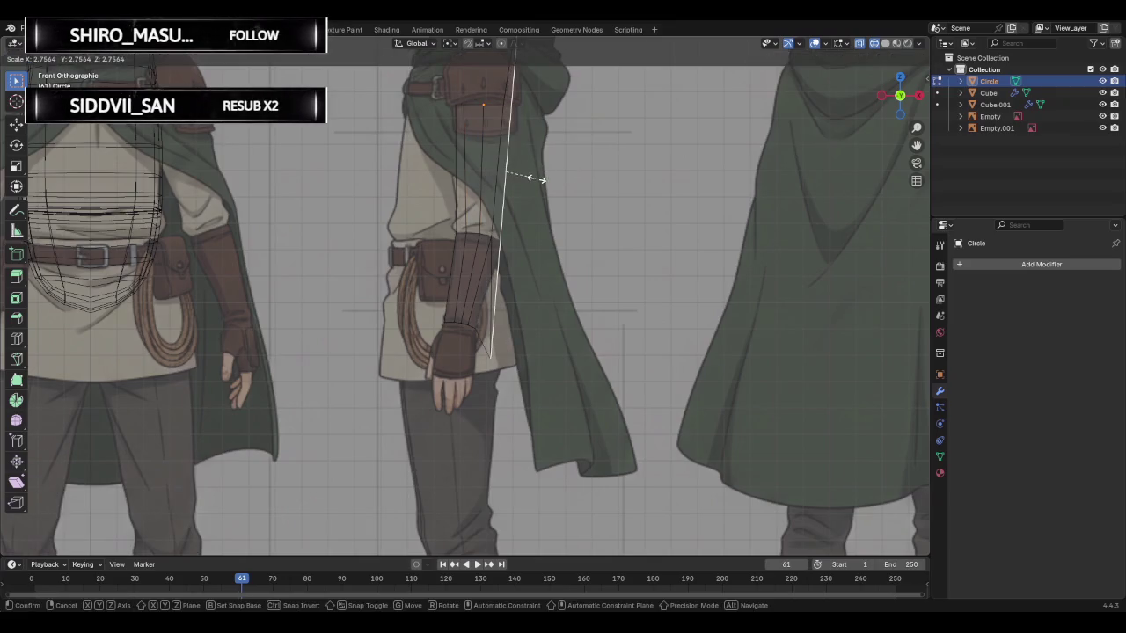
{"action": "scroll", "coordinate": [549, 174], "scroll_direction": "up", "scroll_amount": 1}
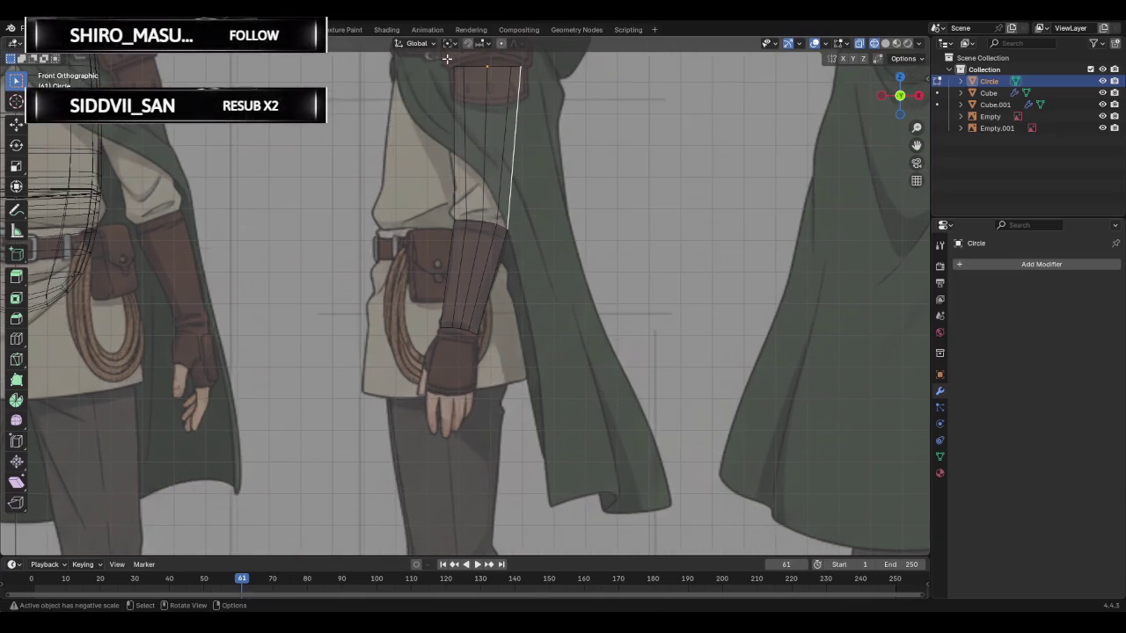
{"action": "left_click", "coordinate": [502, 43]}
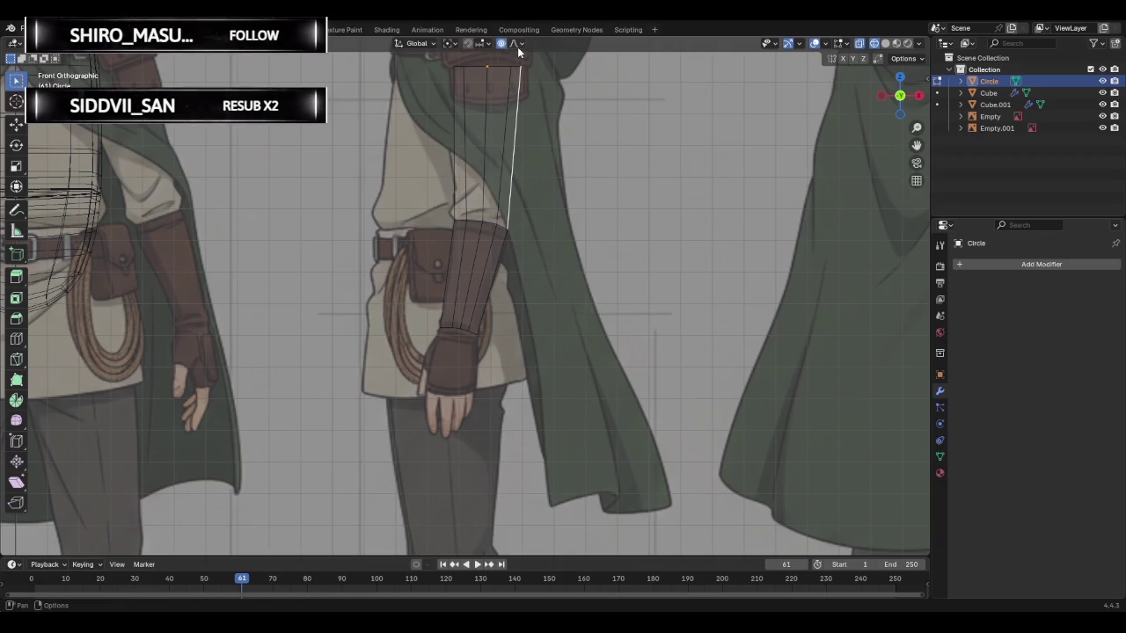
- Proportionally scale the top loop and set the falloff to Inverse Square
{"action": "key", "text": "s"}
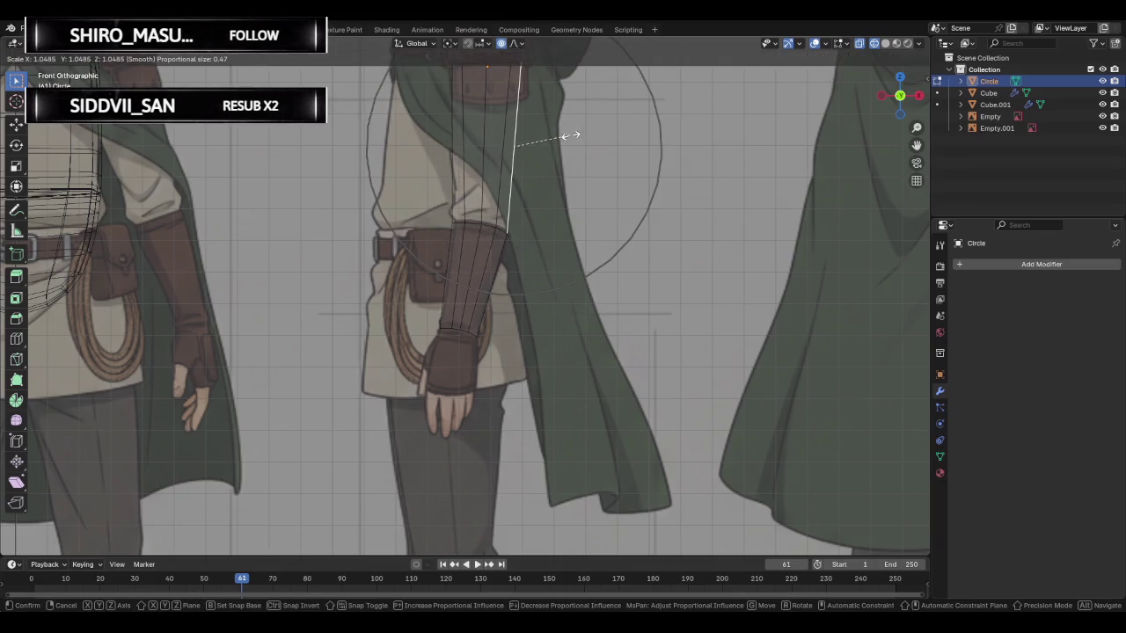
{"action": "left_click", "coordinate": [567, 133]}
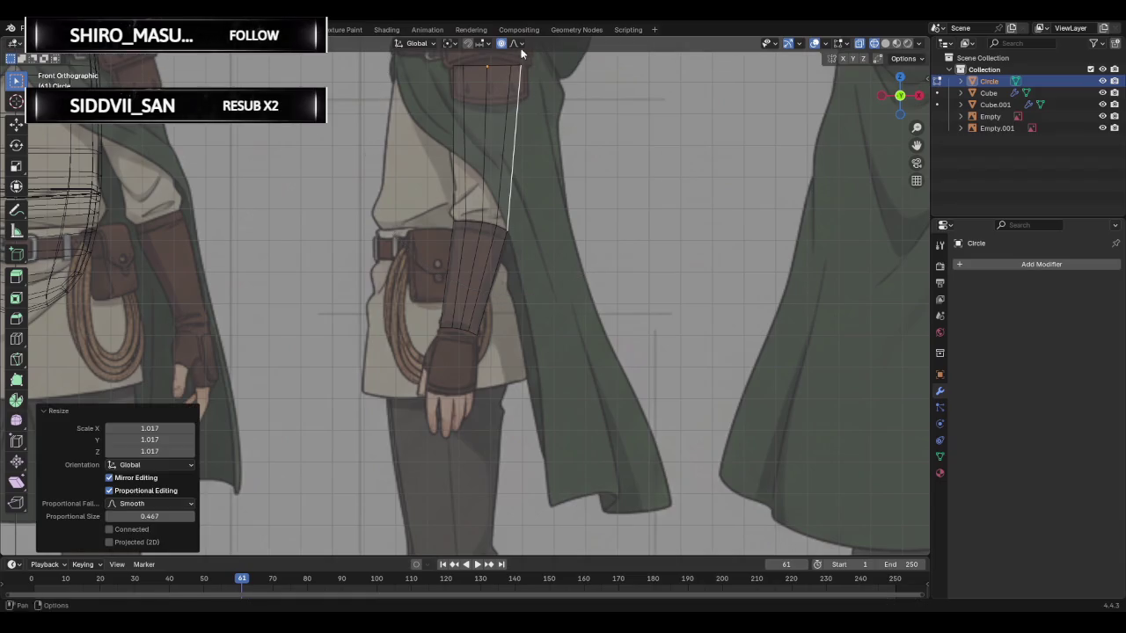
{"action": "left_click", "coordinate": [518, 42]}
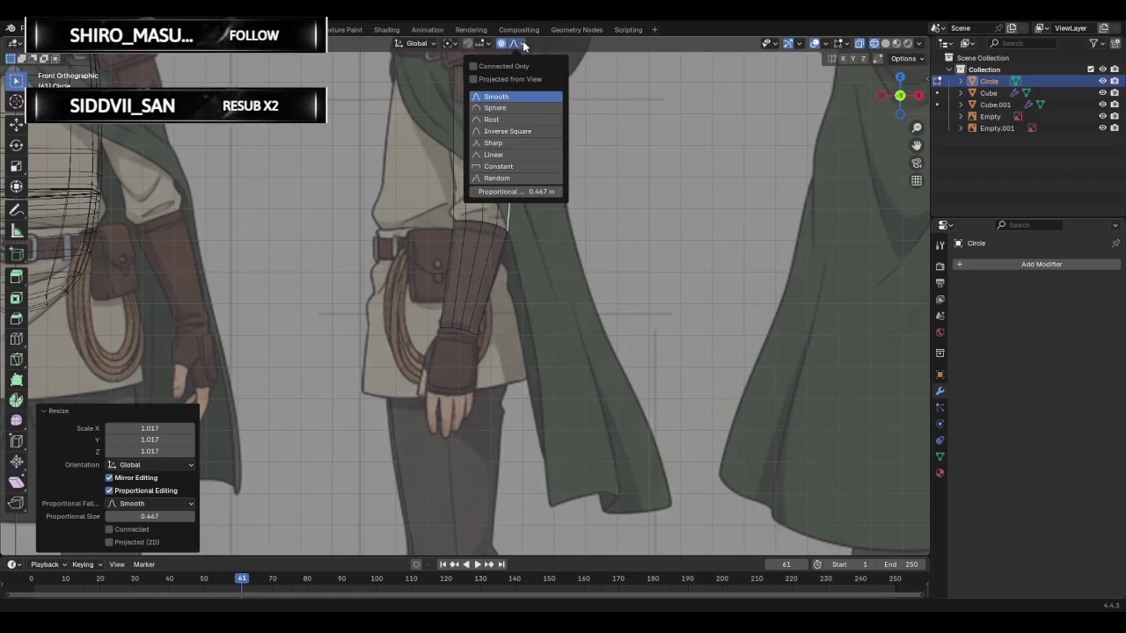
{"action": "left_click", "coordinate": [511, 134]}
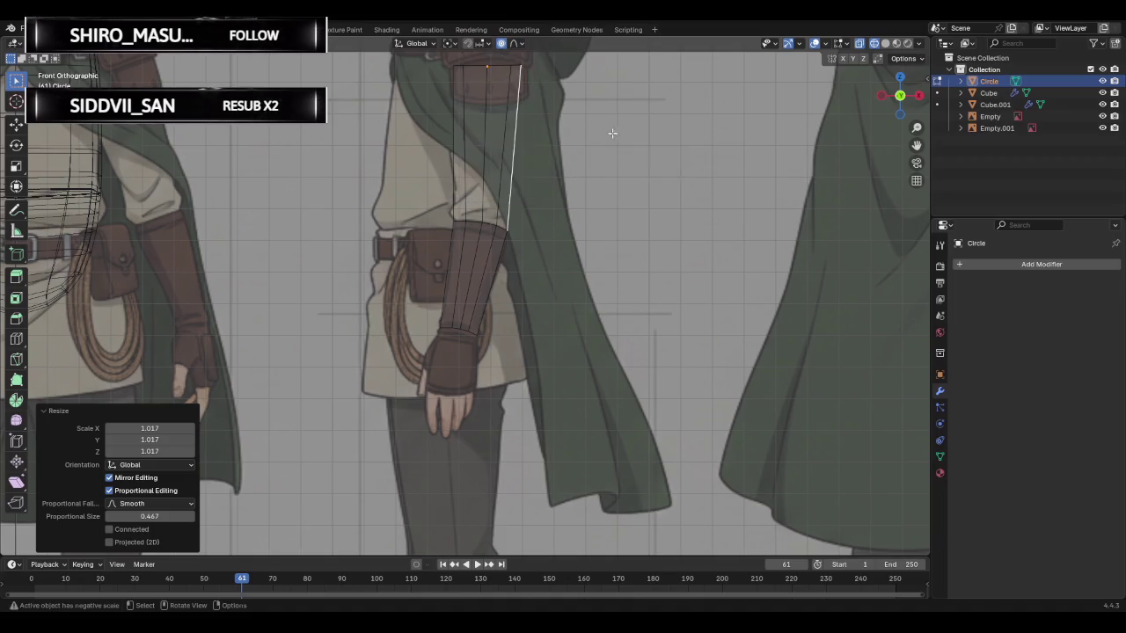
- Scale and move a lengthwise edge loop with proportional editing to follow the sleeve
{"action": "left_click", "coordinate": [513, 145], "text": "alt"}
{"action": "key", "text": "s"}
{"action": "left_click", "coordinate": [562, 167]}
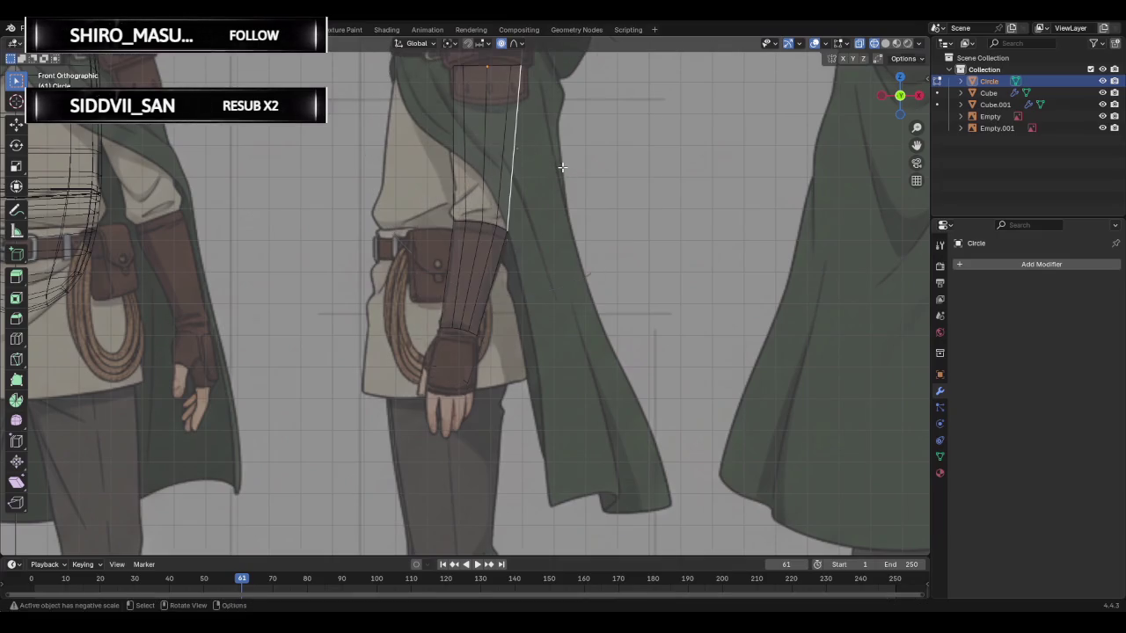
{"action": "key", "text": "g"}
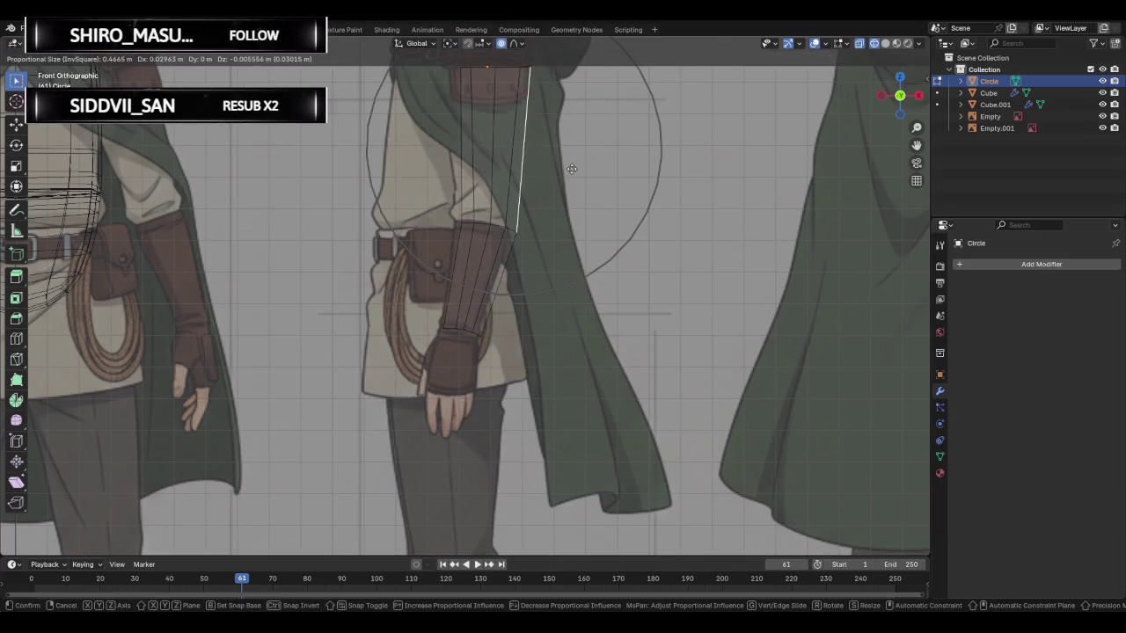
{"action": "left_click", "coordinate": [567, 161]}
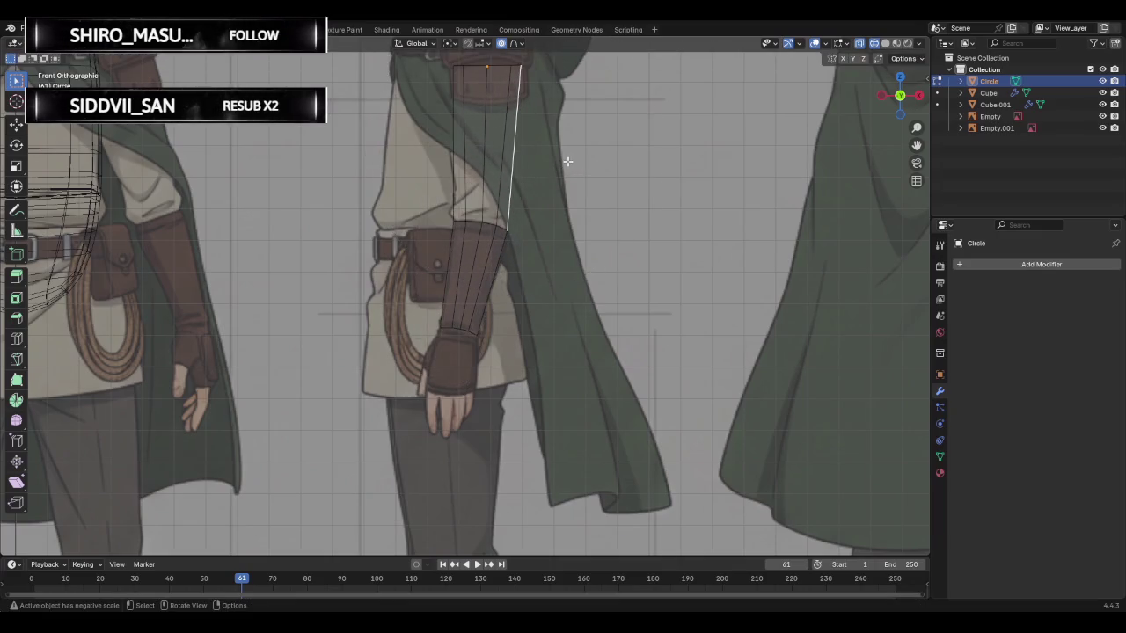
{"action": "left_click", "coordinate": [517, 44]}
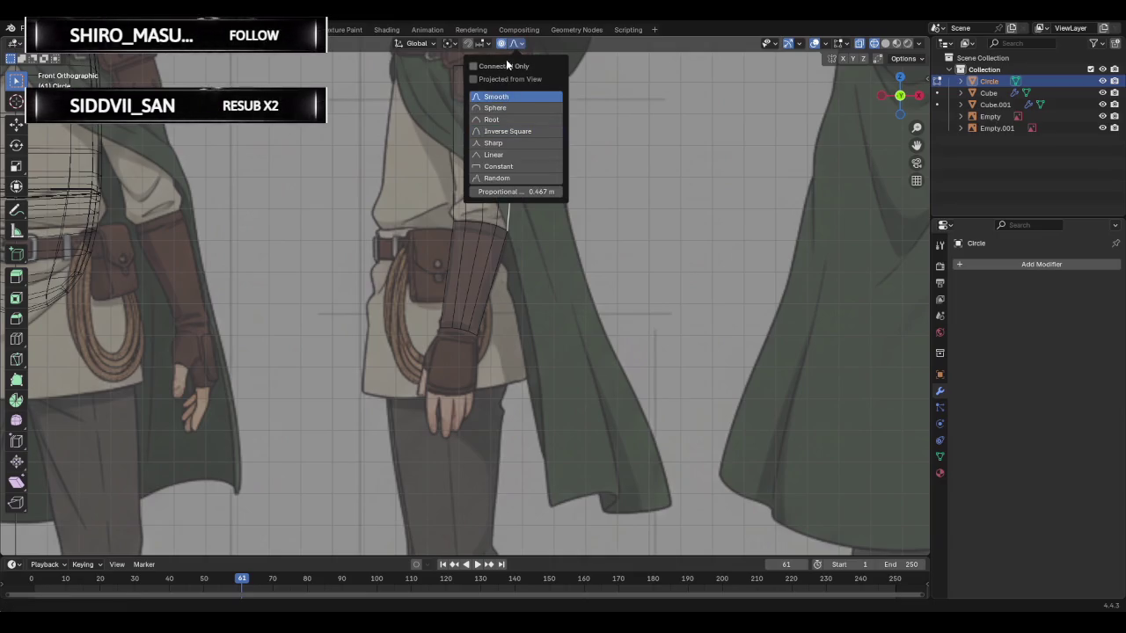
{"action": "left_click", "coordinate": [500, 48]}
{"action": "scroll", "coordinate": [504, 165], "scroll_direction": "down", "scroll_amount": 1}
{"action": "scroll", "coordinate": [505, 167], "scroll_direction": "down", "scroll_amount": 1}
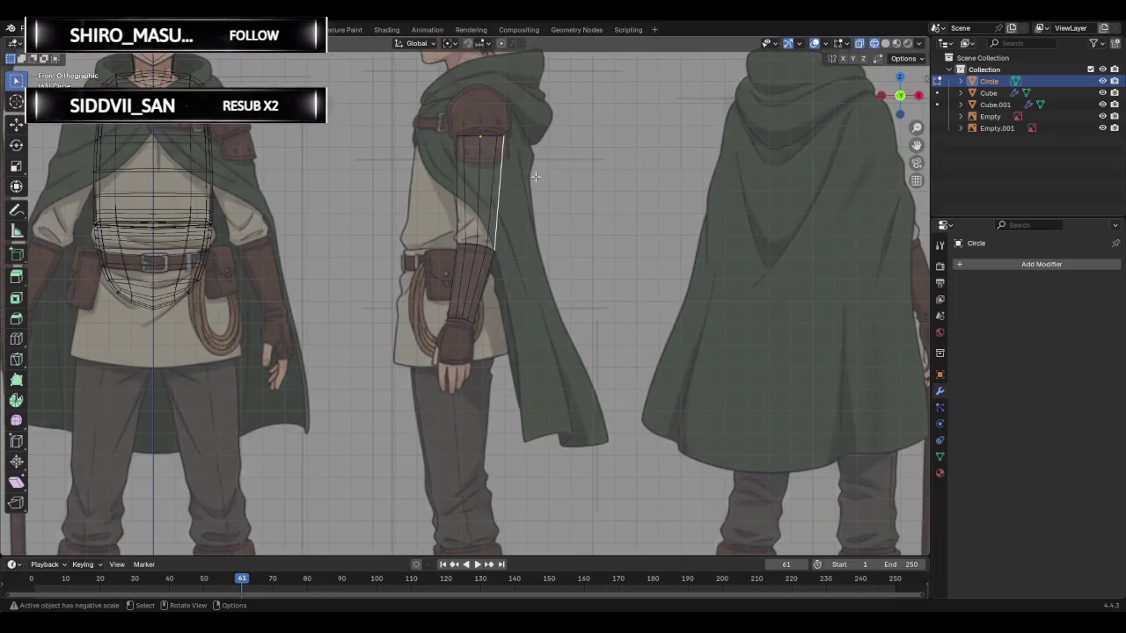
{"action": "scroll", "coordinate": [515, 169], "scroll_direction": "up", "scroll_amount": 2}
- Nudge the top-right shoulder vertex about 0.0056 m X, 0.0037 m Z, then switch to Left Orthographic view
{"action": "left_click", "coordinate": [519, 60]}
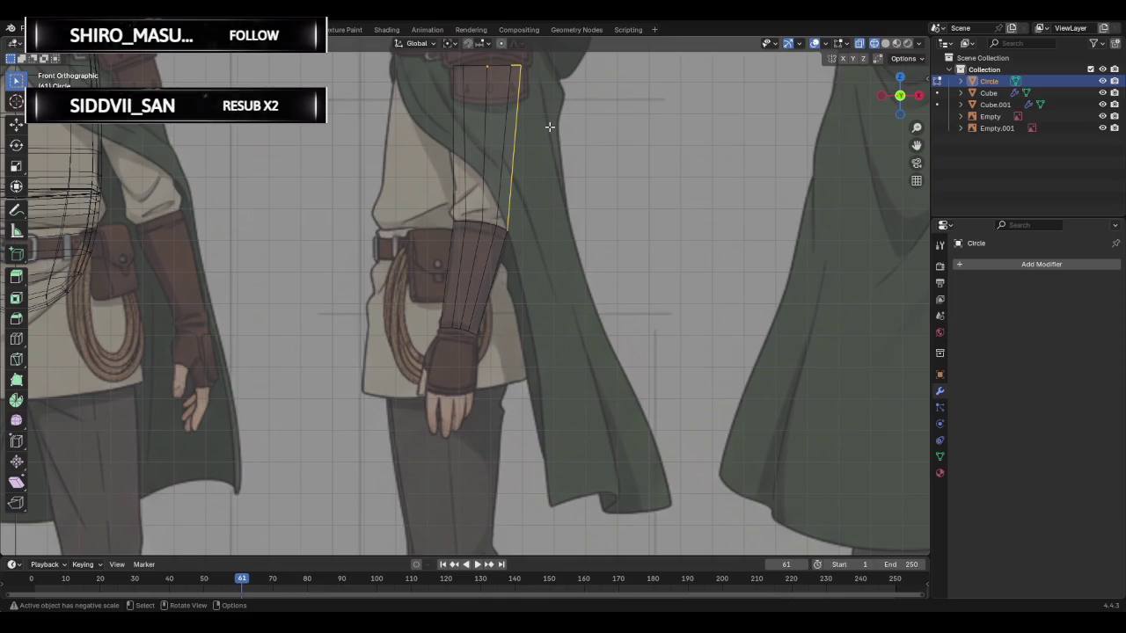
{"action": "key", "text": "g"}
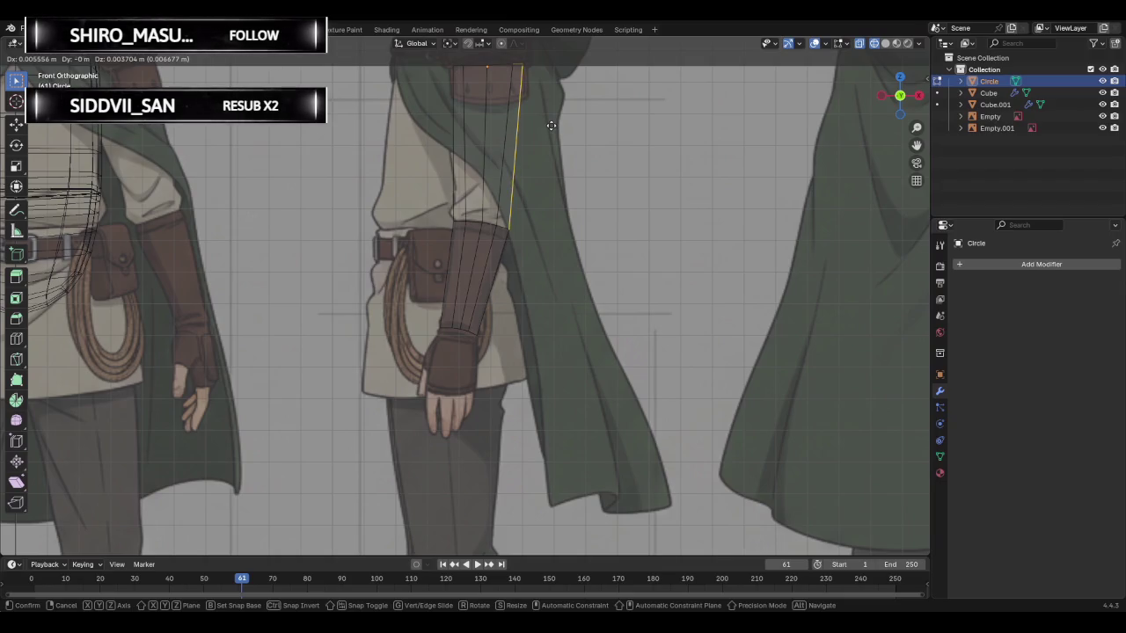
{"action": "left_click", "coordinate": [551, 125]}
{"action": "scroll", "coordinate": [546, 141], "scroll_direction": "down", "scroll_amount": 2}
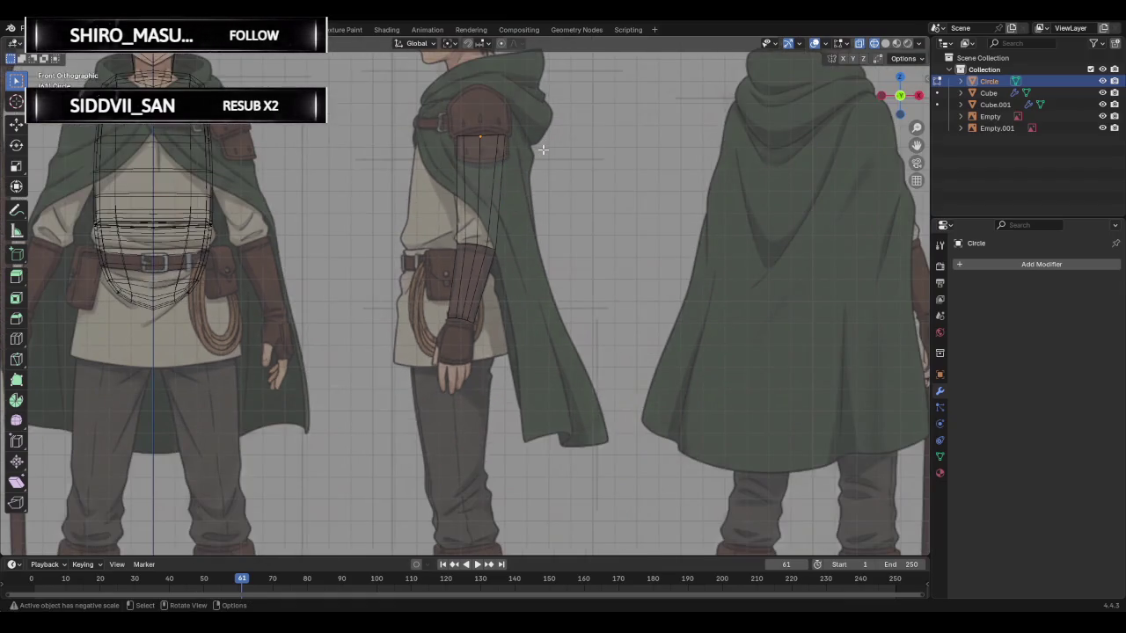
{"action": "mouse_move", "coordinate": [432, 384]}
{"action": "middle_mouse_down"}
{"action": "mouse_move", "coordinate": [544, 397]}
{"action": "mouse_move", "coordinate": [714, 311]}
{"action": "mouse_move", "coordinate": [684, 309]}
{"action": "mouse_move", "coordinate": [766, 305]}
{"action": "middle_mouse_up"}
{"action": "left_click", "coordinate": [897, 93]}
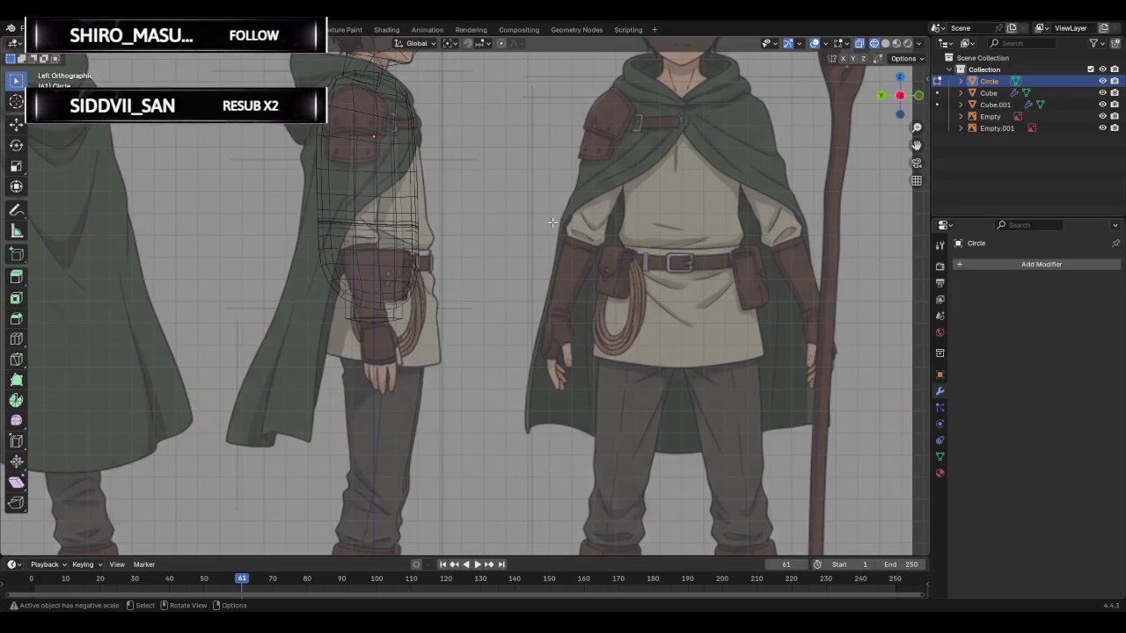
- Hide Cube.001 in the Outliner, then select a horizontal loop and the back edge on the arm
{"action": "left_click", "coordinate": [974, 94]}
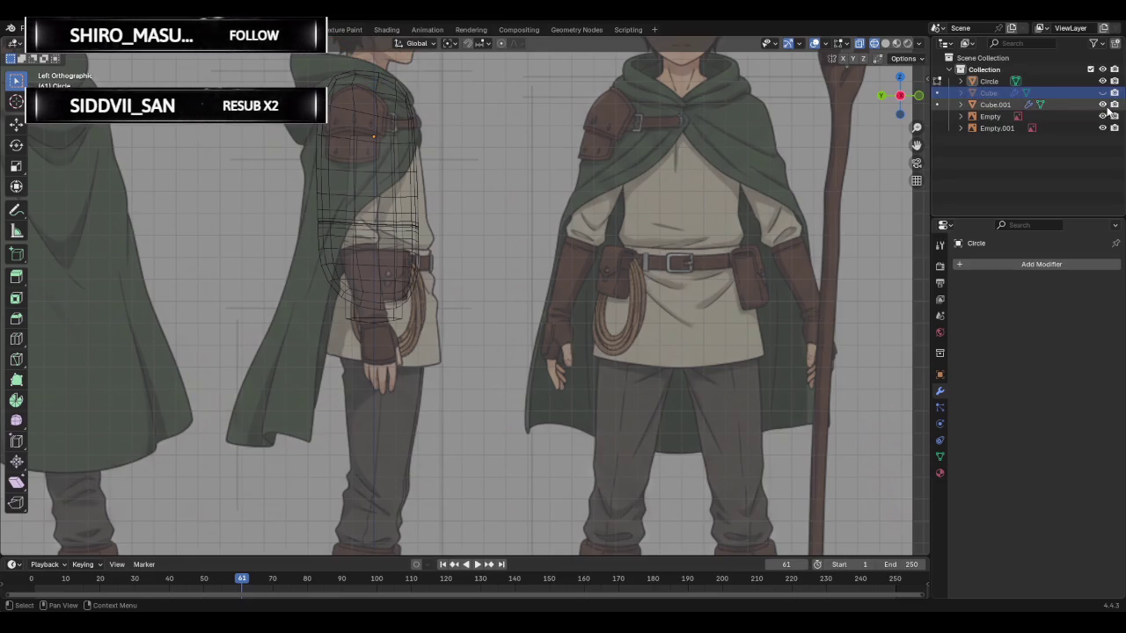
{"action": "left_click", "coordinate": [1102, 105]}
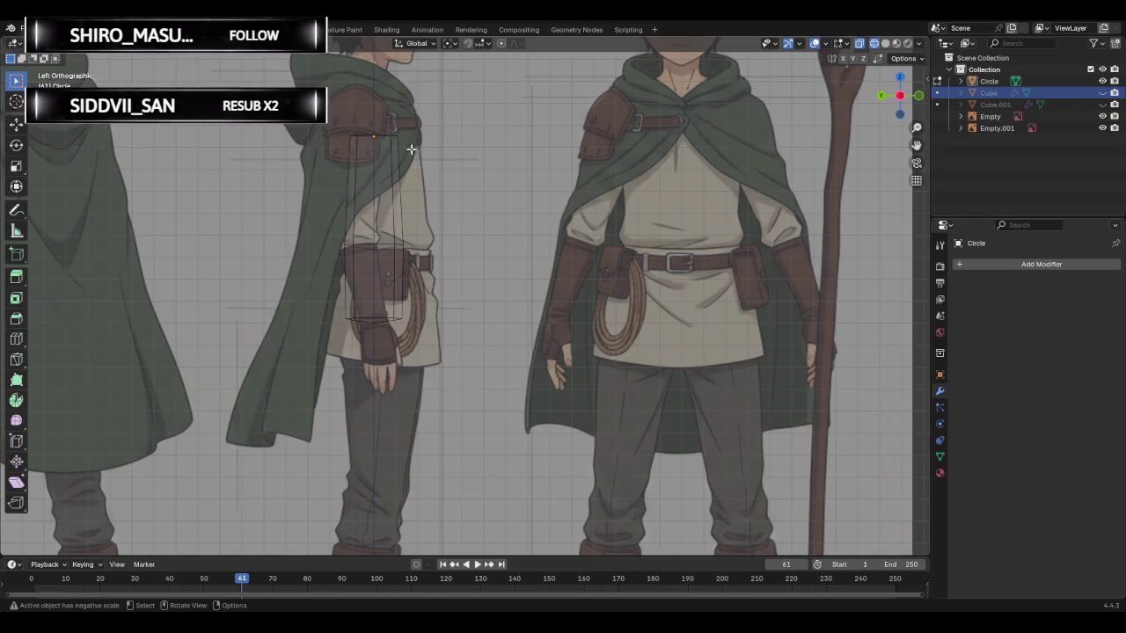
{"action": "scroll", "coordinate": [369, 136], "scroll_direction": "down", "scroll_amount": 1}
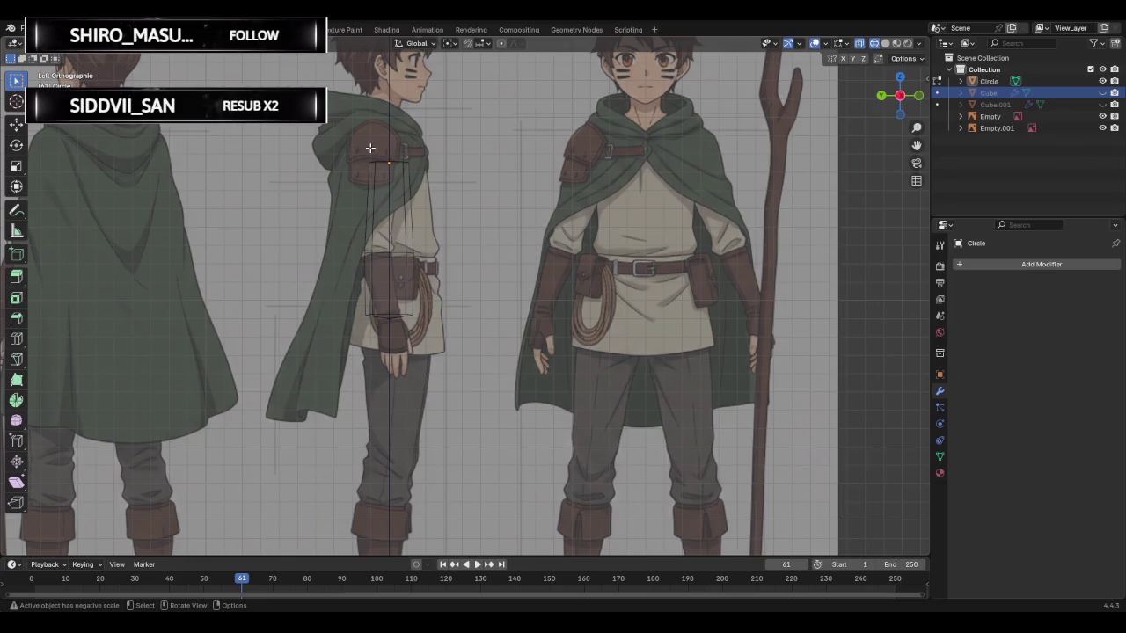
{"action": "scroll", "coordinate": [382, 192], "scroll_direction": "up", "scroll_amount": 1}
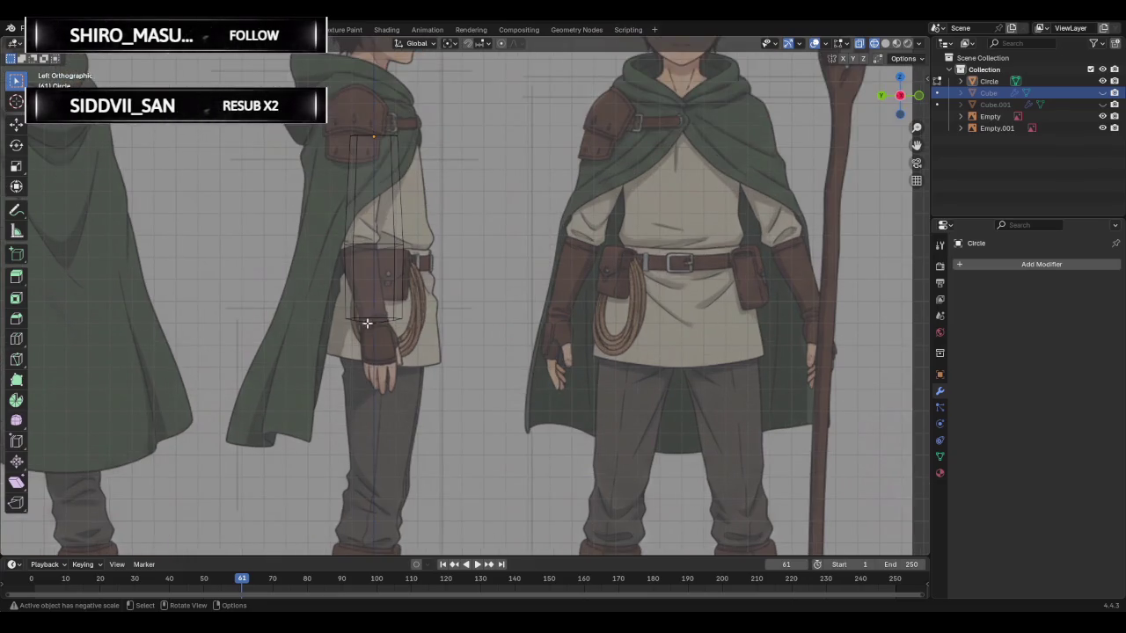
{"action": "scroll", "coordinate": [347, 318], "scroll_direction": "up", "scroll_amount": 1}
{"action": "left_click", "coordinate": [318, 320], "text": "alt"}
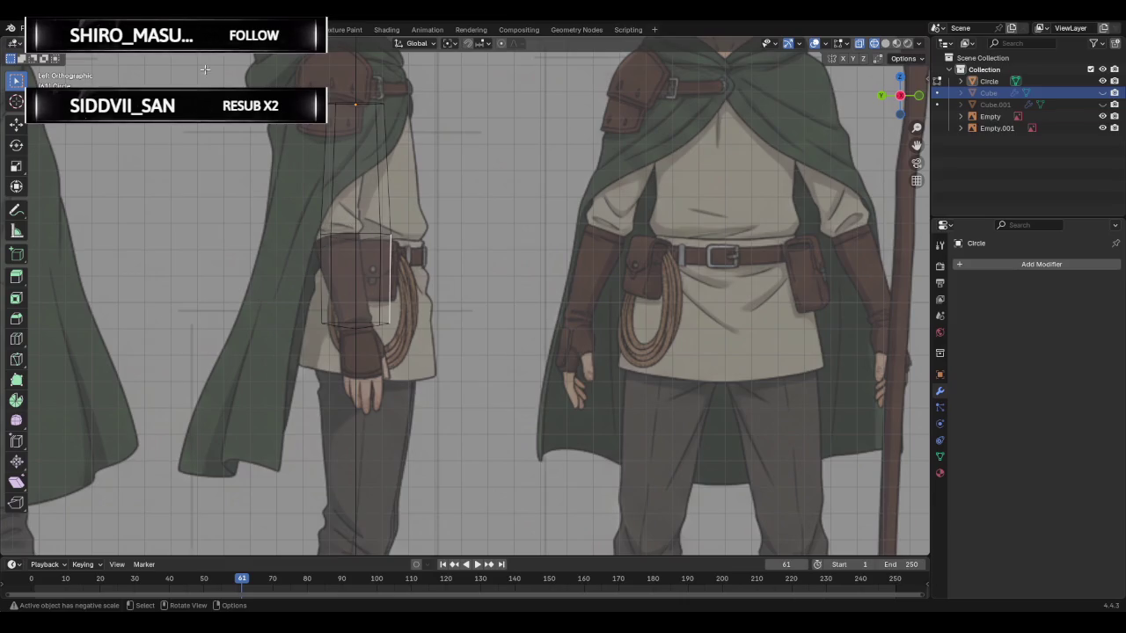
{"action": "left_click", "coordinate": [288, 237]}
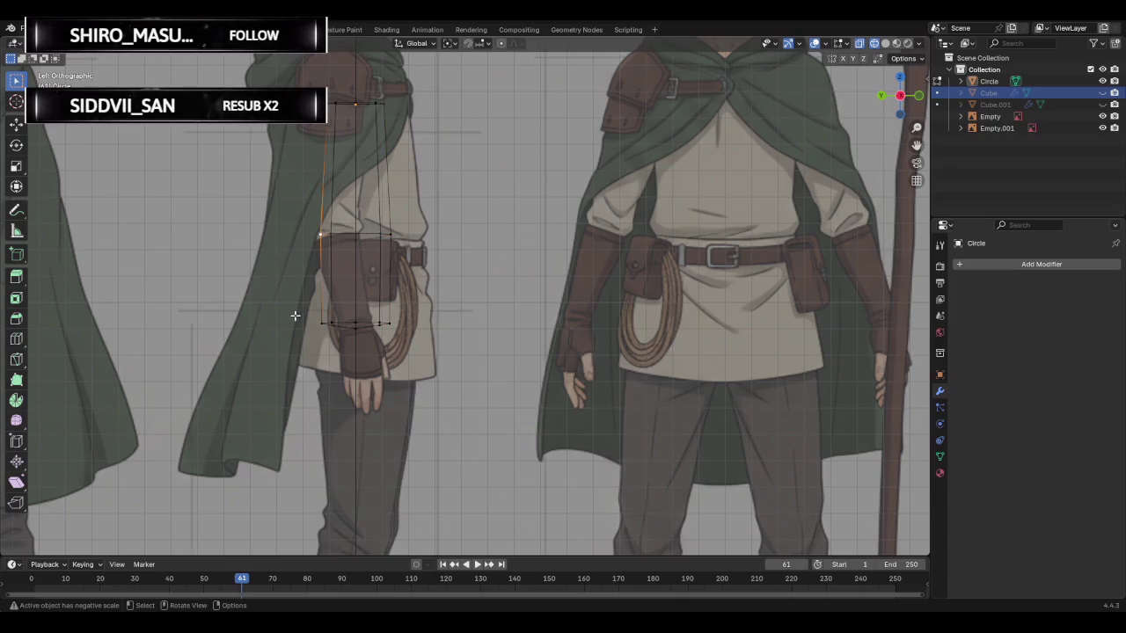
{"action": "scroll", "coordinate": [308, 322], "scroll_direction": "up", "scroll_amount": 2}
- Nudge a lengthwise forearm edge to follow the side-view forearm outline
{"action": "scroll", "coordinate": [264, 237], "scroll_direction": "up", "scroll_amount": 2}
{"action": "scroll", "coordinate": [222, 157], "scroll_direction": "up", "scroll_amount": 1}
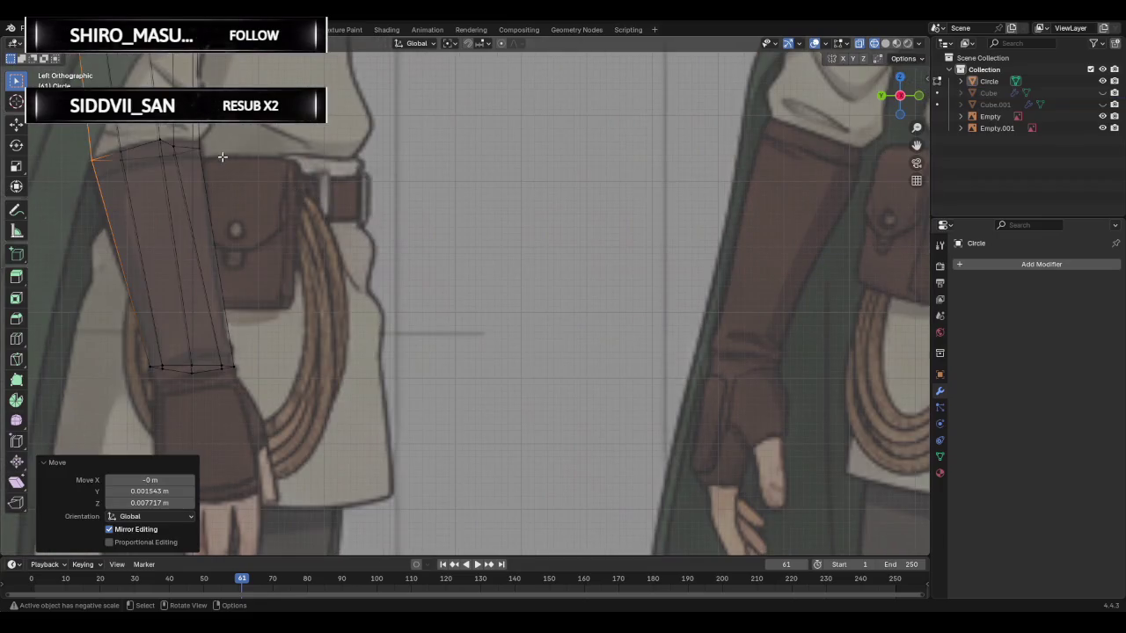
{"action": "left_click", "coordinate": [175, 146]}
{"action": "key", "text": "g"}
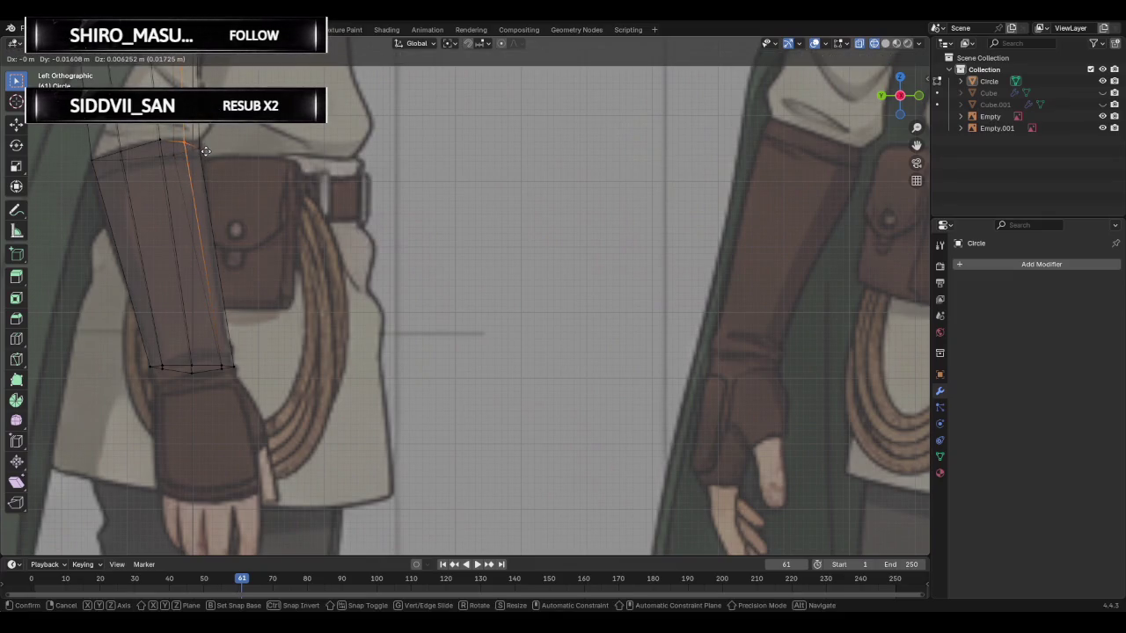
{"action": "left_click", "coordinate": [205, 151]}
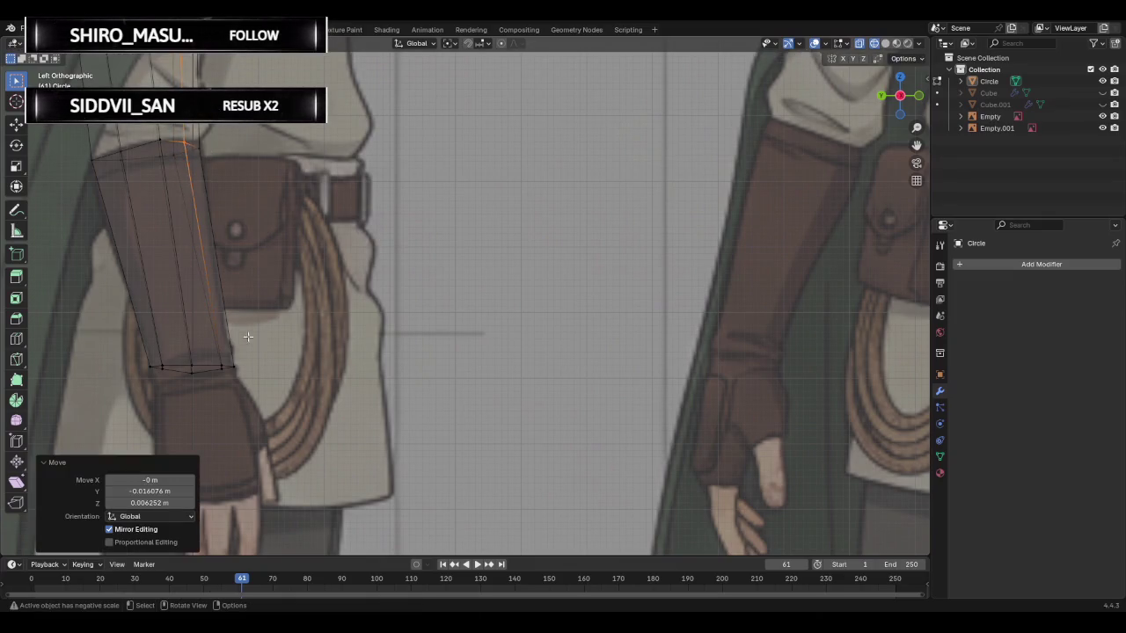
- Try moving the wrist edge but cancel, orbit to inspect, and return to front view
{"action": "left_click", "coordinate": [190, 364]}
{"action": "key", "text": "g"}
{"action": "right_click", "coordinate": [206, 395]}
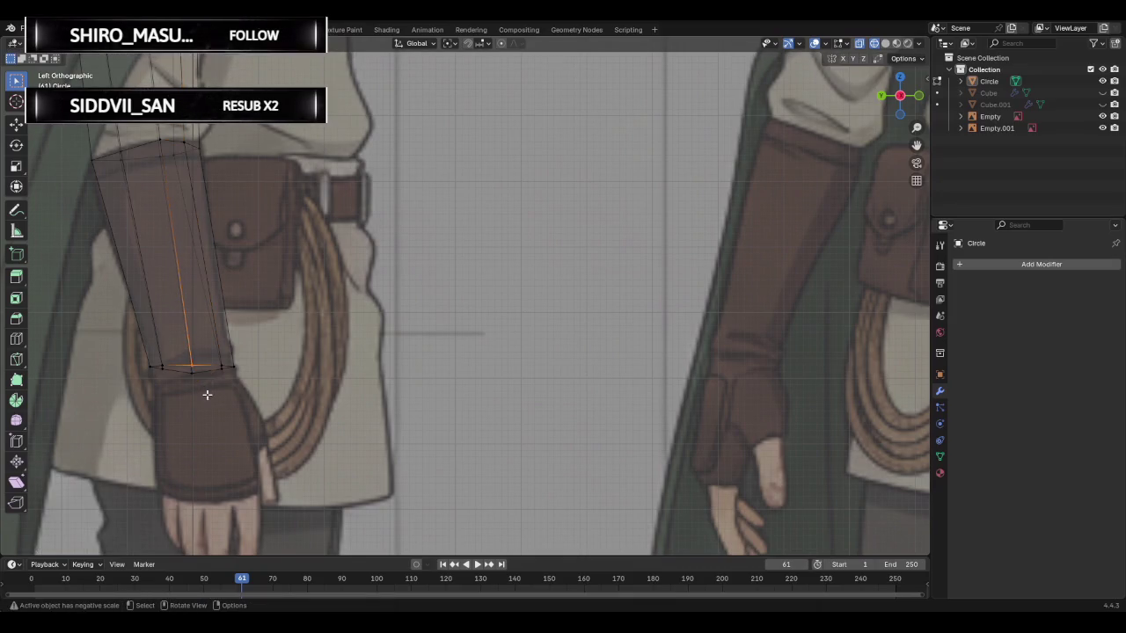
{"action": "mouse_move", "coordinate": [226, 377]}
{"action": "middle_mouse_down"}
{"action": "mouse_move", "coordinate": [70, 417]}
{"action": "mouse_move", "coordinate": [452, 334]}
{"action": "mouse_move", "coordinate": [305, 337]}
{"action": "mouse_move", "coordinate": [467, 304]}
{"action": "mouse_move", "coordinate": [382, 293]}
{"action": "mouse_move", "coordinate": [580, 304]}
{"action": "mouse_move", "coordinate": [540, 314]}
{"action": "mouse_move", "coordinate": [511, 352]}
{"action": "mouse_move", "coordinate": [683, 387]}
{"action": "mouse_move", "coordinate": [536, 399]}
{"action": "mouse_move", "coordinate": [198, 388]}
{"action": "mouse_move", "coordinate": [469, 384]}
{"action": "mouse_move", "coordinate": [203, 392]}
{"action": "mouse_move", "coordinate": [426, 380]}
{"action": "mouse_move", "coordinate": [492, 337]}
{"action": "mouse_move", "coordinate": [713, 252]}
{"action": "middle_mouse_up"}
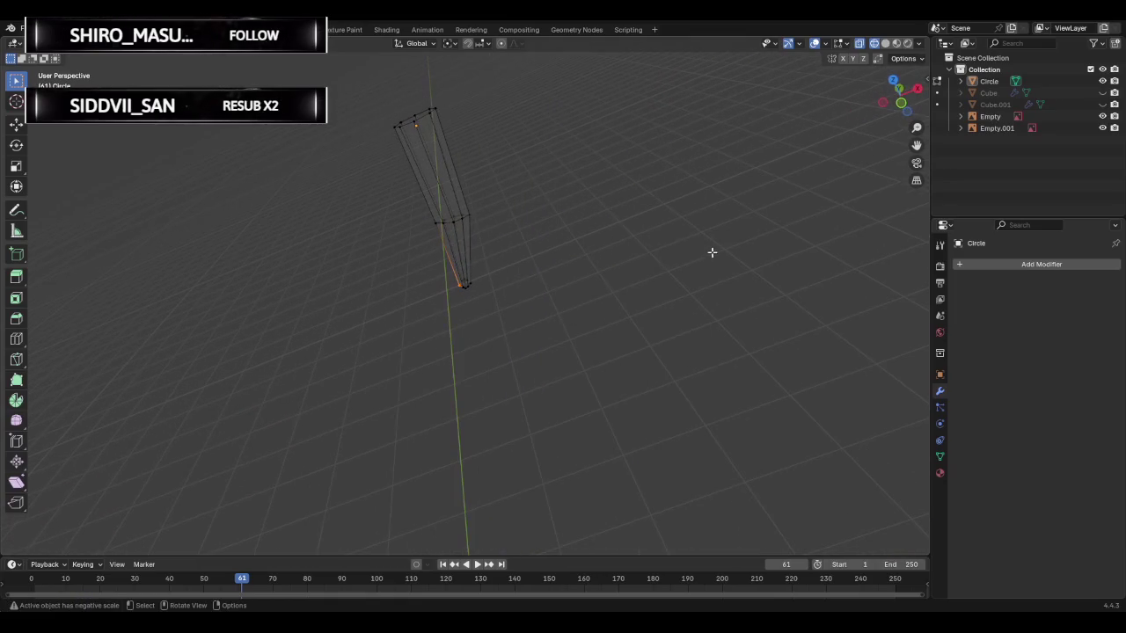
{"action": "left_click", "coordinate": [903, 102]}
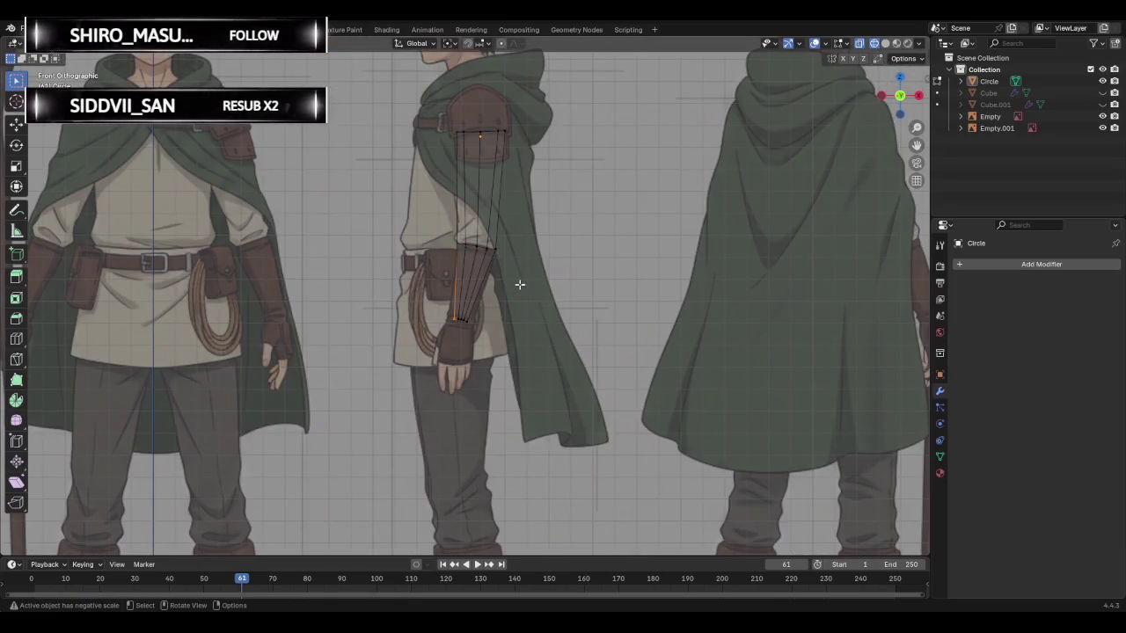
- Move the bottom-left wrist vertex onto the reference drawing's wrist edge
{"action": "scroll", "coordinate": [486, 311], "scroll_direction": "up", "scroll_amount": 1}
{"action": "scroll", "coordinate": [446, 346], "scroll_direction": "up", "scroll_amount": 2}
{"action": "left_click_drag", "start_coordinate": [431, 332], "coordinate": [493, 371]}
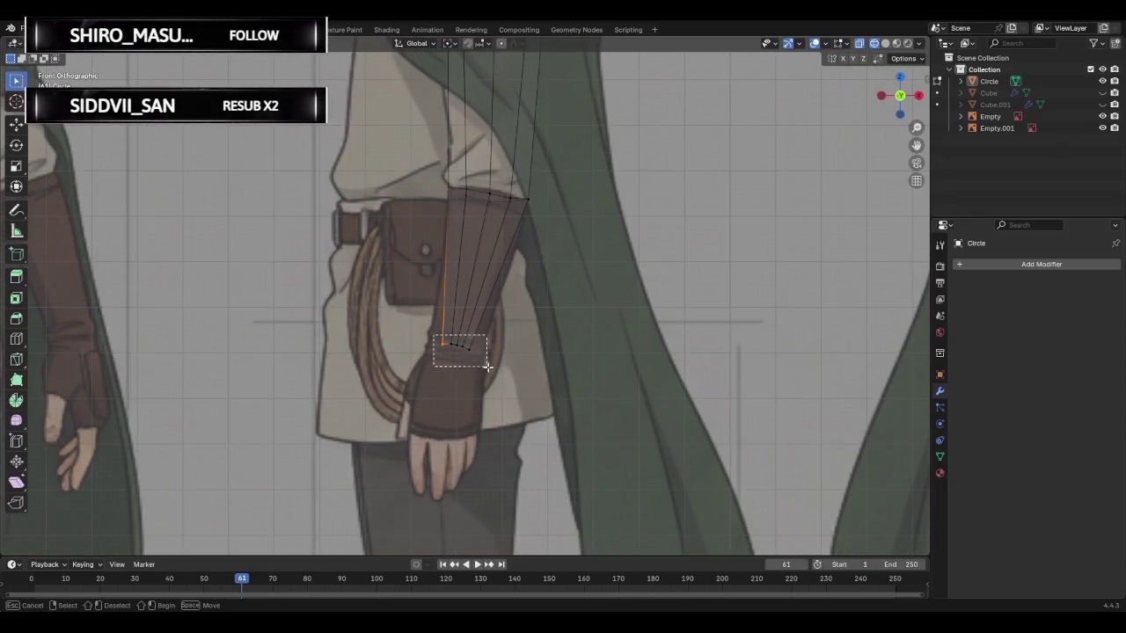
{"action": "scroll", "coordinate": [553, 340], "scroll_direction": "down", "scroll_amount": 4}
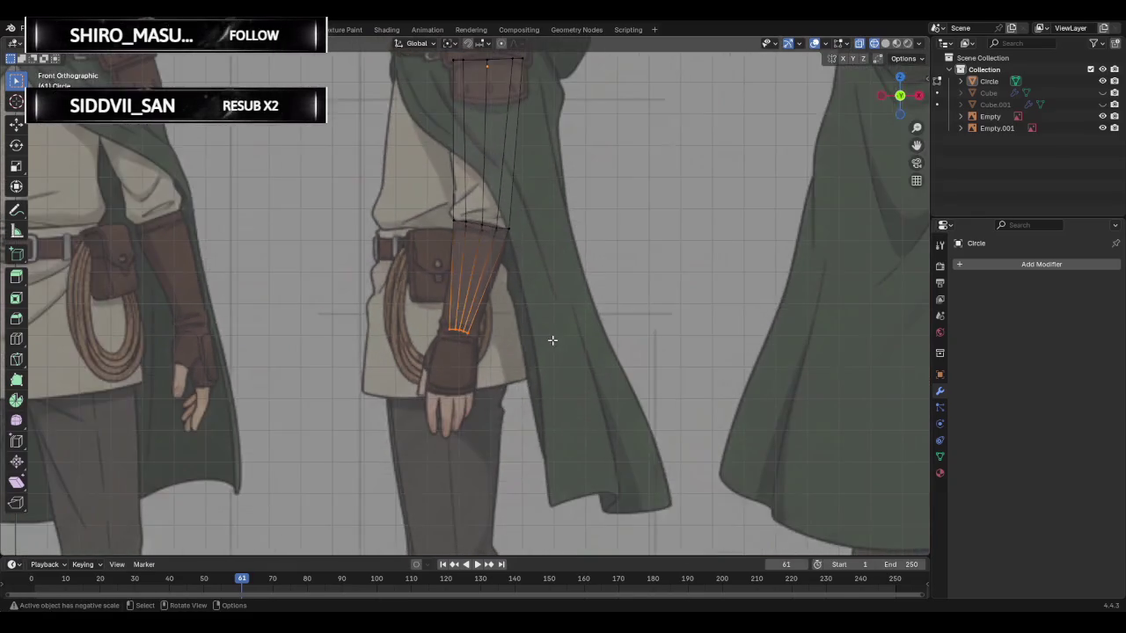
{"action": "left_click", "coordinate": [569, 282]}
{"action": "scroll", "coordinate": [477, 326], "scroll_direction": "up", "scroll_amount": 2}
{"action": "scroll", "coordinate": [450, 337], "scroll_direction": "up", "scroll_amount": 2}
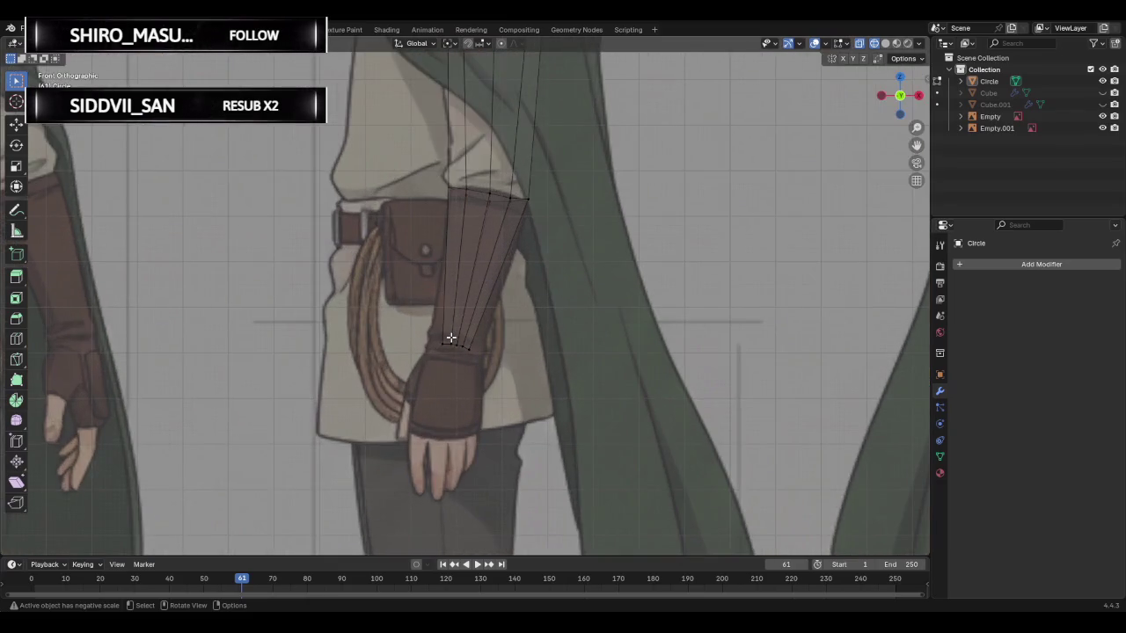
{"action": "left_click", "coordinate": [435, 341]}
{"action": "key", "text": "g"}
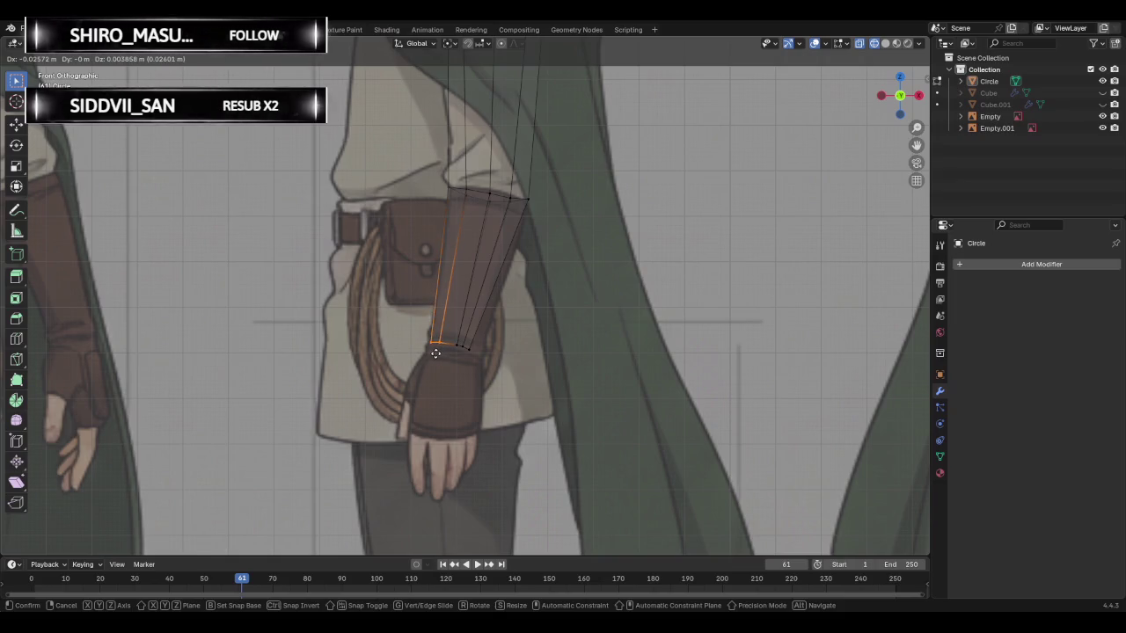
{"action": "left_click", "coordinate": [433, 350]}
- Drop the bottom-right wrist vertex onto the gauntlet outline and check it from the side views
{"action": "left_click", "coordinate": [469, 346]}
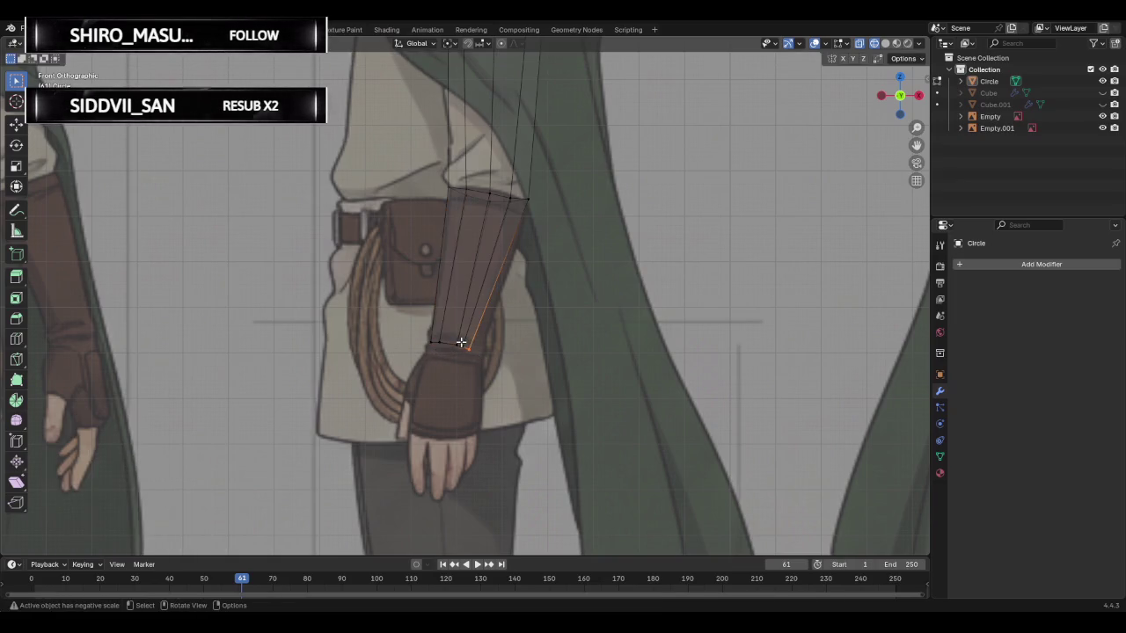
{"action": "key", "text": "g"}
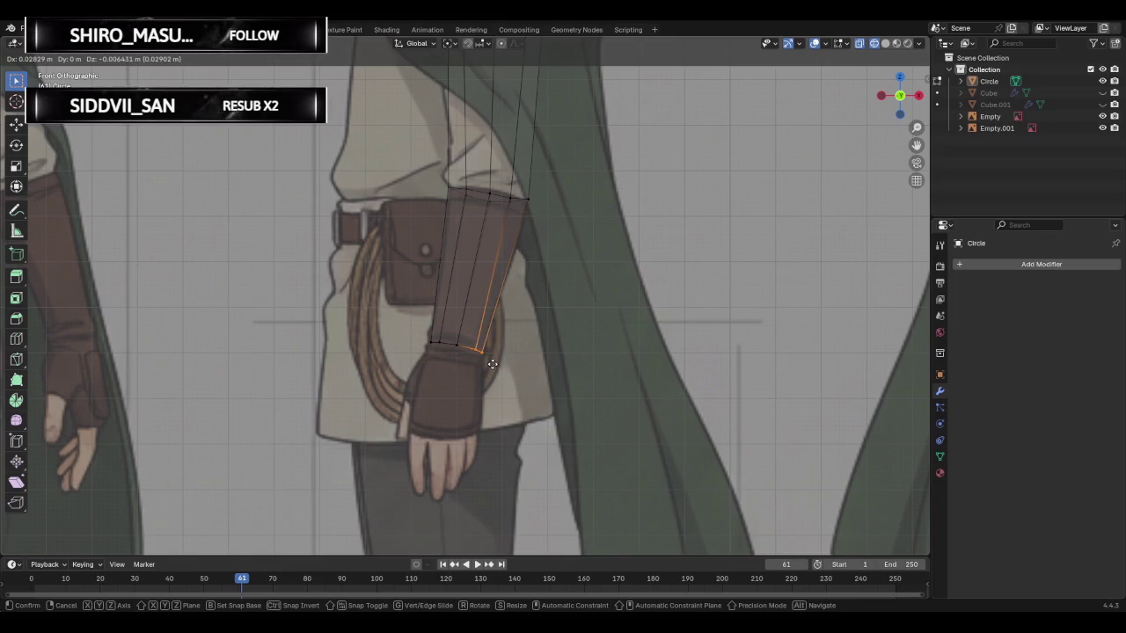
{"action": "left_click", "coordinate": [493, 364]}
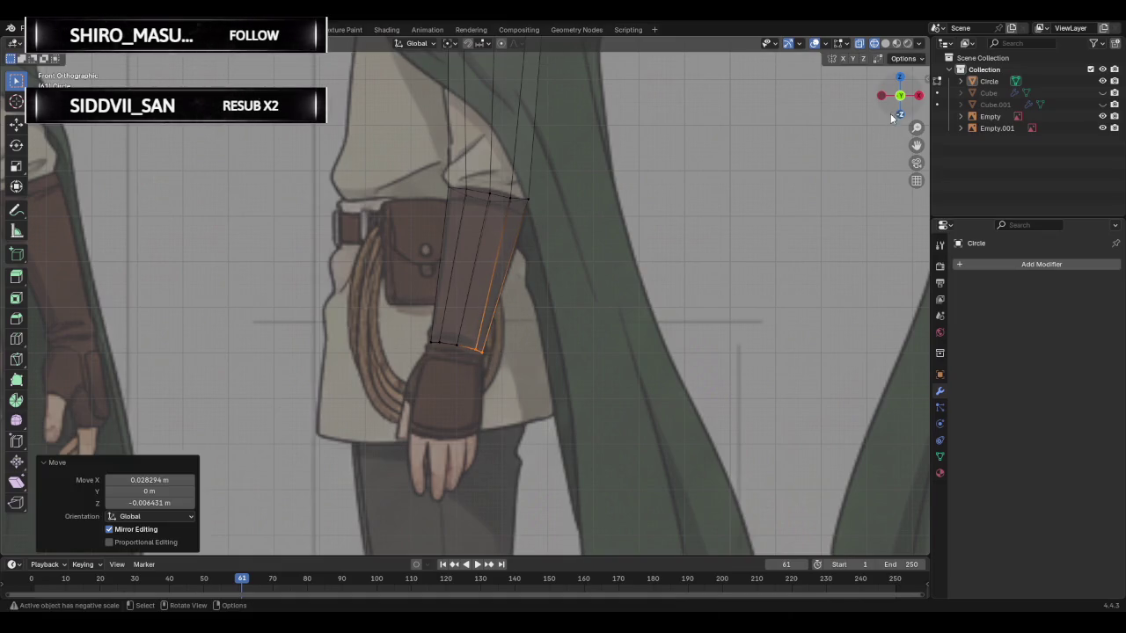
{"action": "left_click", "coordinate": [919, 96]}
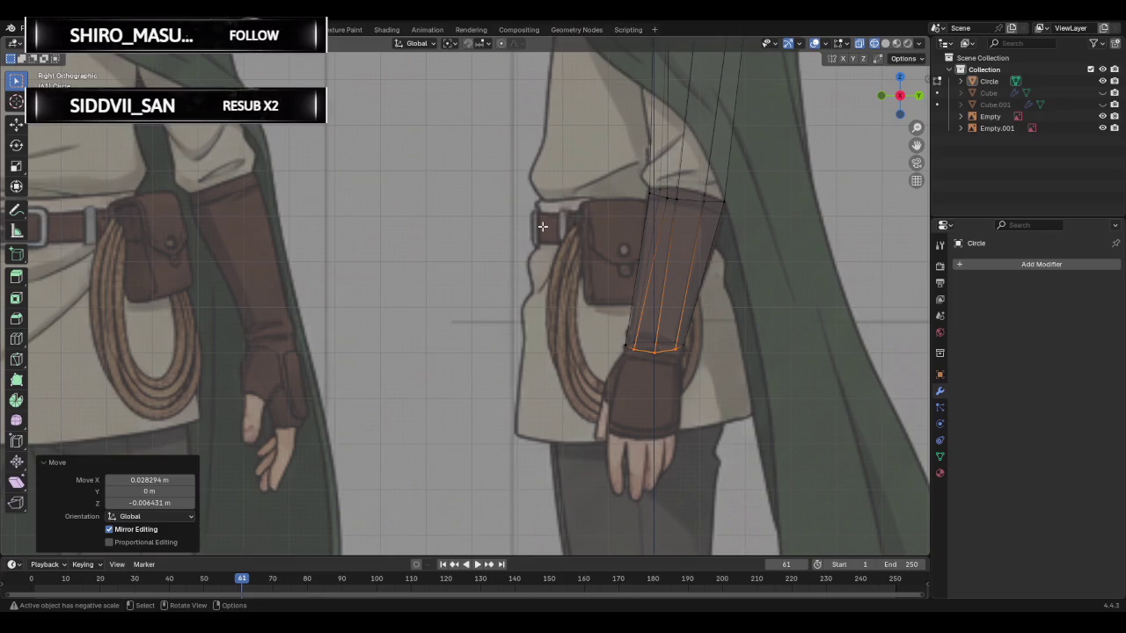
{"action": "left_click", "coordinate": [542, 227]}
{"action": "mouse_move", "coordinate": [483, 252]}
{"action": "middle_mouse_down"}
{"action": "mouse_move", "coordinate": [731, 314]}
{"action": "mouse_move", "coordinate": [668, 290]}
{"action": "mouse_move", "coordinate": [459, 281]}
{"action": "mouse_move", "coordinate": [638, 334]}
{"action": "mouse_move", "coordinate": [561, 305]}
{"action": "mouse_move", "coordinate": [686, 325]}
{"action": "mouse_move", "coordinate": [628, 284]}
{"action": "mouse_move", "coordinate": [488, 279]}
{"action": "mouse_move", "coordinate": [305, 295]}
{"action": "mouse_move", "coordinate": [397, 289]}
{"action": "middle_mouse_up"}
{"action": "left_click", "coordinate": [884, 102]}
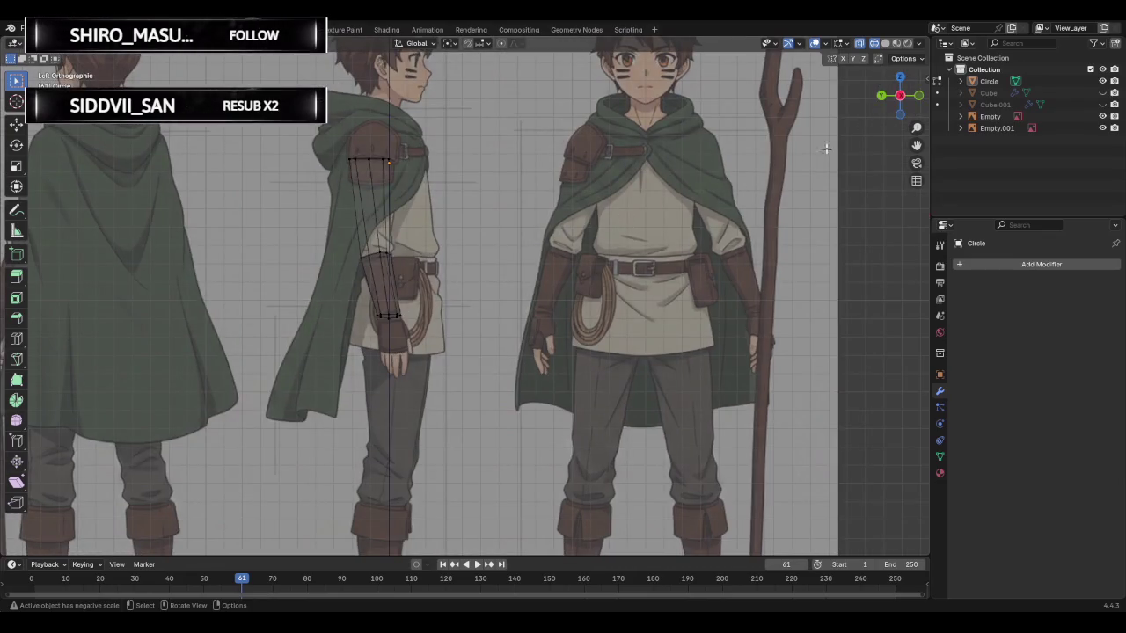
- Unhide the Cube and Cube.001 torso meshes in the front view
{"action": "left_click", "coordinate": [914, 98]}
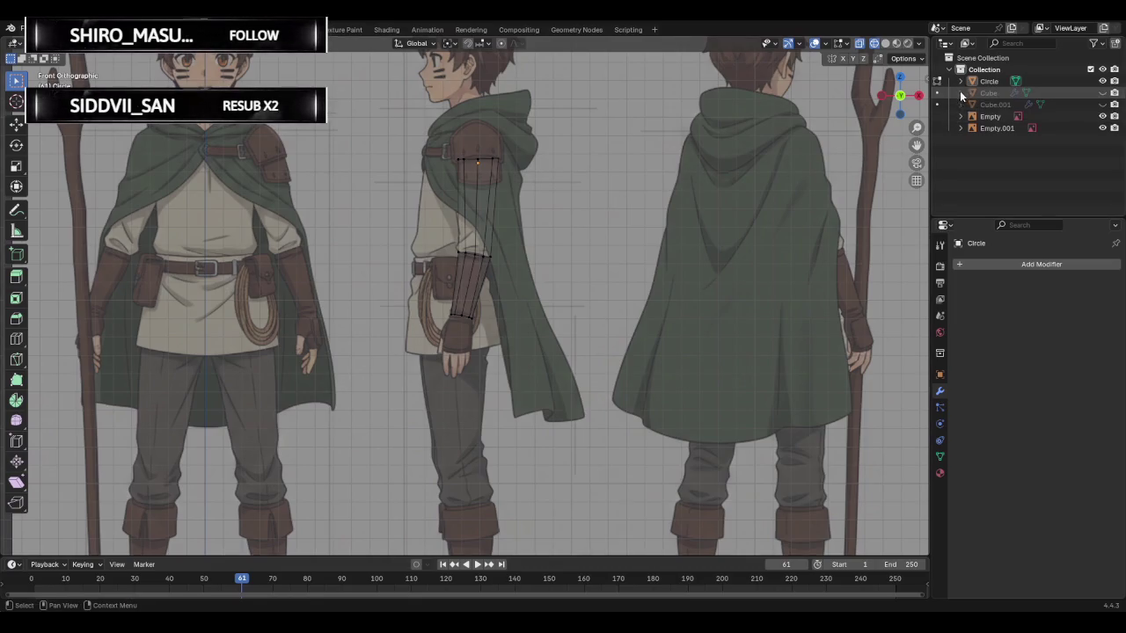
{"action": "left_click", "coordinate": [1102, 92]}
{"action": "left_click", "coordinate": [1102, 104]}
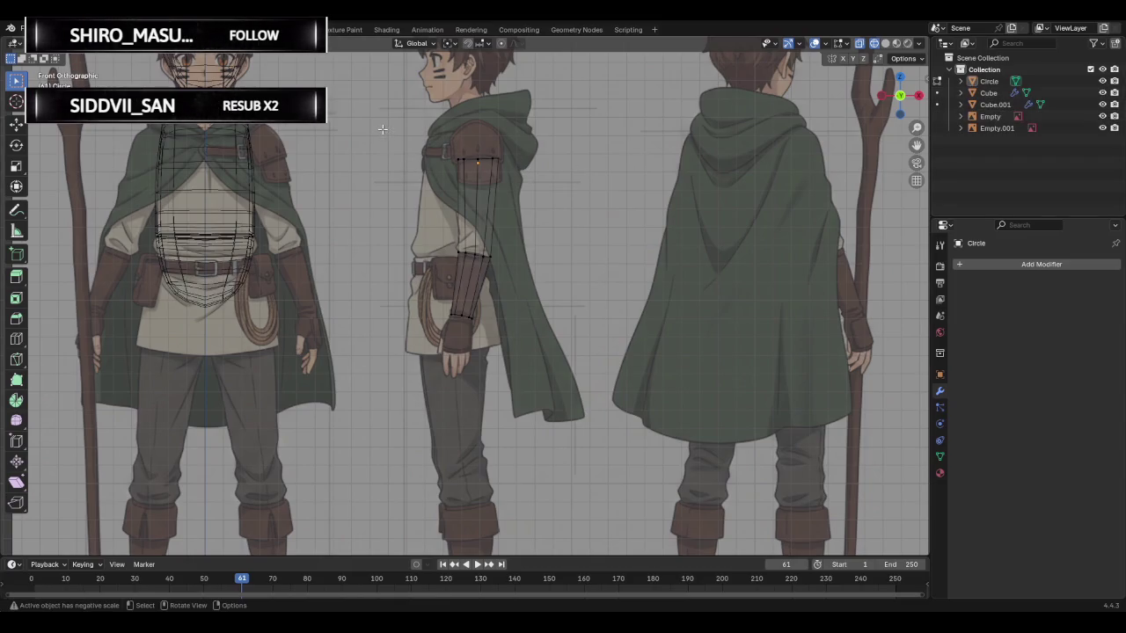
- Return the arm to Object Mode with Solid shading and select Circle
{"action": "key", "text": "a"}
{"action": "key", "text": "Tab"}
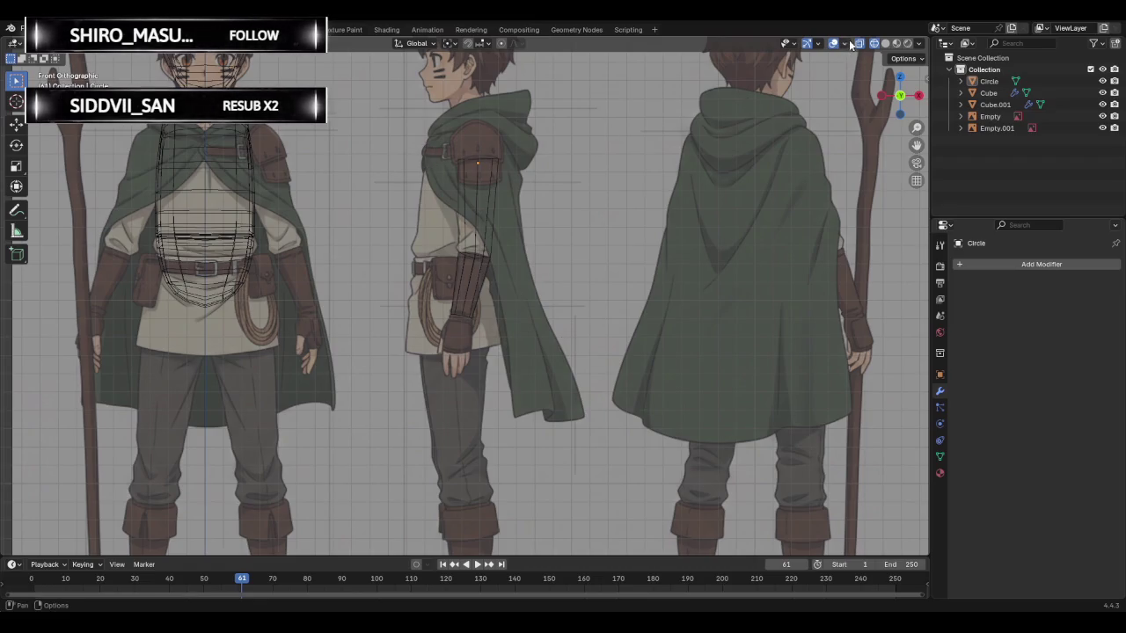
{"action": "left_click", "coordinate": [884, 43]}
{"action": "left_click", "coordinate": [475, 220]}
{"action": "mouse_move", "coordinate": [593, 355]}
{"action": "middle_mouse_down"}
{"action": "mouse_move", "coordinate": [579, 219]}
{"action": "mouse_move", "coordinate": [495, 252]}
{"action": "mouse_move", "coordinate": [452, 117]}
{"action": "mouse_move", "coordinate": [632, 332]}
{"action": "middle_mouse_up"}
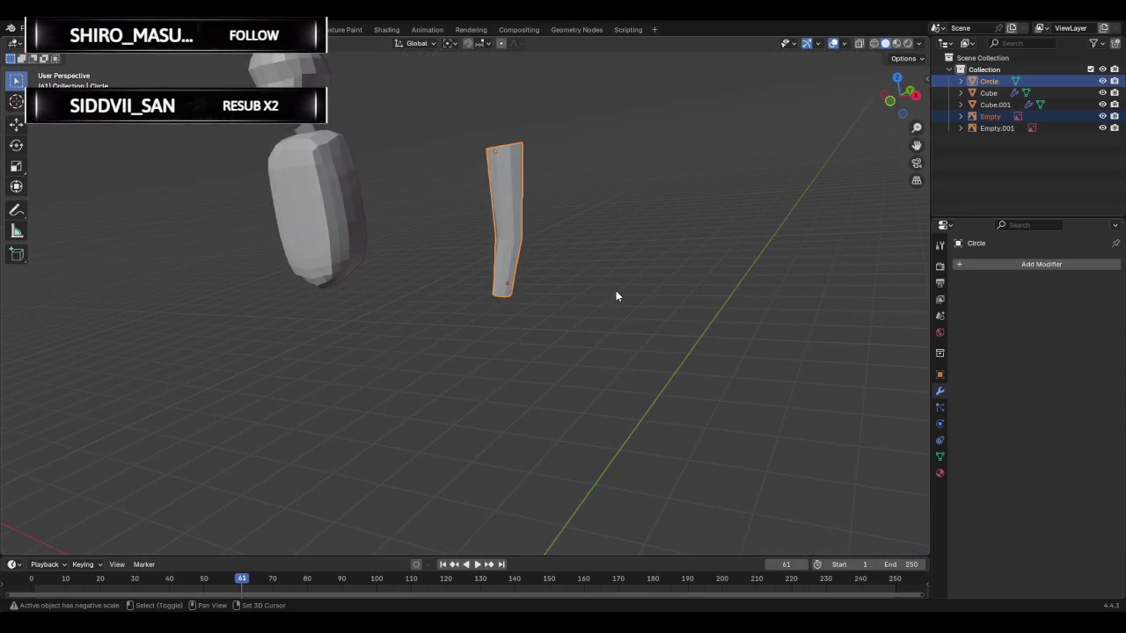
- Duplicate the arm in place, rename the copy 'bras copie', hide it and reselect Circle
{"action": "key", "text": "shift+d"}
{"action": "right_click", "coordinate": [775, 234]}
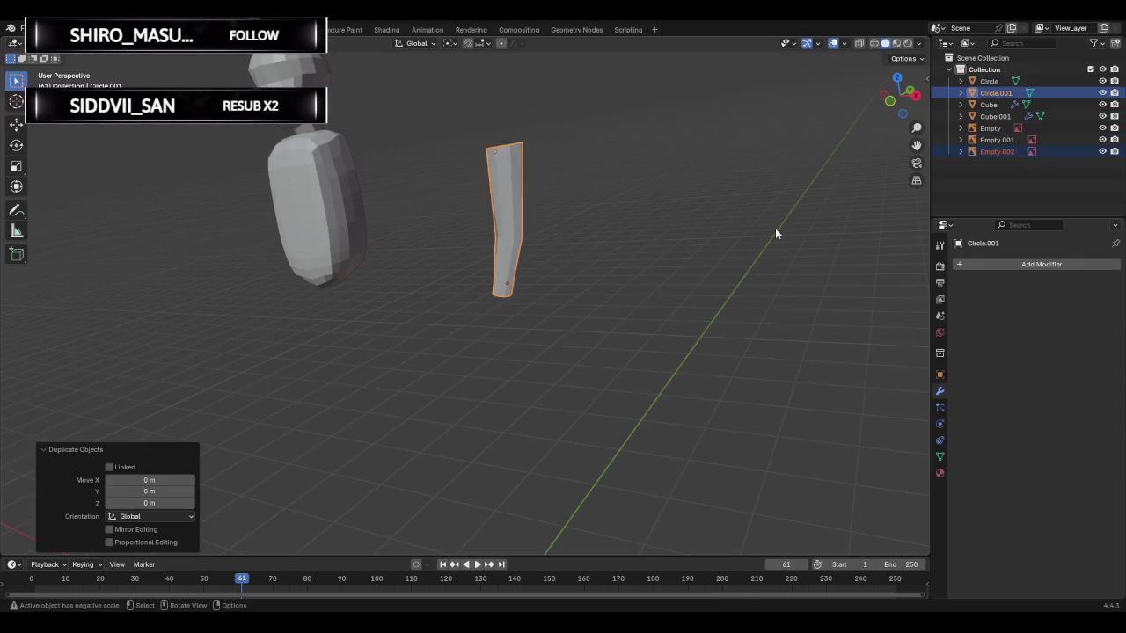
{"action": "double_click", "coordinate": [992, 94]}
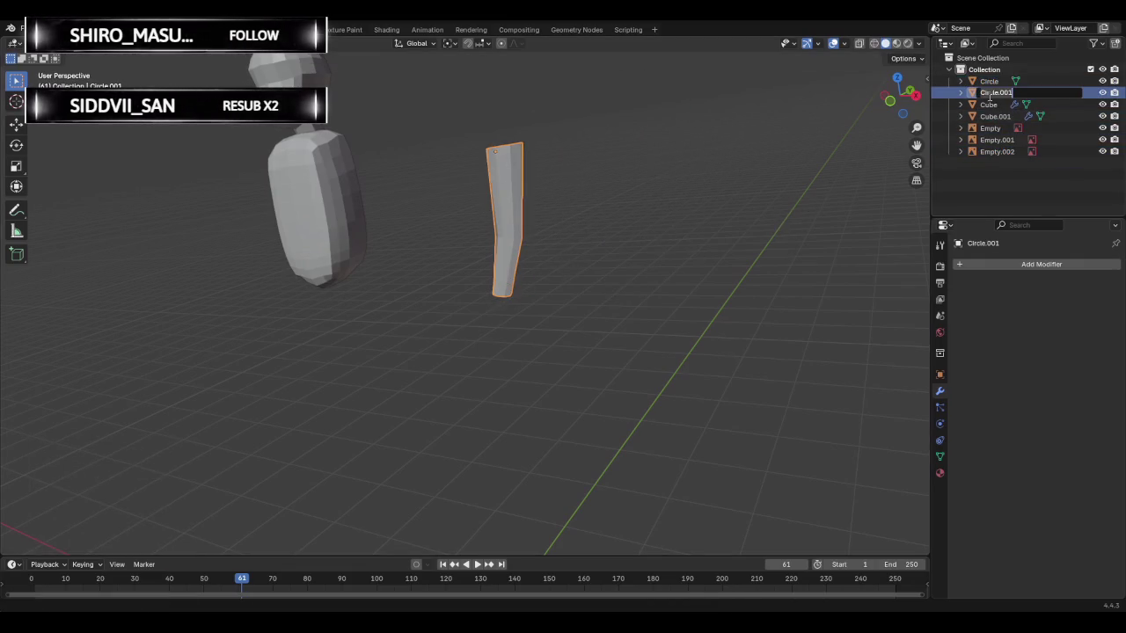
{"action": "type", "text": "B"}
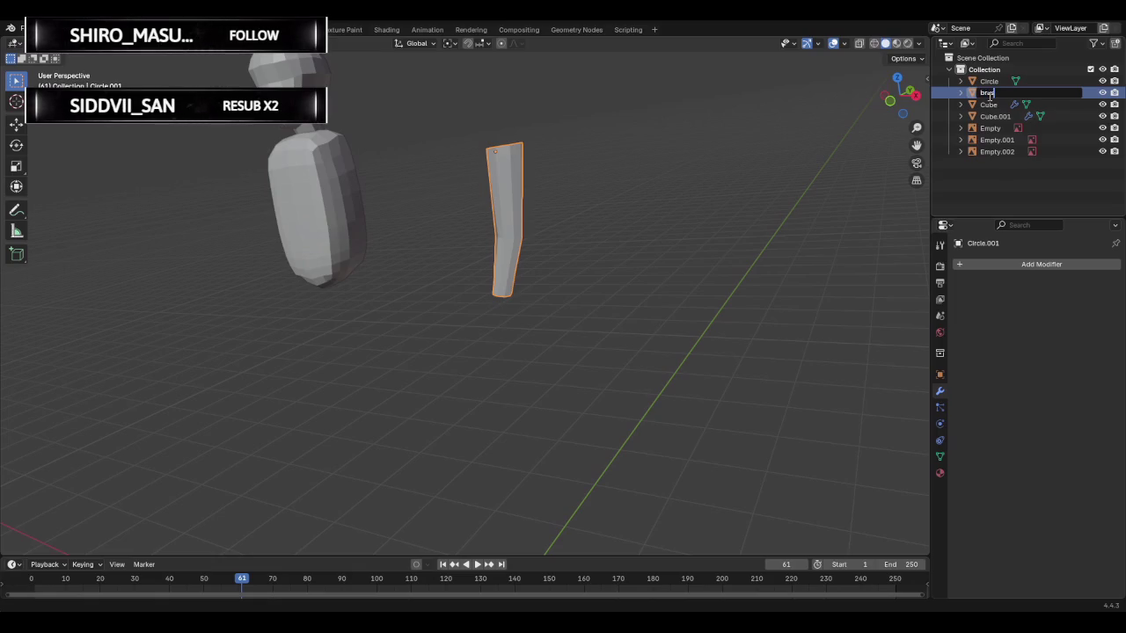
{"action": "type", "text": "copie"}
{"action": "key", "text": "Return"}
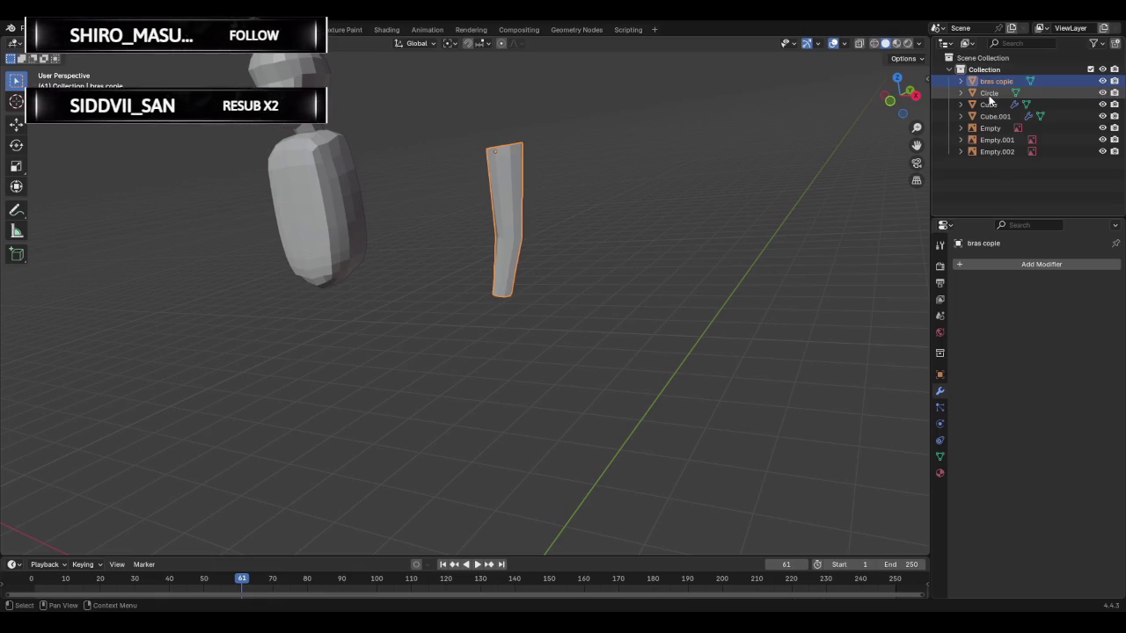
{"action": "key", "text": "h"}
{"action": "left_click_drag", "start_coordinate": [415, 113], "coordinate": [585, 300]}
{"action": "middle_click_drag", "start_coordinate": [595, 243], "coordinate": [659, 232]}
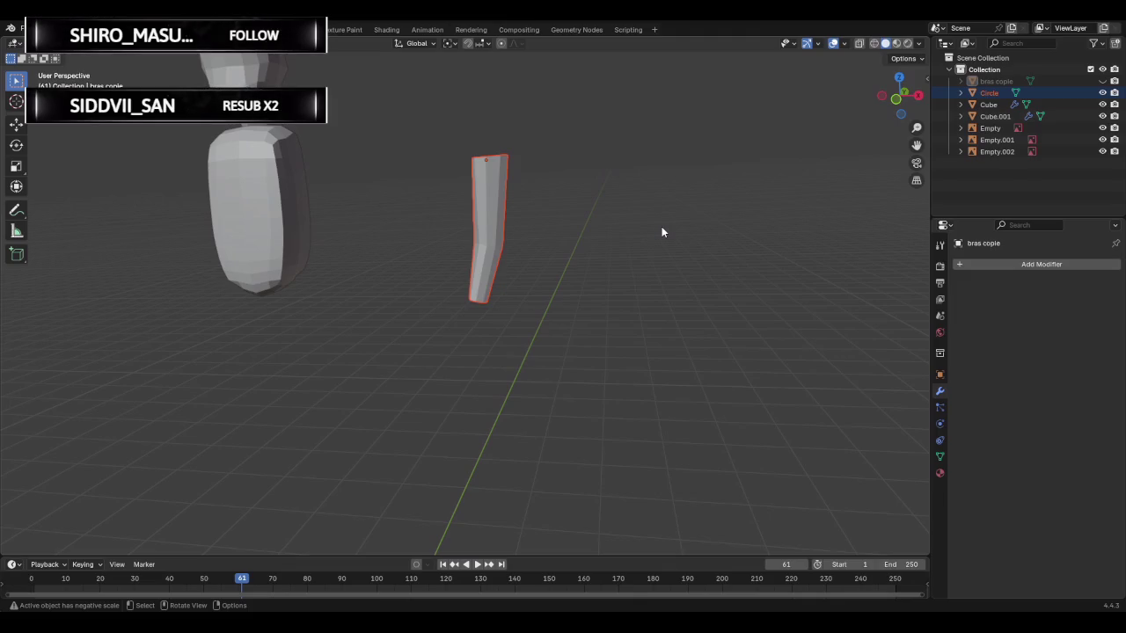
- Move the arm to the front-view figure's shoulder
{"action": "left_click", "coordinate": [899, 95]}
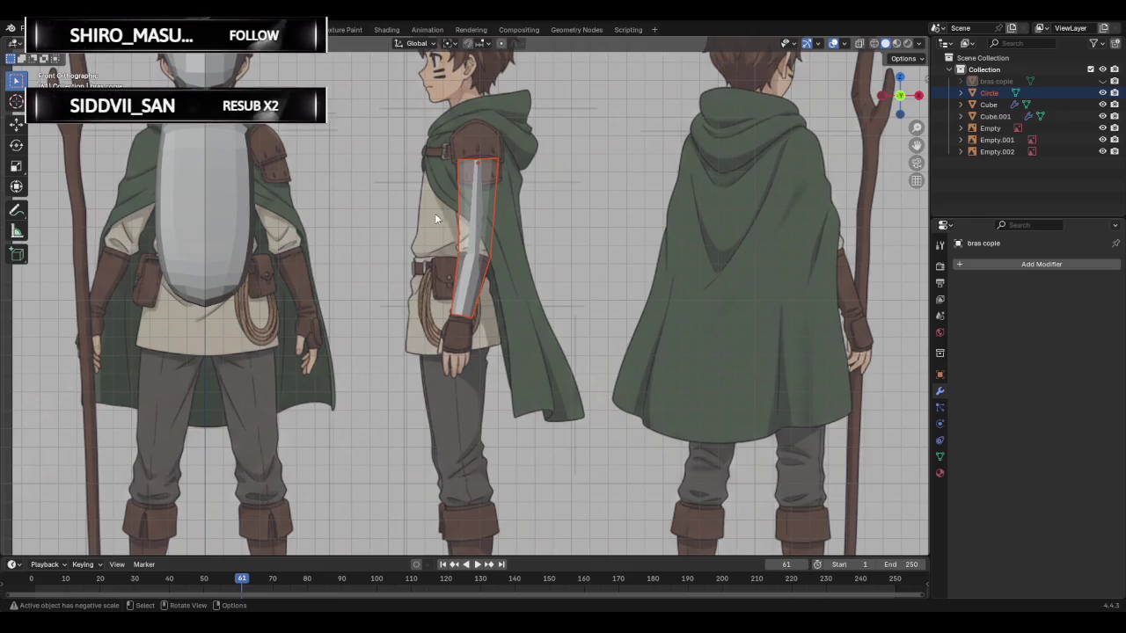
{"action": "key", "text": "g"}
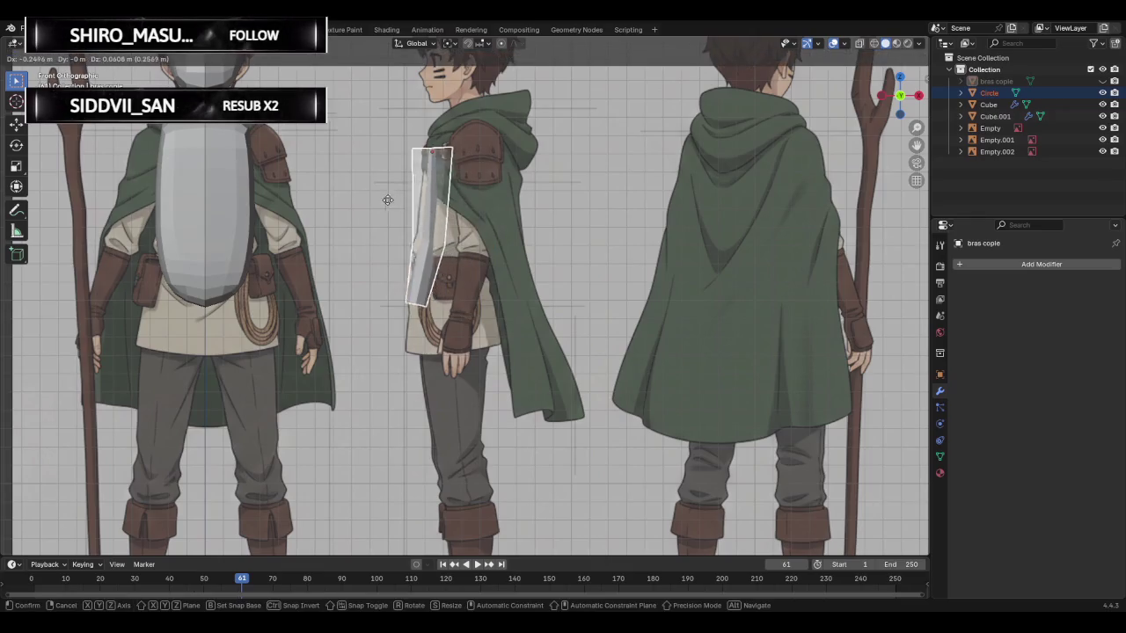
{"action": "left_click", "coordinate": [262, 203]}
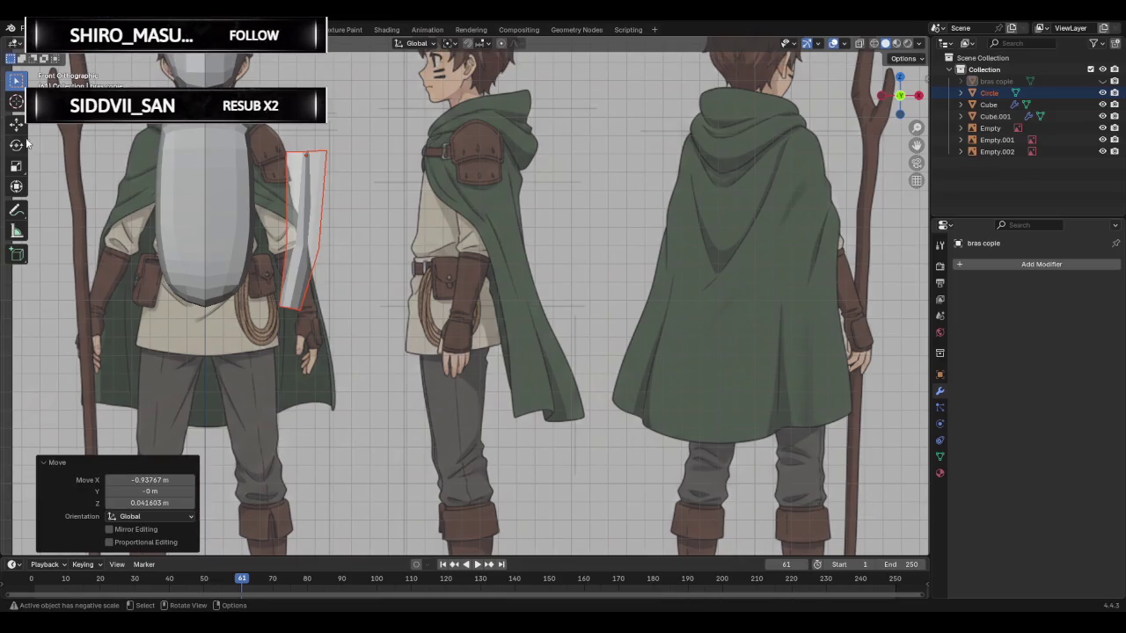
{"action": "middle_click_drag", "start_coordinate": [202, 162], "coordinate": [261, 166]}
{"action": "mouse_move", "coordinate": [220, 212]}
{"action": "middle_mouse_down"}
{"action": "mouse_move", "coordinate": [150, 181]}
{"action": "mouse_move", "coordinate": [59, 183]}
{"action": "middle_mouse_up"}
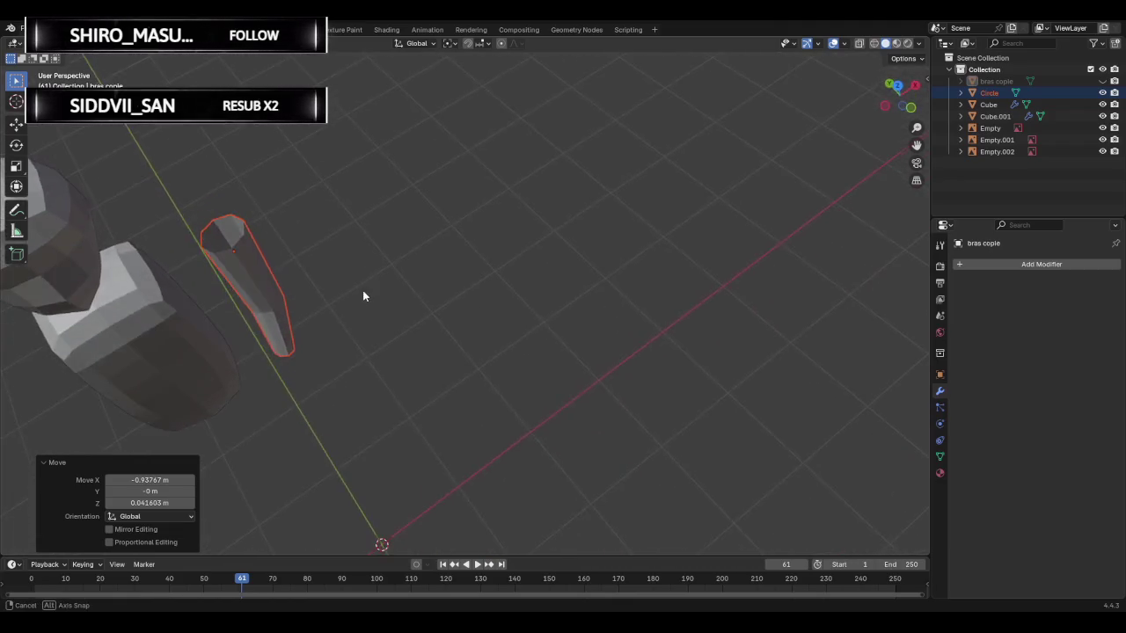
- Rotate the arm about 40 degrees around the vertical axis
{"action": "left_click", "coordinate": [16, 145]}
{"action": "left_click_drag", "start_coordinate": [215, 272], "coordinate": [253, 268]}
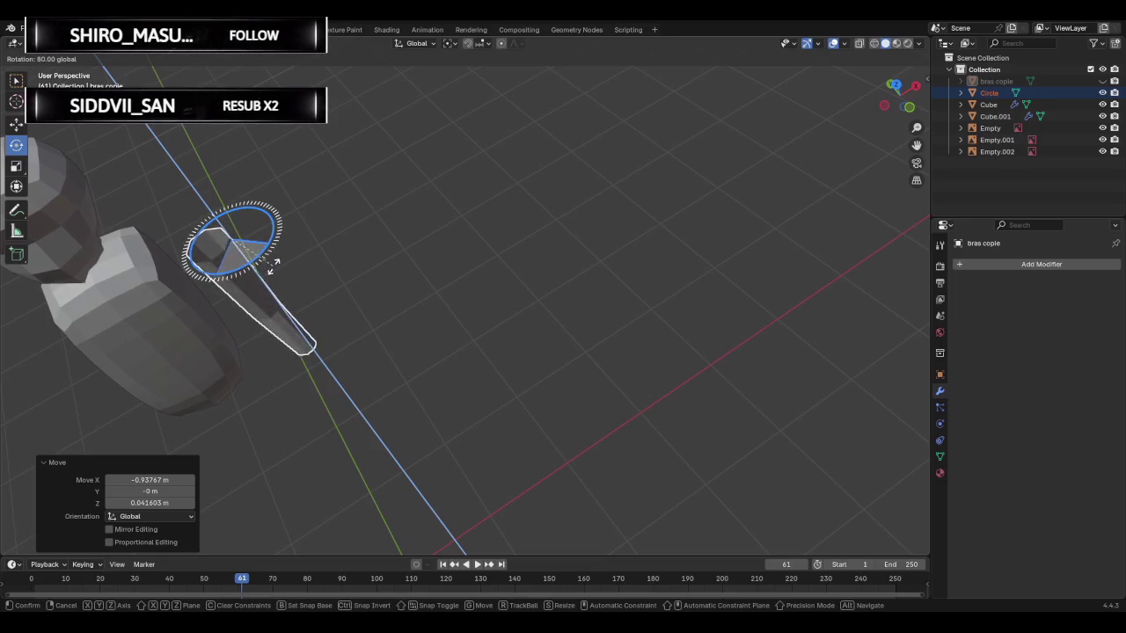
{"action": "mouse_move", "coordinate": [253, 268]}
{"action": "left_mouse_down"}
{"action": "mouse_move", "coordinate": [317, 218]}
{"action": "mouse_move", "coordinate": [251, 280]}
{"action": "left_mouse_up"}
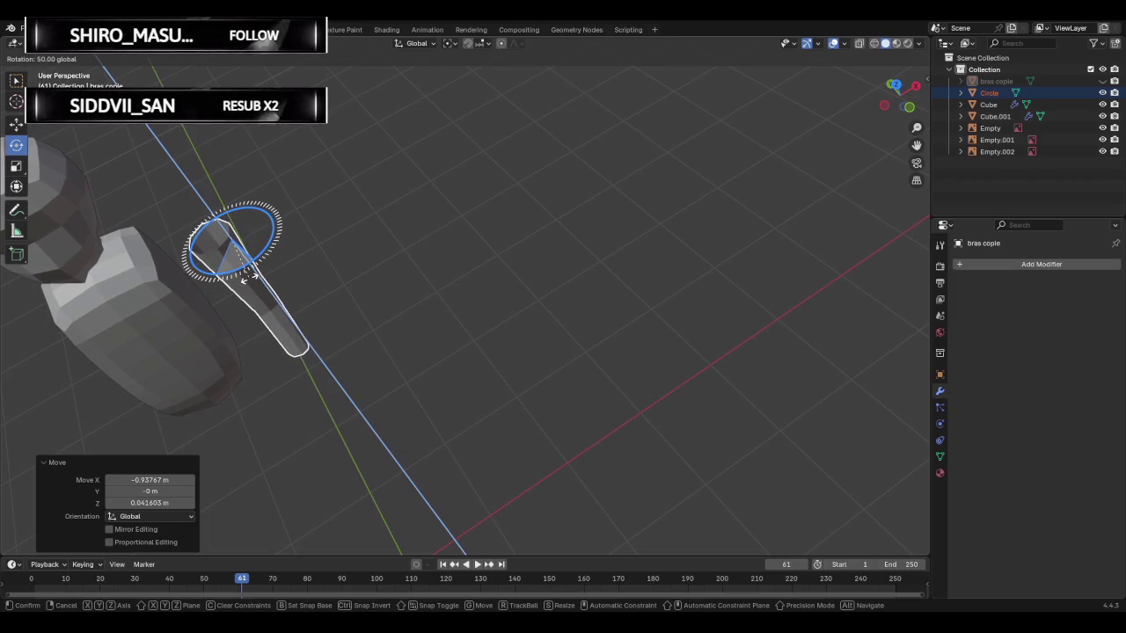
{"action": "left_click_drag", "start_coordinate": [249, 278], "coordinate": [247, 281]}
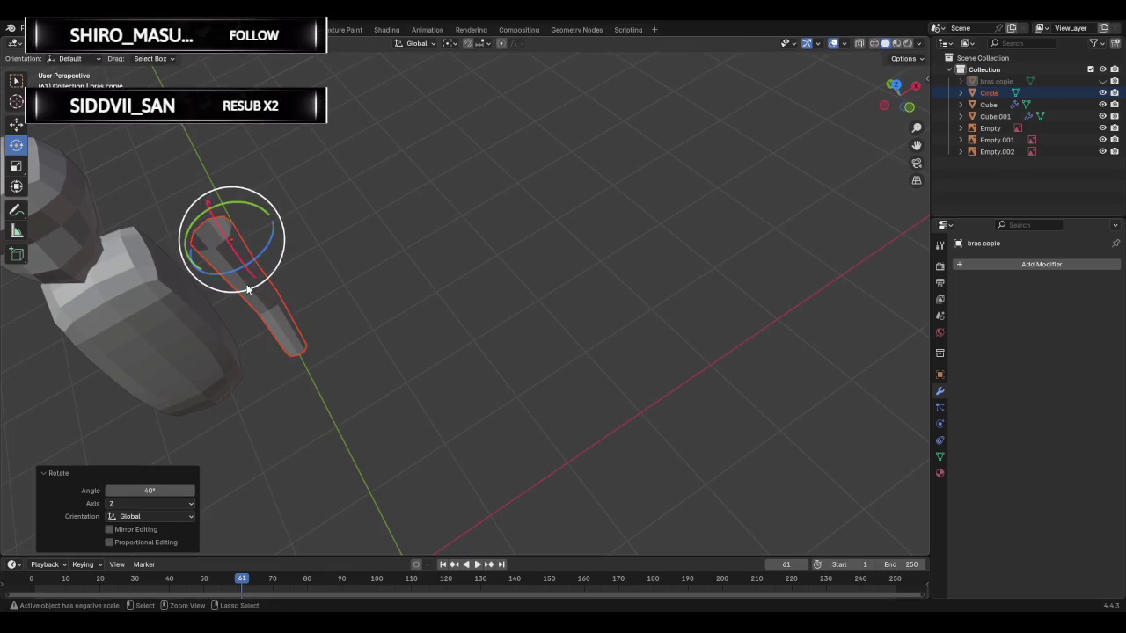
- Reposition the narrow Circle piece against the front-view reference
{"action": "left_click", "coordinate": [895, 84]}
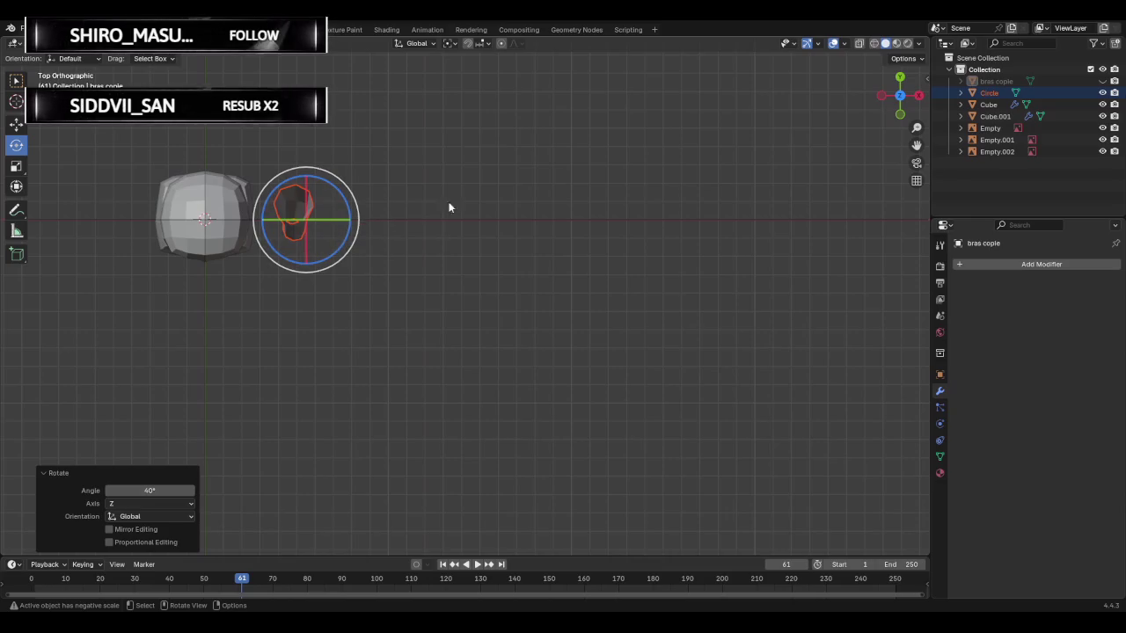
{"action": "left_click", "coordinate": [892, 117]}
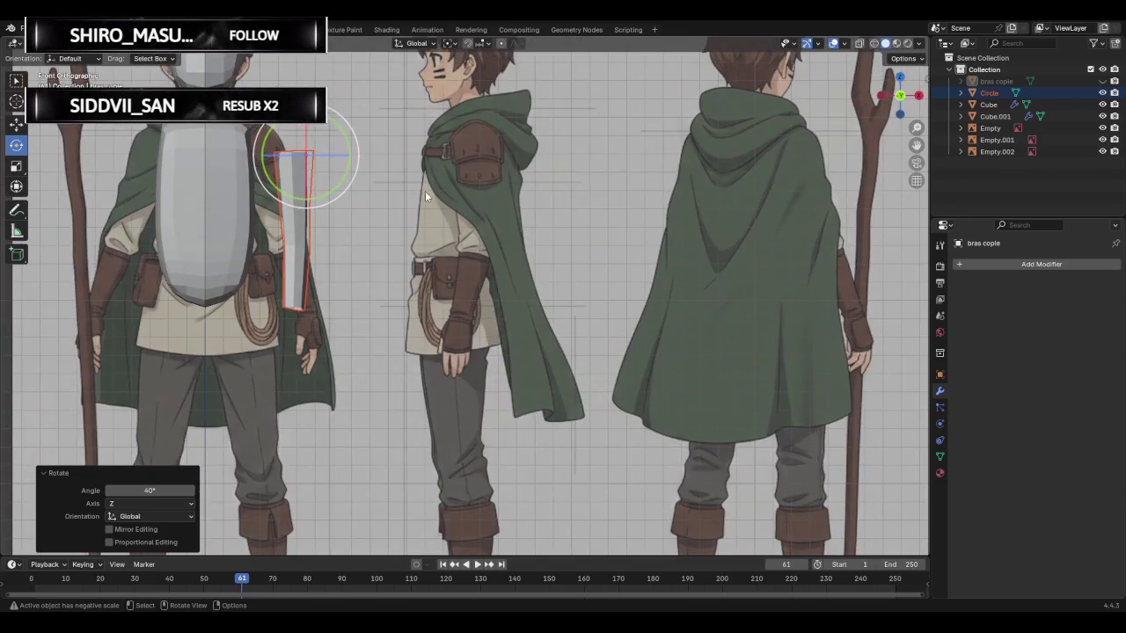
{"action": "left_click", "coordinate": [394, 190]}
{"action": "left_click", "coordinate": [290, 172]}
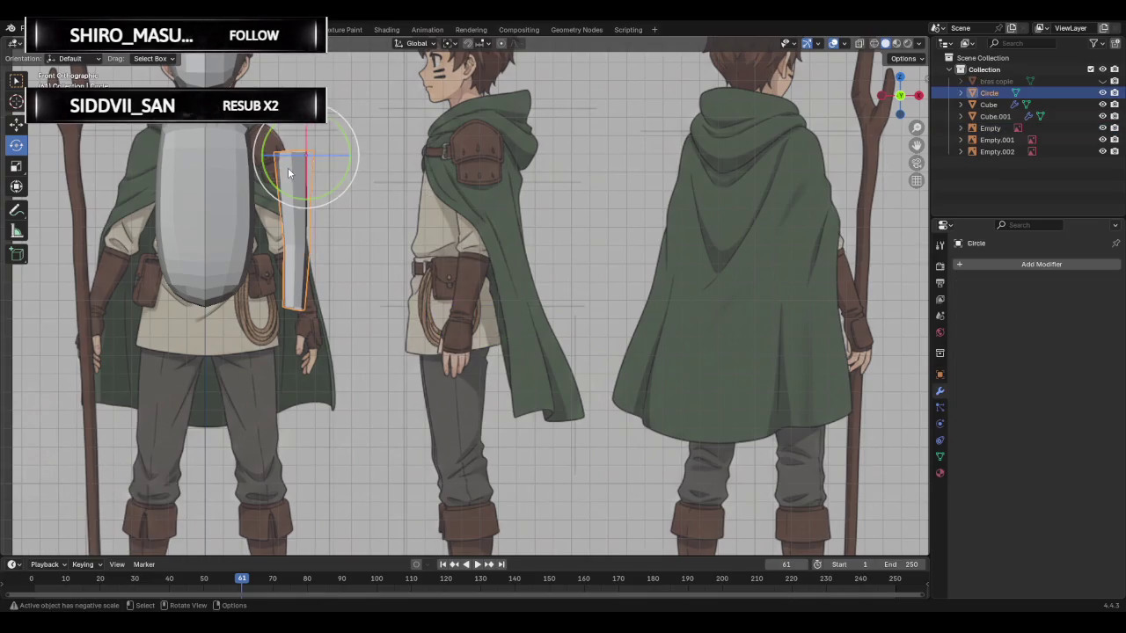
{"action": "key", "text": "g"}
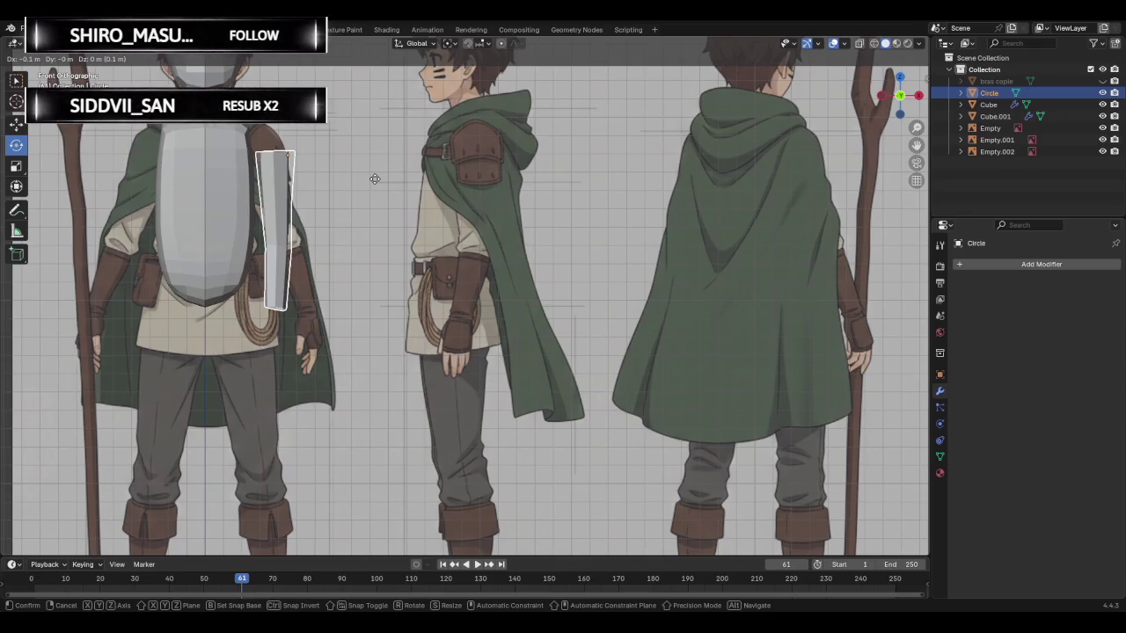
{"action": "left_click", "coordinate": [375, 178]}
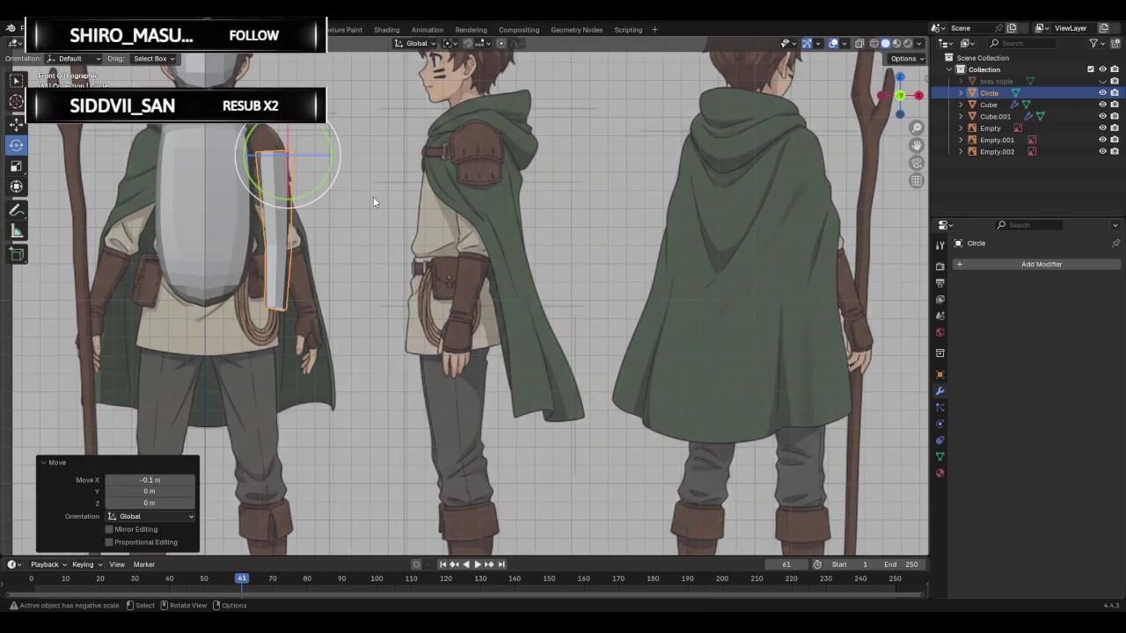
- Shift the narrow Circle piece lower beside the torso
{"action": "left_click", "coordinate": [371, 185]}
{"action": "left_click", "coordinate": [273, 180]}
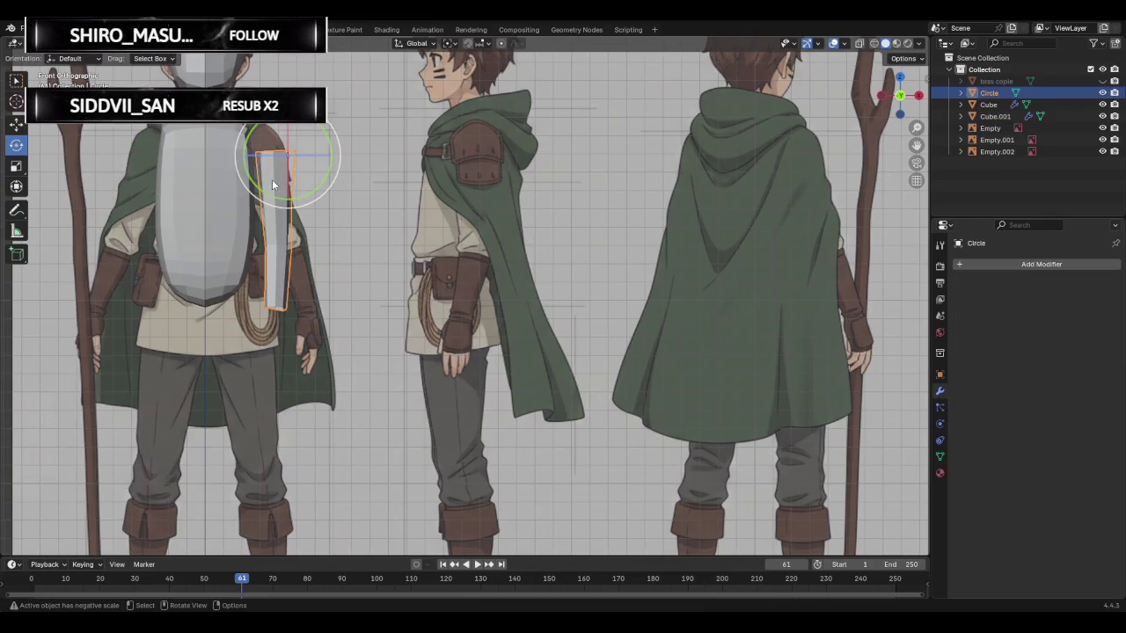
{"action": "left_click", "coordinate": [15, 124]}
{"action": "key", "text": "g"}
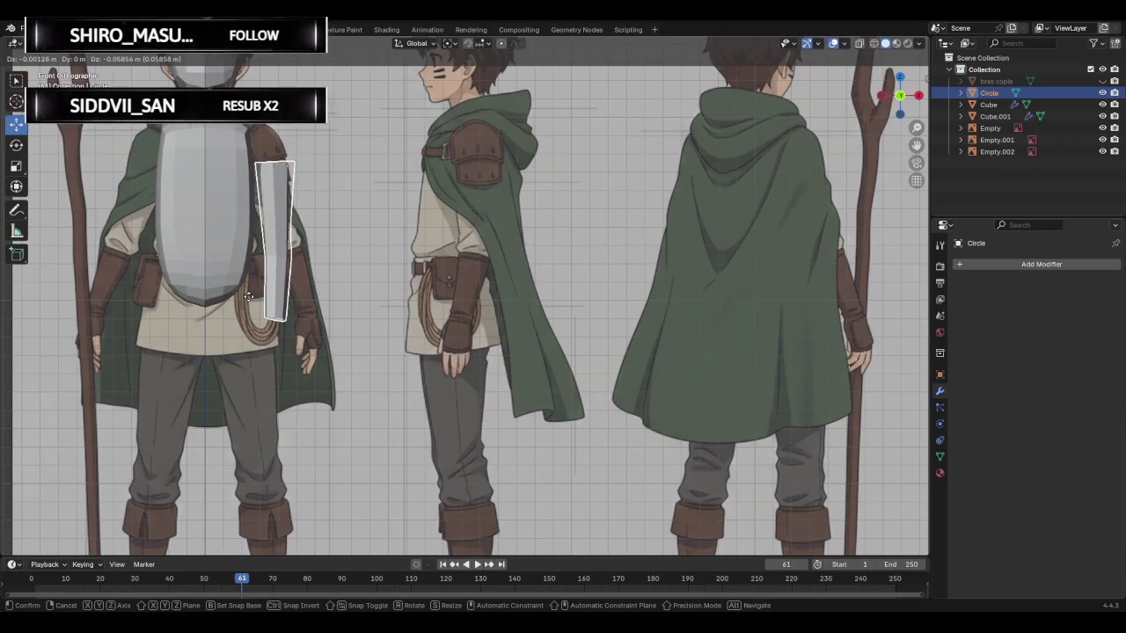
{"action": "left_click", "coordinate": [250, 296]}
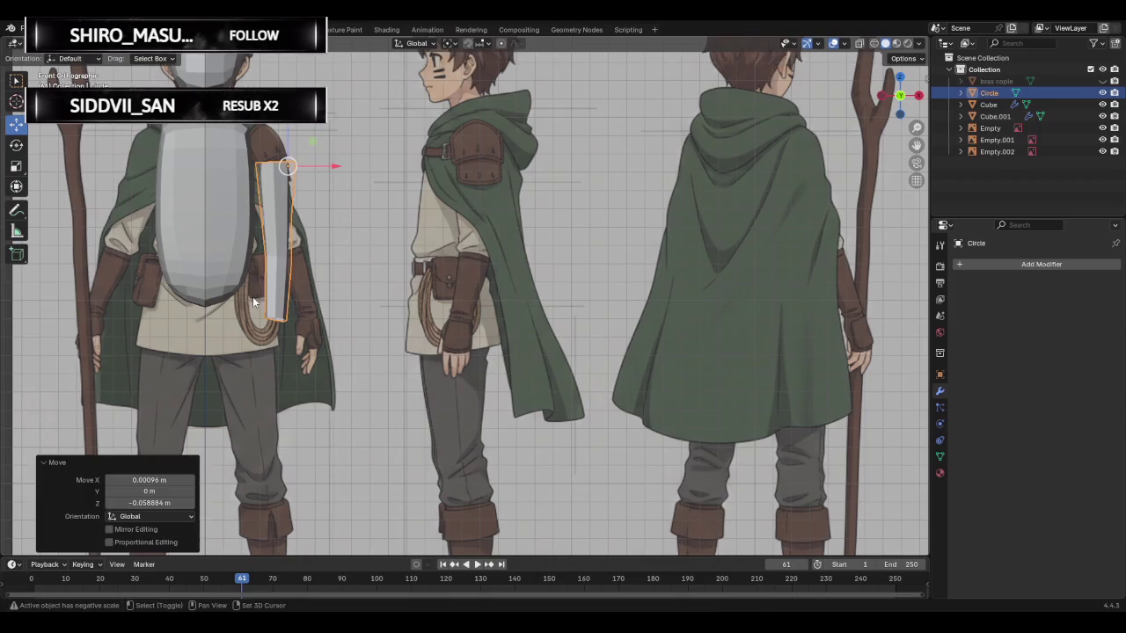
{"action": "left_click", "coordinate": [394, 251]}
{"action": "mouse_move", "coordinate": [397, 245]}
{"action": "middle_mouse_down"}
{"action": "mouse_move", "coordinate": [380, 436]}
{"action": "mouse_move", "coordinate": [286, 489]}
{"action": "mouse_move", "coordinate": [344, 413]}
{"action": "middle_mouse_up"}
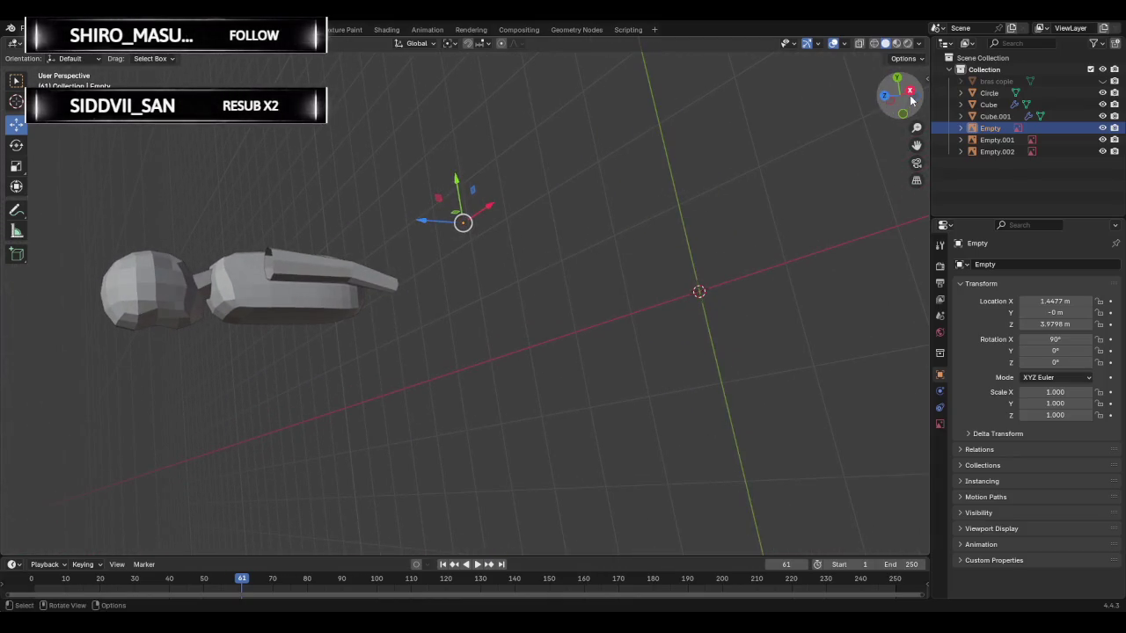
- Settle on the Right Orthographic side view showing the reference behind the arm
{"action": "left_click", "coordinate": [911, 91]}
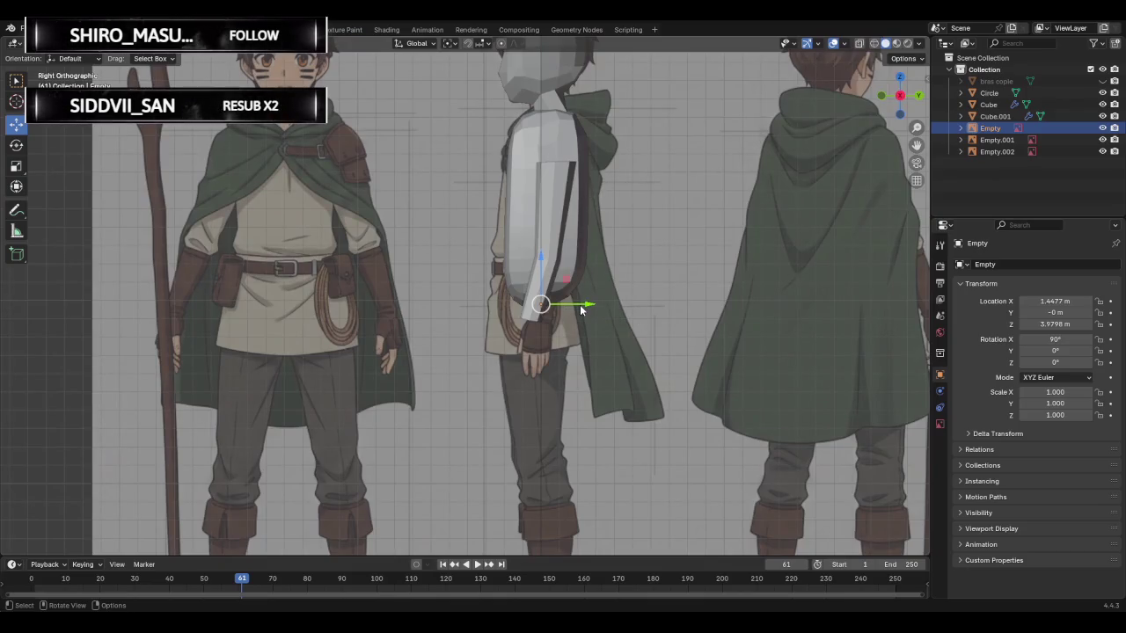
{"action": "key", "text": "KP_5"}
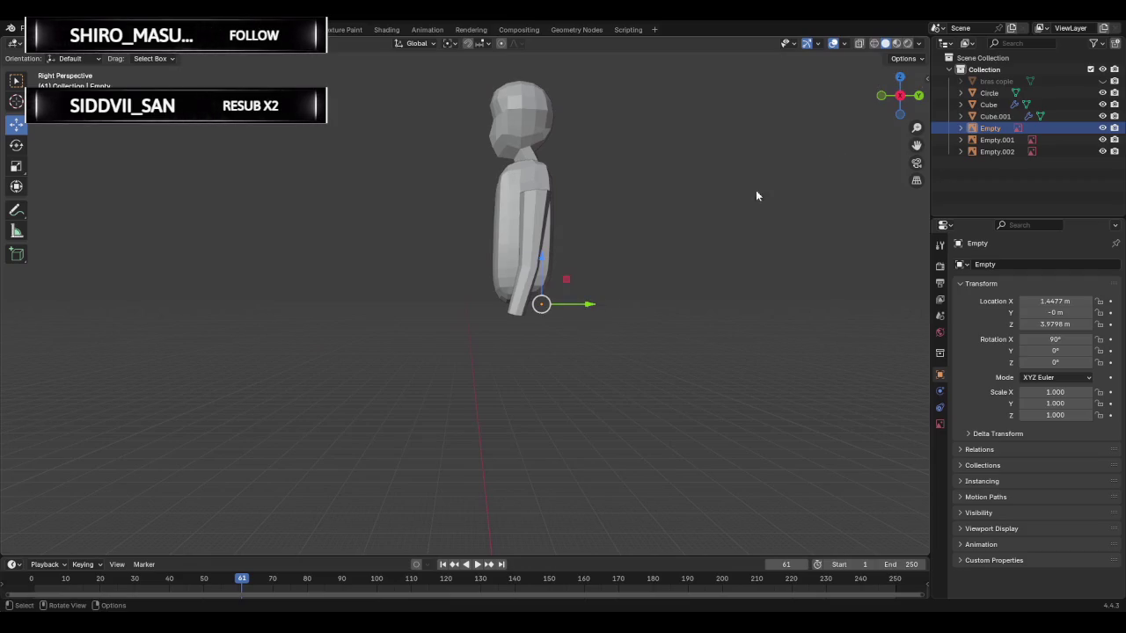
{"action": "left_click", "coordinate": [898, 95]}
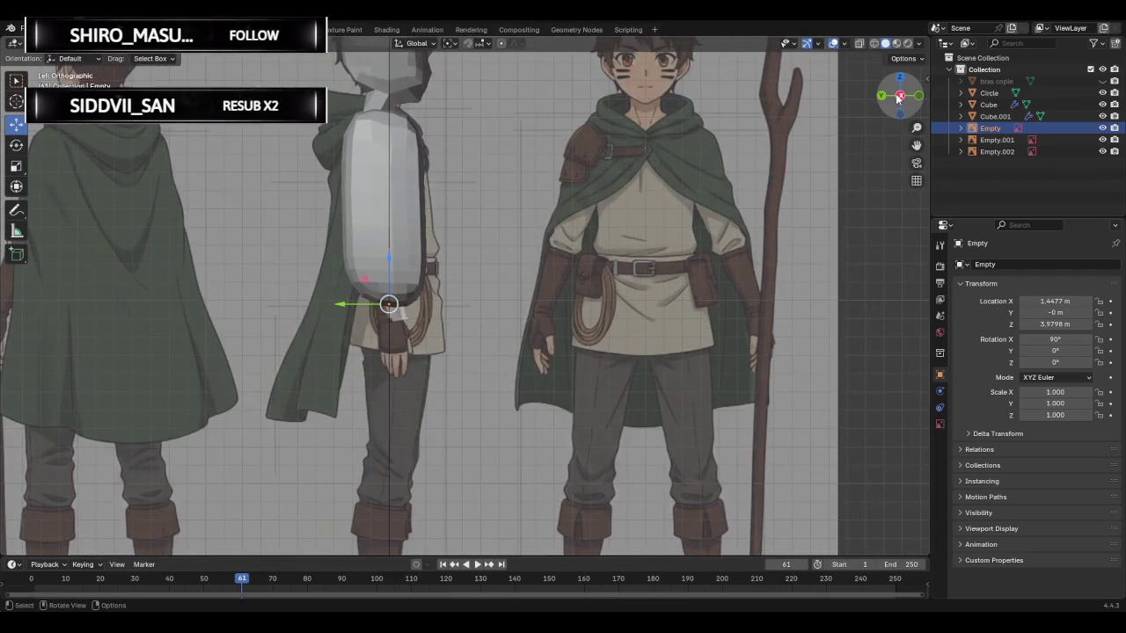
{"action": "left_click", "coordinate": [899, 95]}
{"action": "left_click_drag", "start_coordinate": [899, 95], "coordinate": [899, 99]}
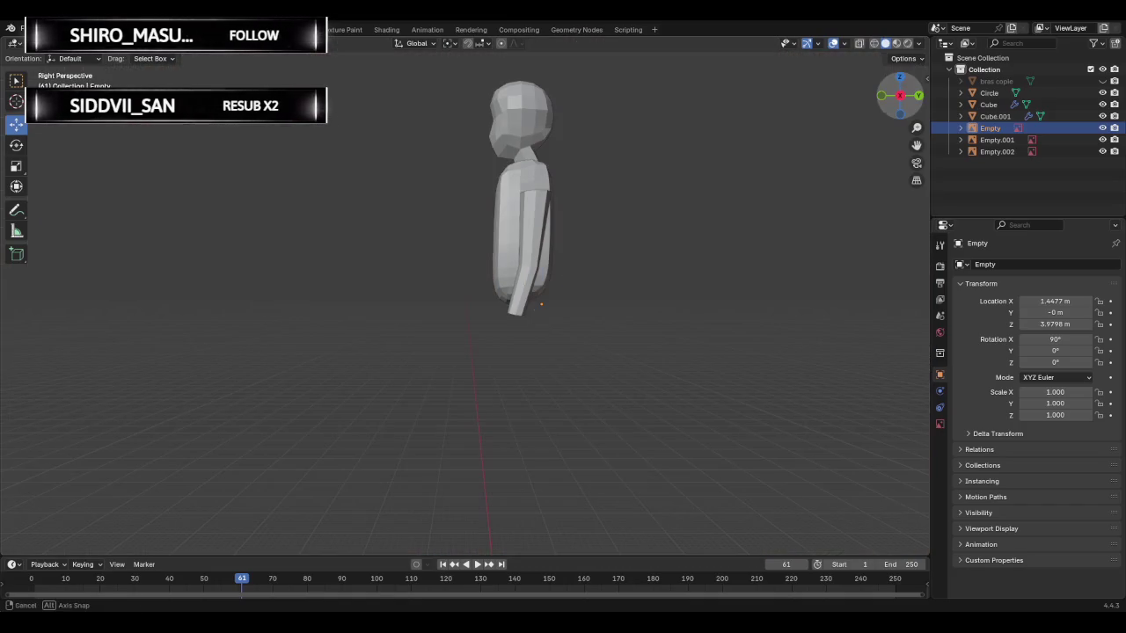
{"action": "key", "text": "KP_5"}
{"action": "left_click", "coordinate": [899, 98]}
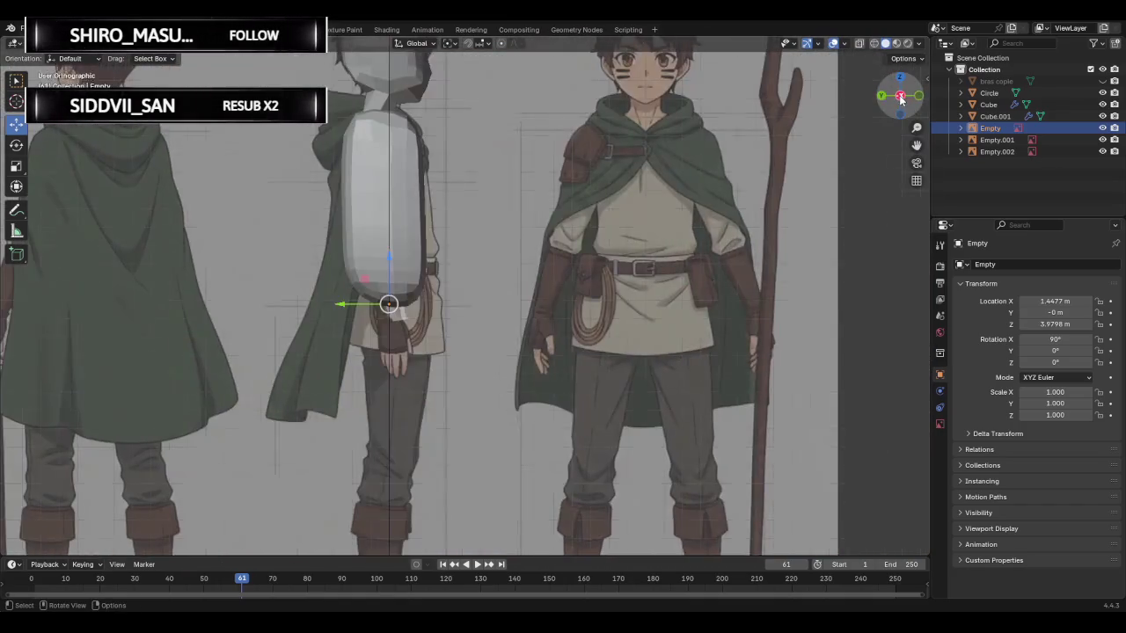
- Undo the accidental reference Empty nudge and select the Circle arm mesh
{"action": "left_click_drag", "start_coordinate": [581, 308], "coordinate": [587, 307]}
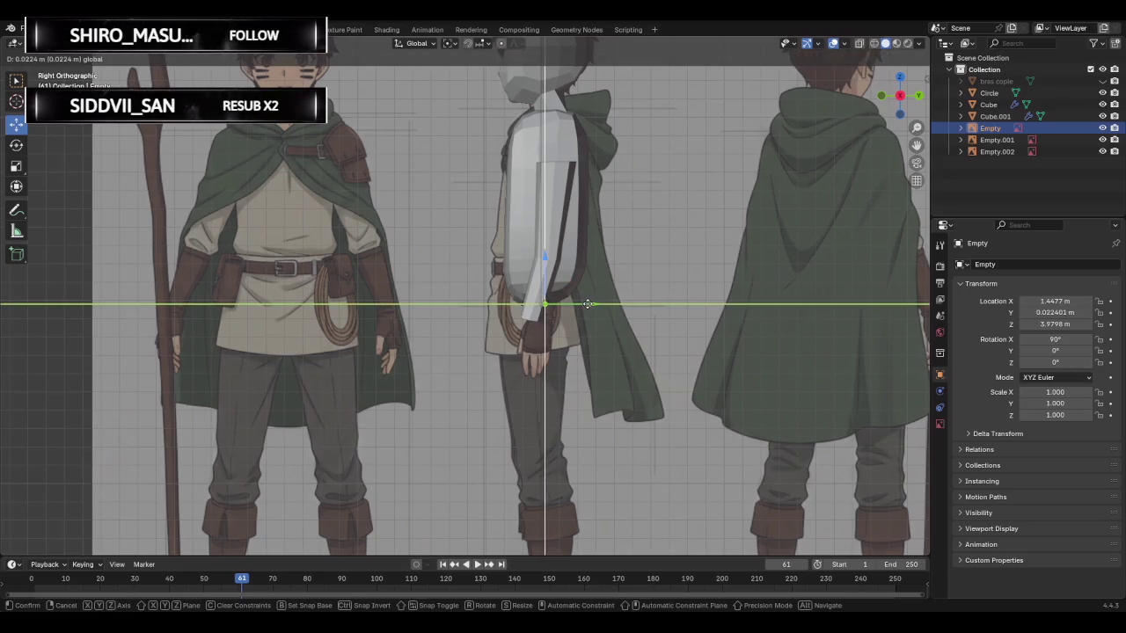
{"action": "key", "text": "ctrl+z"}
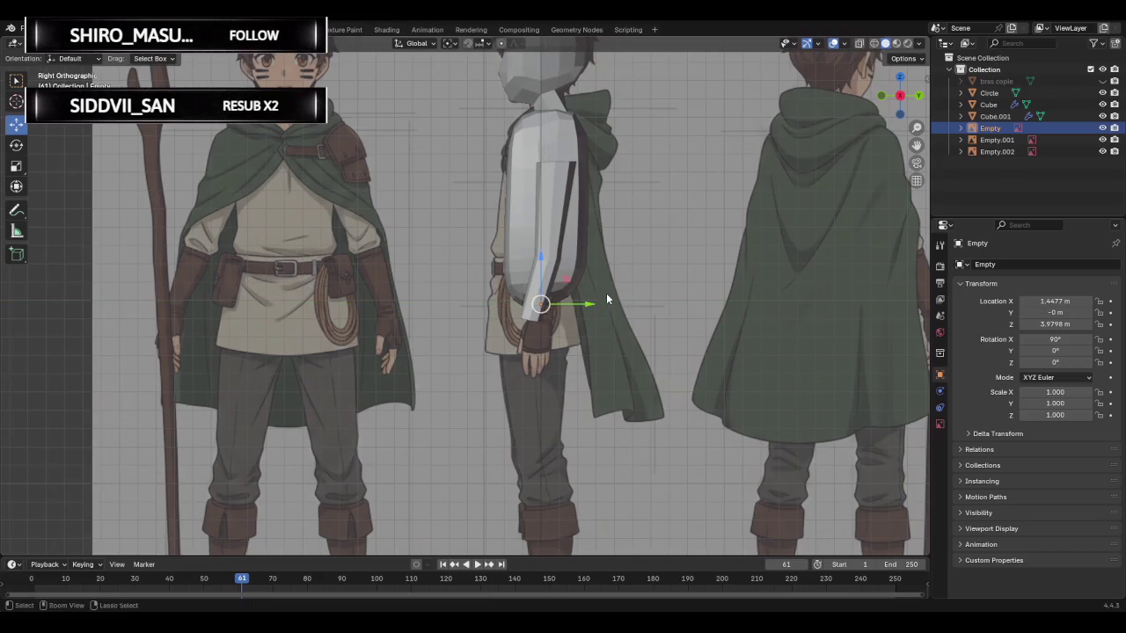
{"action": "left_click", "coordinate": [989, 93]}
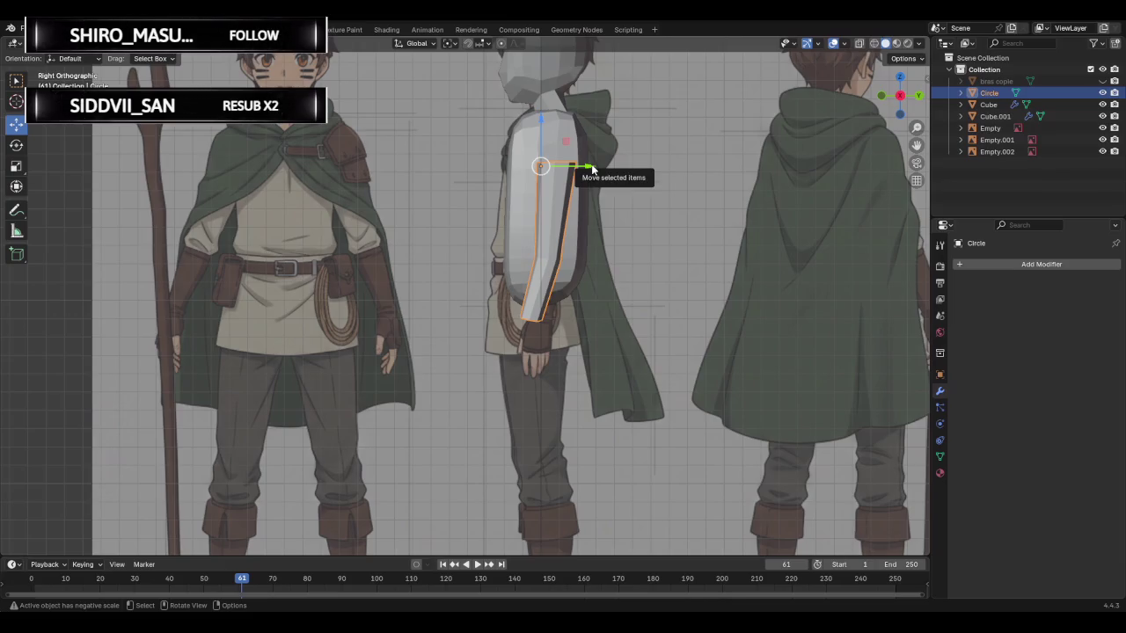
- Keep the Circle arm at 0 m Y offset and enter Edit Mode
{"action": "left_click_drag", "start_coordinate": [592, 165], "coordinate": [601, 167]}
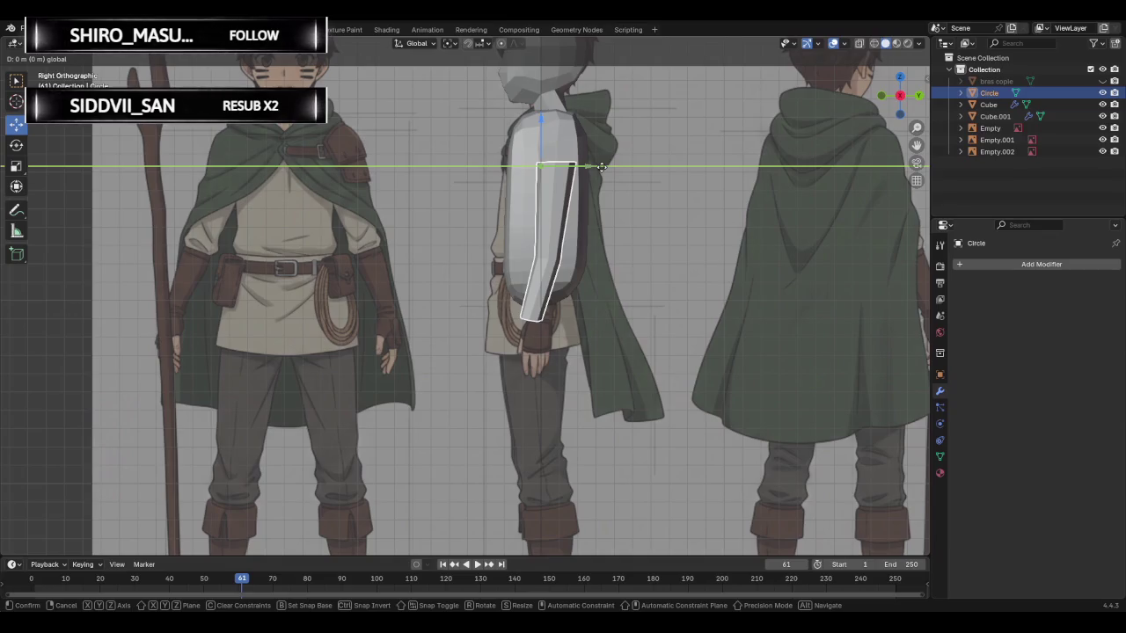
{"action": "left_click", "coordinate": [600, 167]}
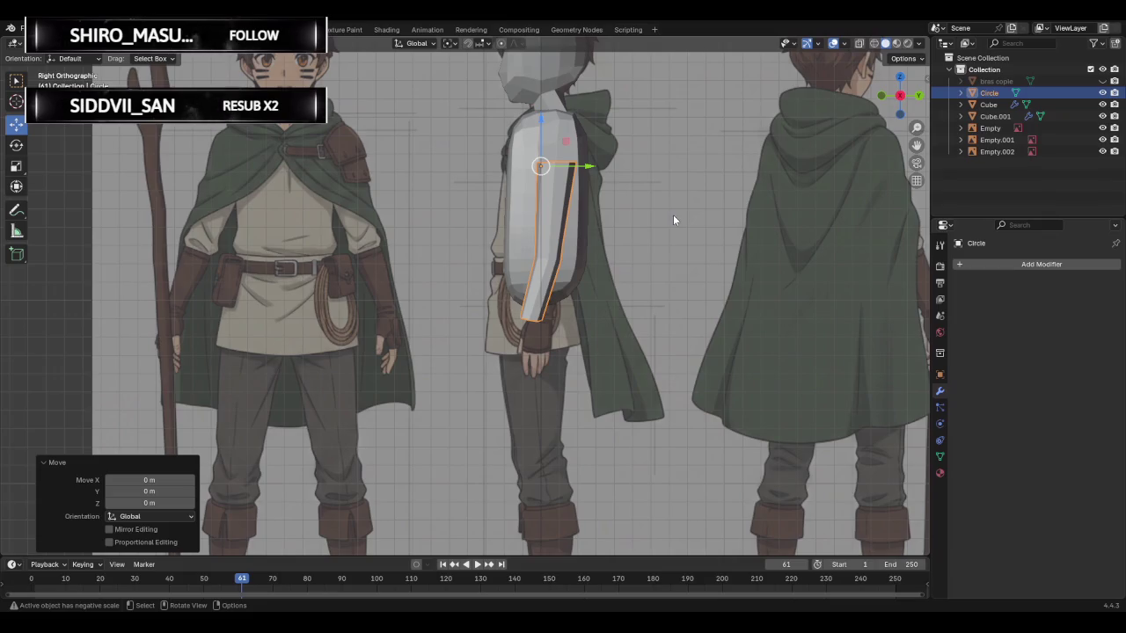
{"action": "key", "text": "Tab"}
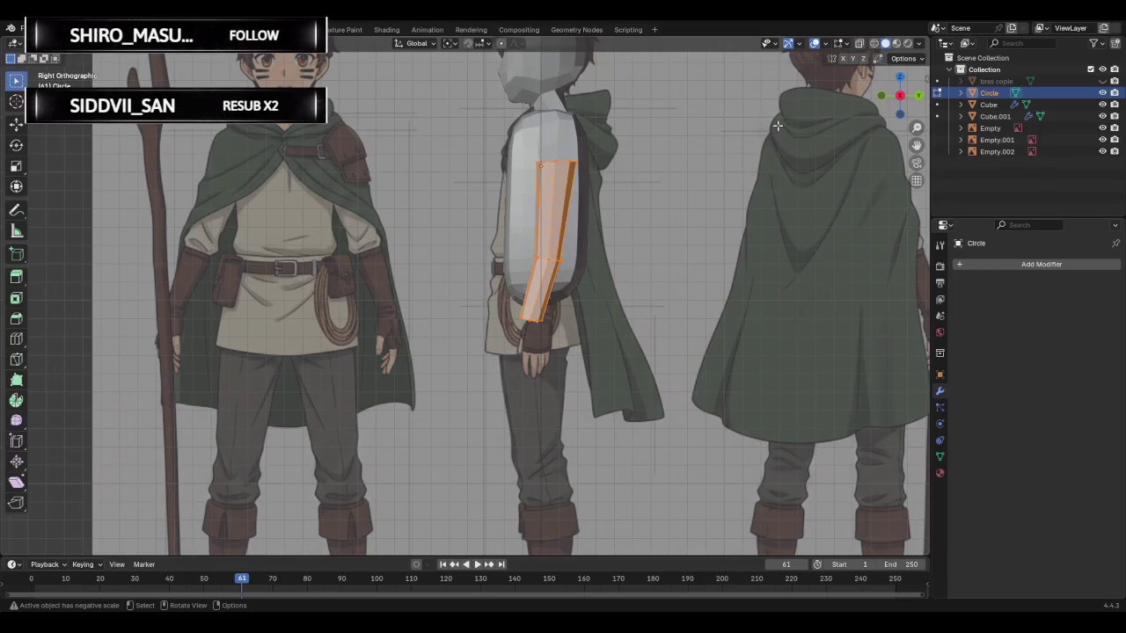
- Turn on see-through display and move the wrist loop to match the reference
{"action": "left_click", "coordinate": [859, 43]}
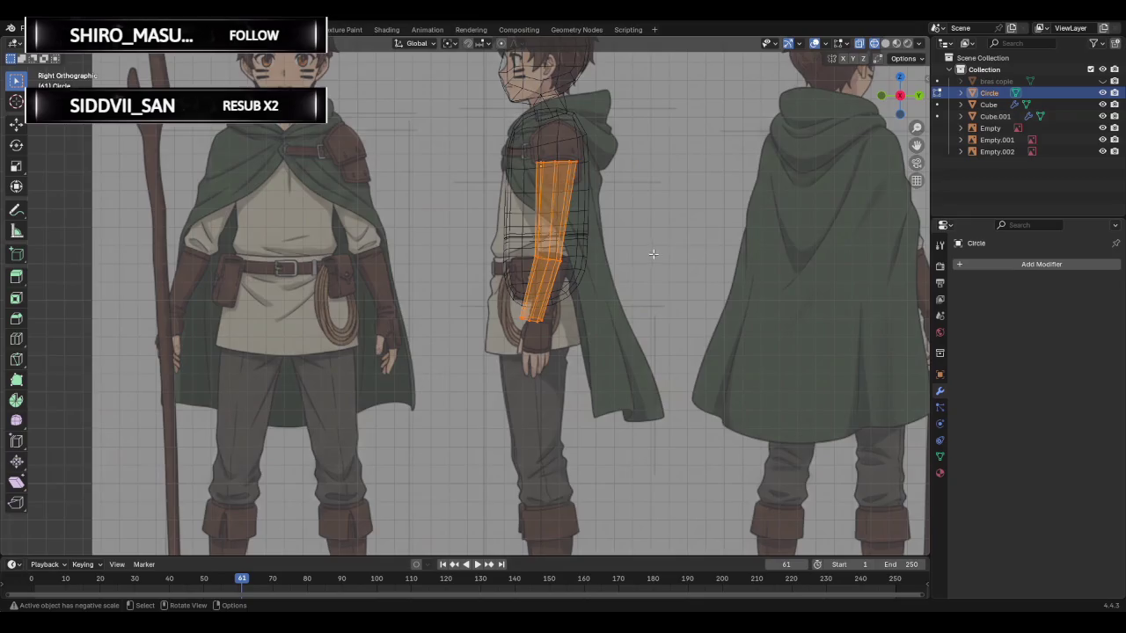
{"action": "scroll", "coordinate": [653, 254], "scroll_direction": "up", "scroll_amount": 2}
{"action": "left_click", "coordinate": [649, 367]}
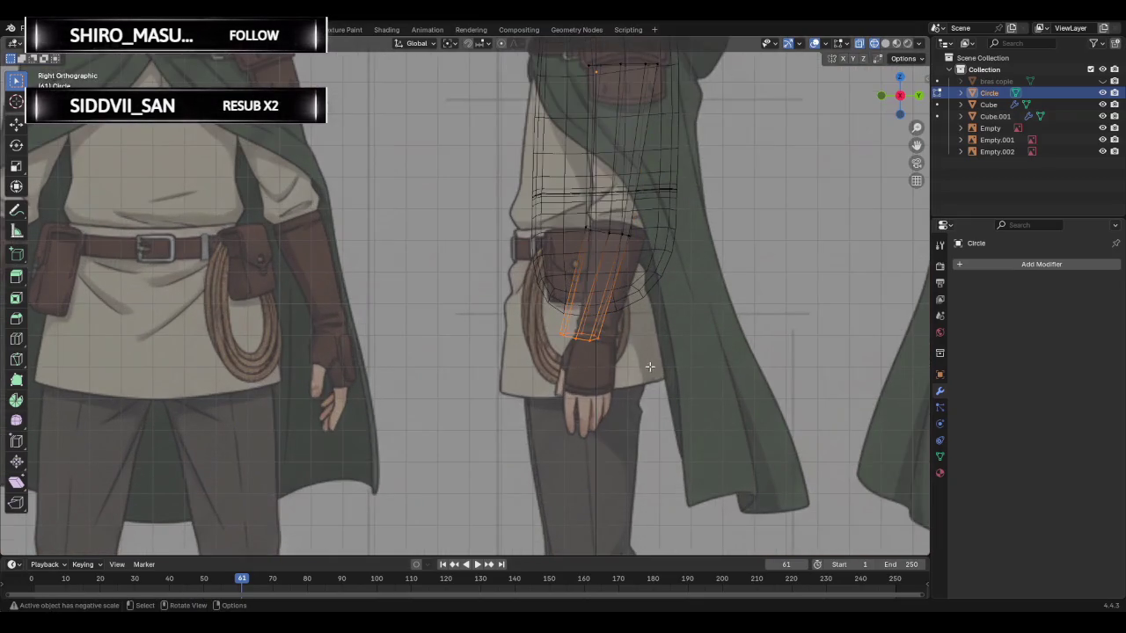
{"action": "key", "text": "g"}
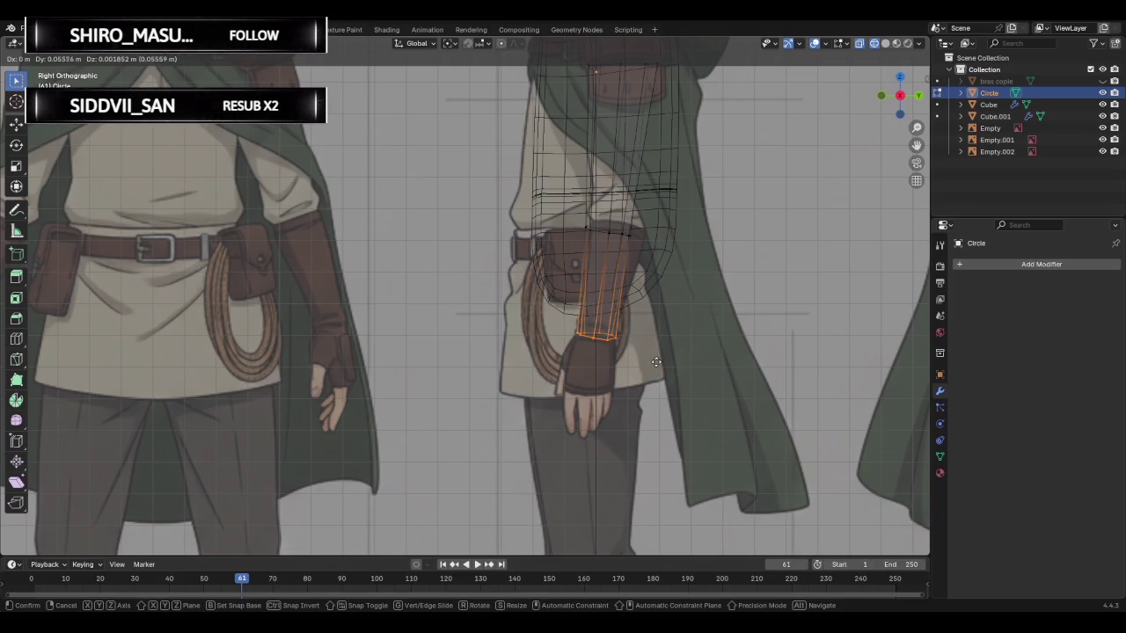
{"action": "left_click", "coordinate": [655, 362]}
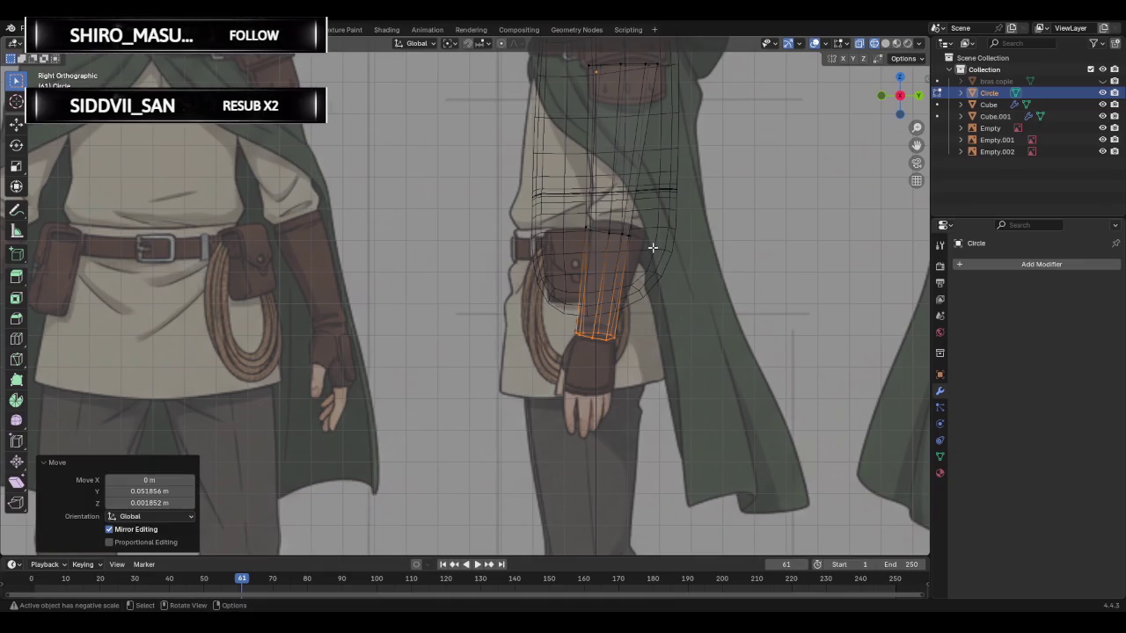
- Hide the Cube and Cube.001 meshes
{"action": "scroll", "coordinate": [653, 248], "scroll_direction": "up", "scroll_amount": 4}
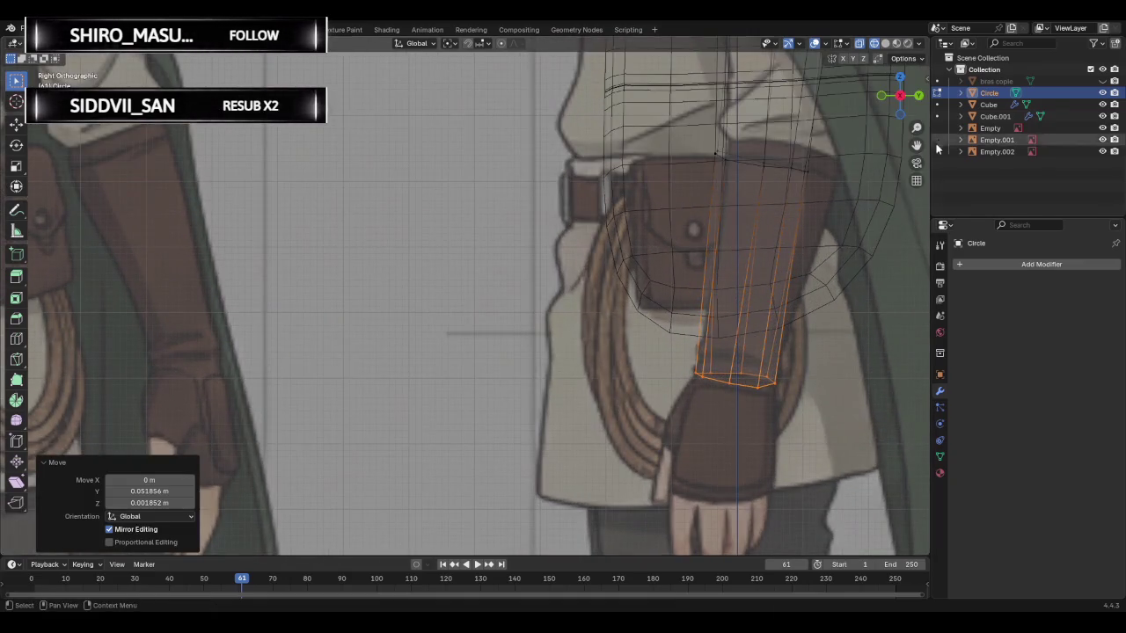
{"action": "left_click", "coordinate": [1103, 105]}
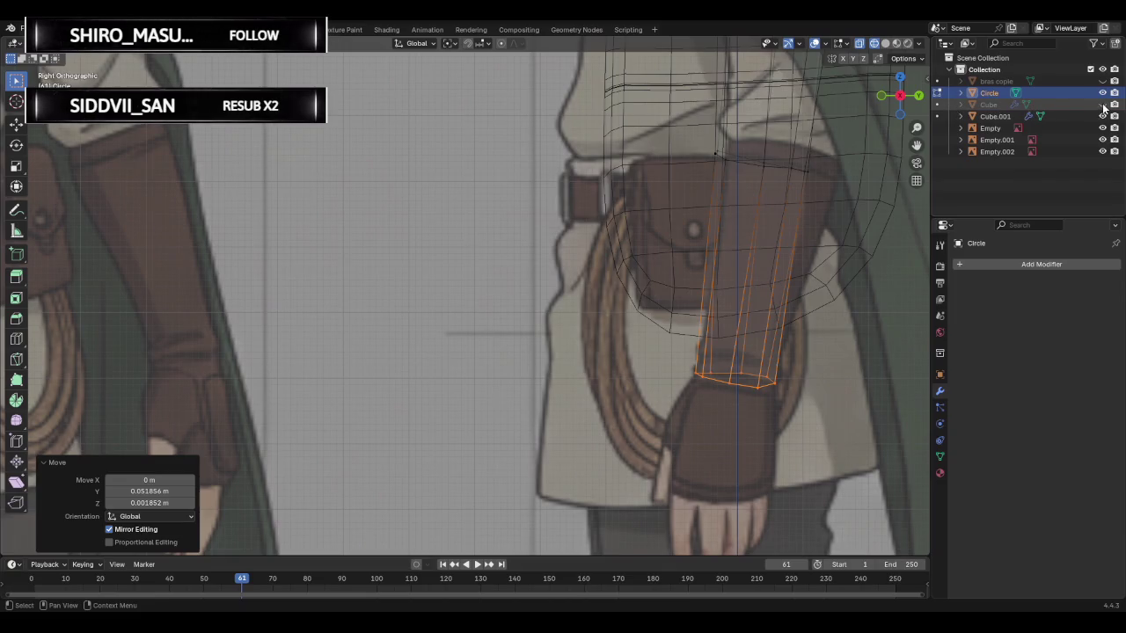
{"action": "left_click", "coordinate": [1102, 116]}
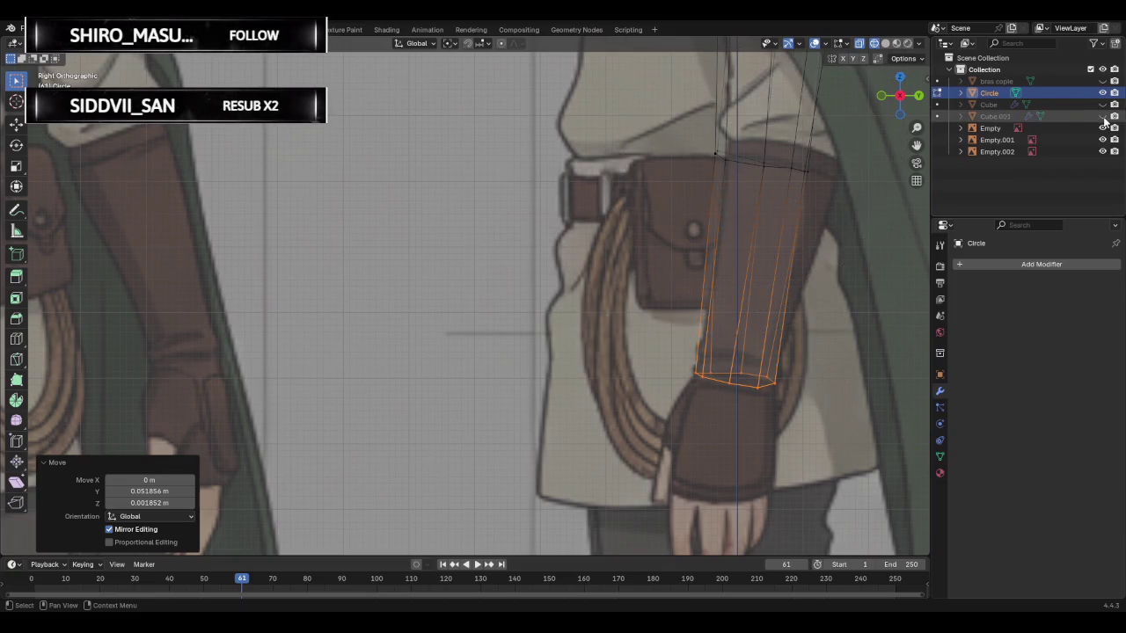
{"action": "scroll", "coordinate": [730, 202], "scroll_direction": "down", "scroll_amount": 3}
- Move two top-ring vertices of the arm toward the reference outline
{"action": "left_click", "coordinate": [688, 203]}
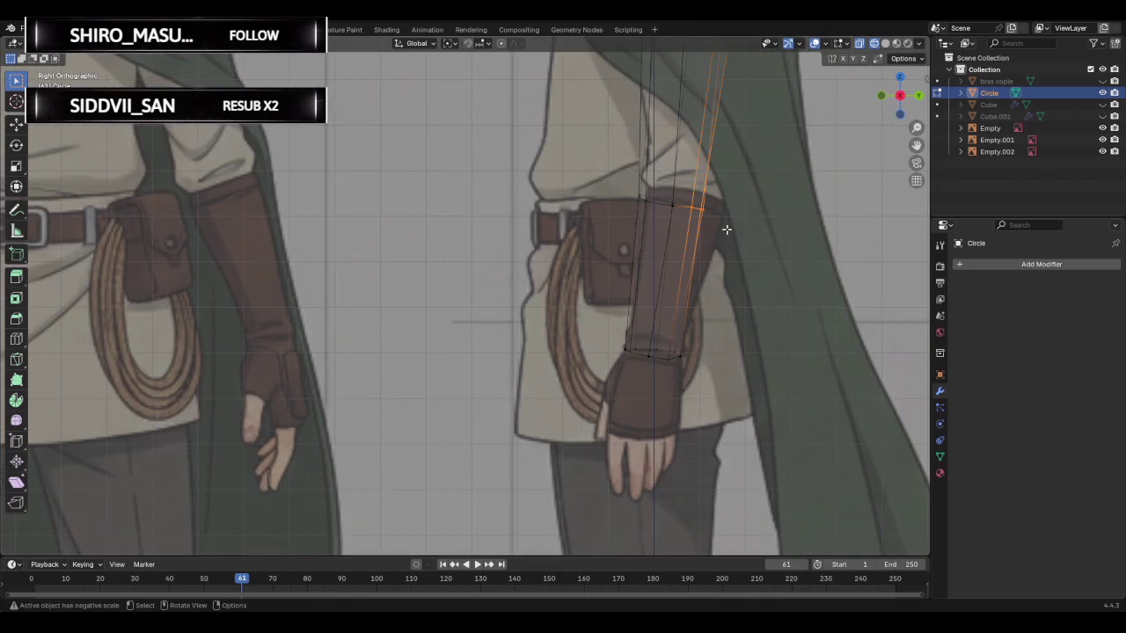
{"action": "key", "text": "g"}
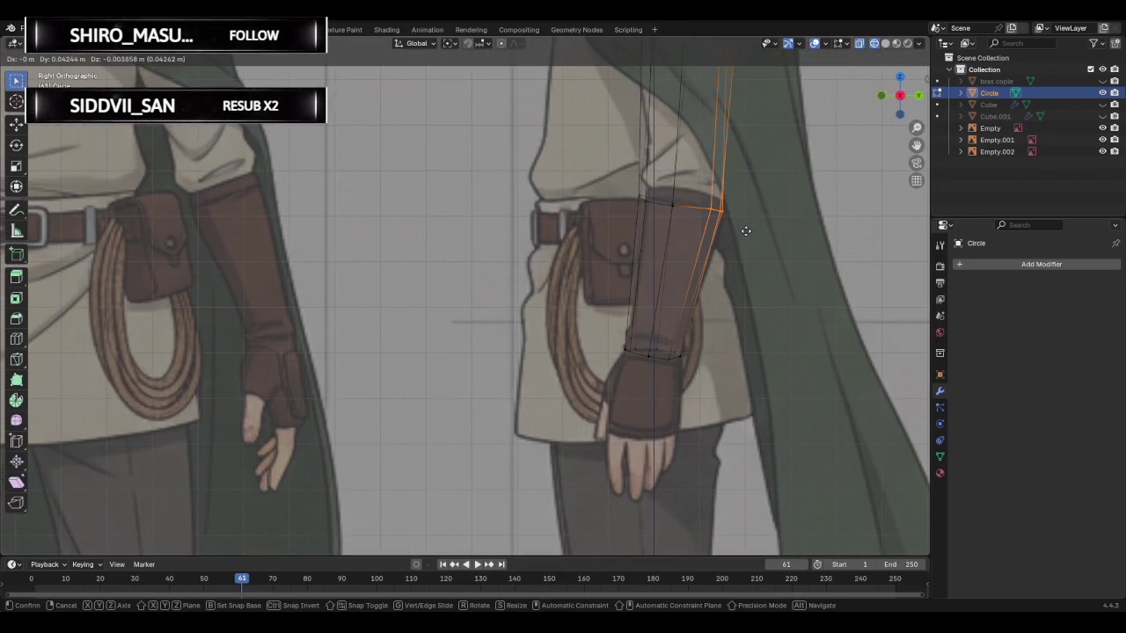
{"action": "left_click", "coordinate": [745, 231]}
{"action": "left_click", "coordinate": [651, 201]}
{"action": "key", "text": "g"}
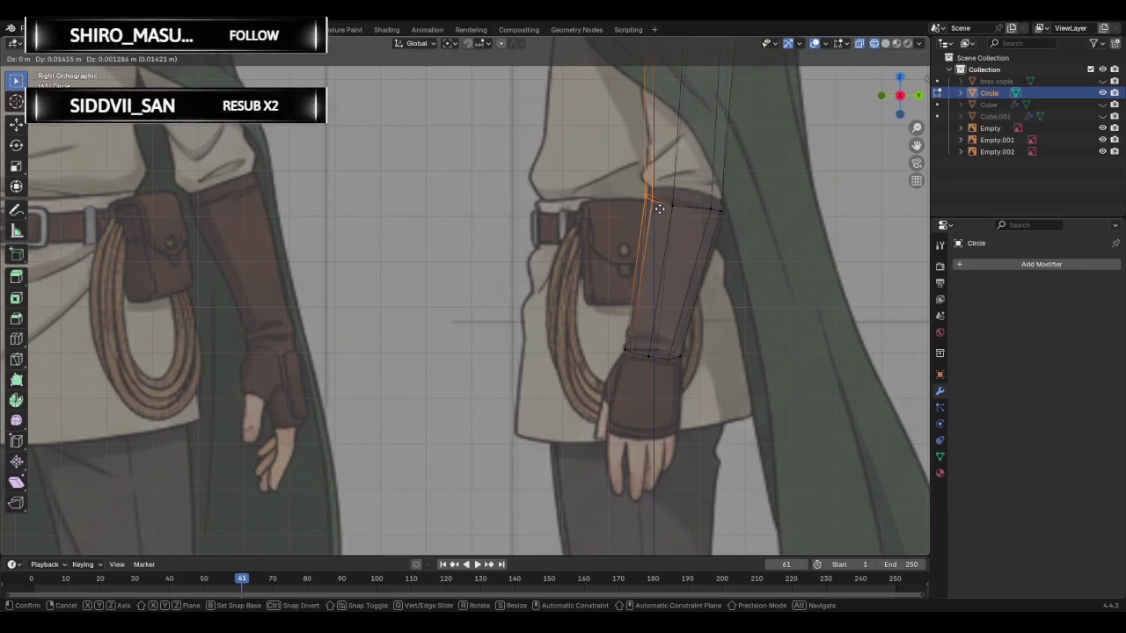
{"action": "left_click", "coordinate": [659, 208]}
{"action": "scroll", "coordinate": [602, 165], "scroll_direction": "down", "scroll_amount": 3}
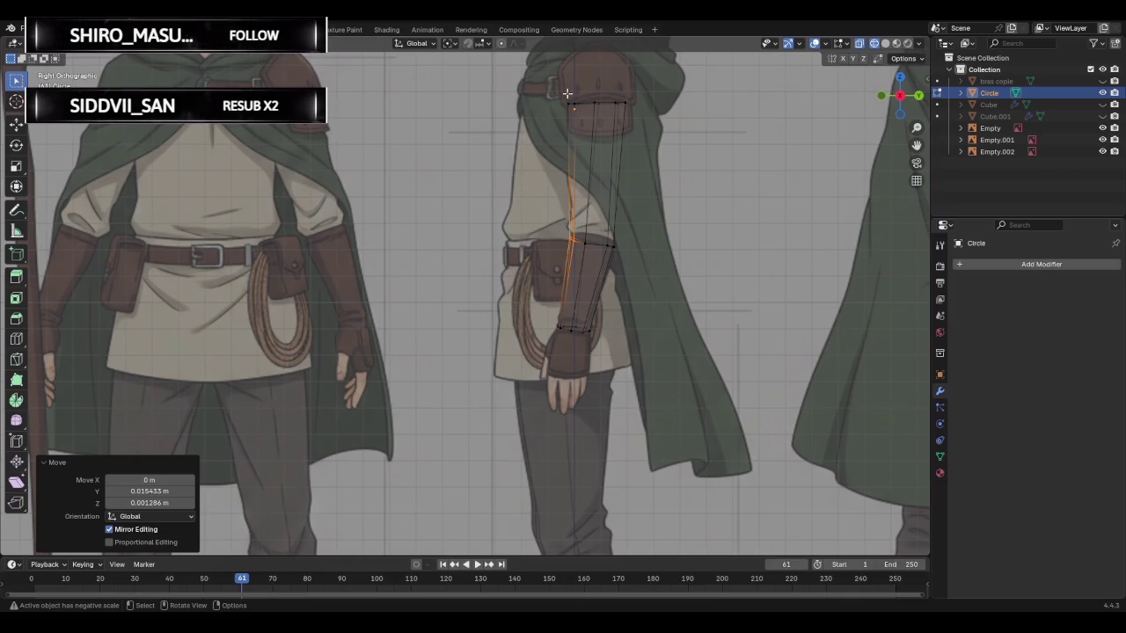
- Switch to Solid shading in perspective and unhide Cube and Cube.001
{"action": "middle_click_drag", "start_coordinate": [659, 157], "coordinate": [703, 241]}
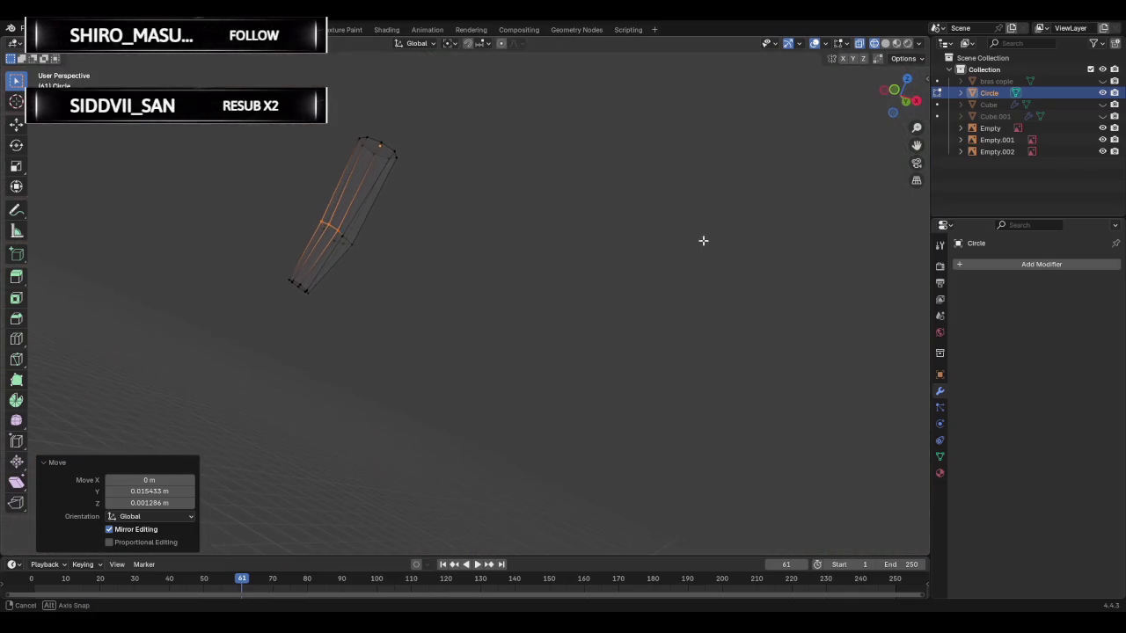
{"action": "left_click", "coordinate": [895, 90]}
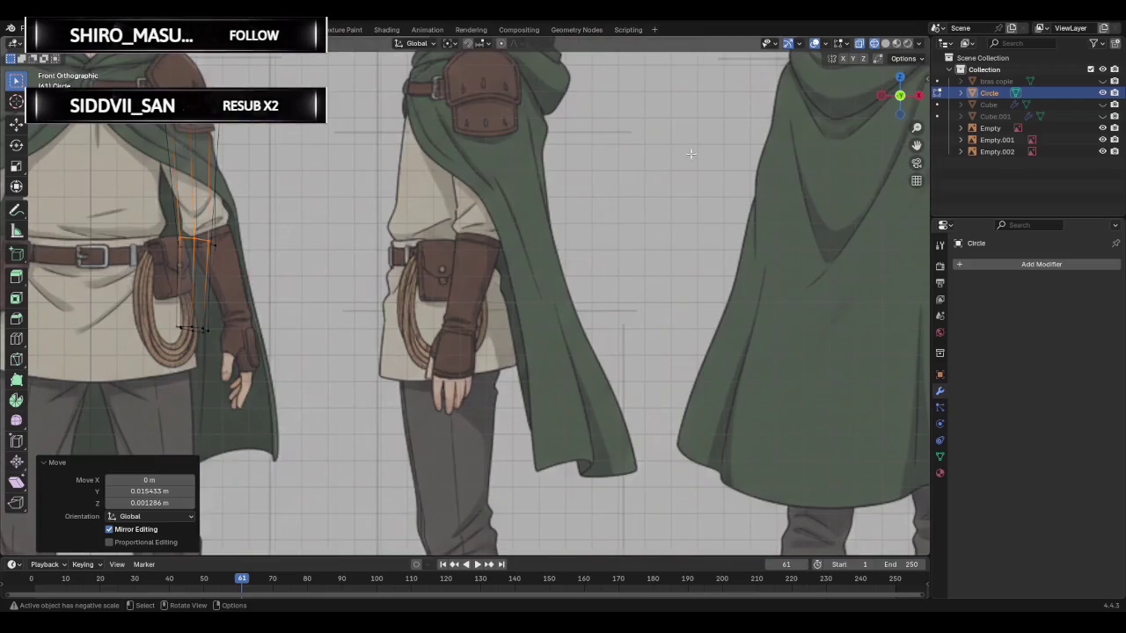
{"action": "scroll", "coordinate": [774, 106], "scroll_direction": "down", "scroll_amount": 1}
{"action": "left_click", "coordinate": [885, 44]}
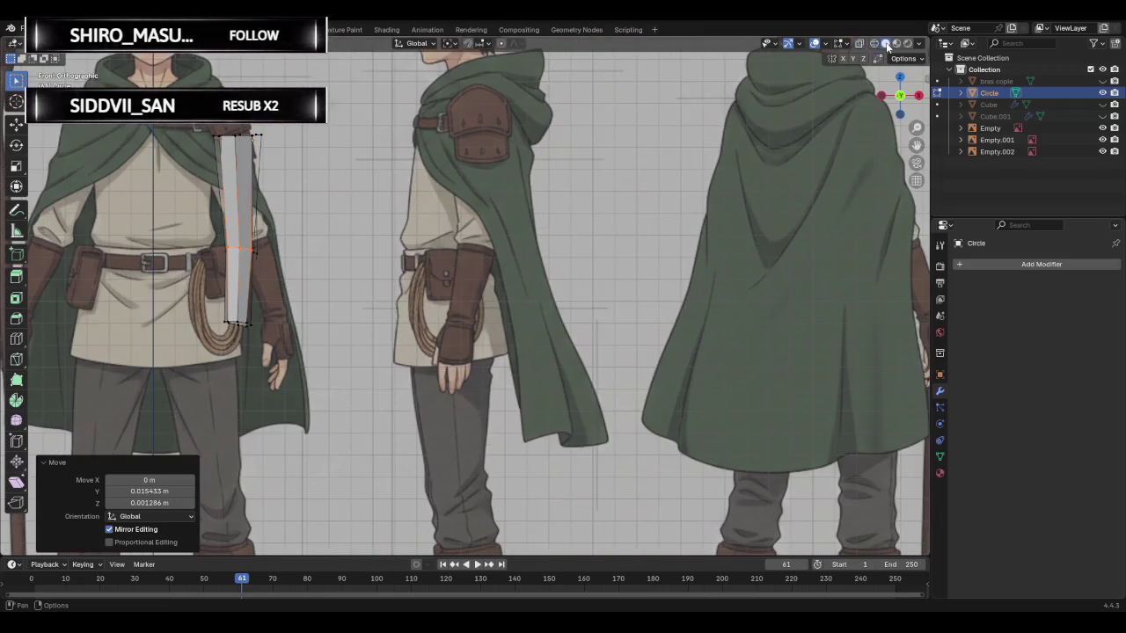
{"action": "mouse_move", "coordinate": [492, 176]}
{"action": "middle_mouse_down"}
{"action": "mouse_move", "coordinate": [360, 194]}
{"action": "mouse_move", "coordinate": [387, 199]}
{"action": "middle_mouse_up"}
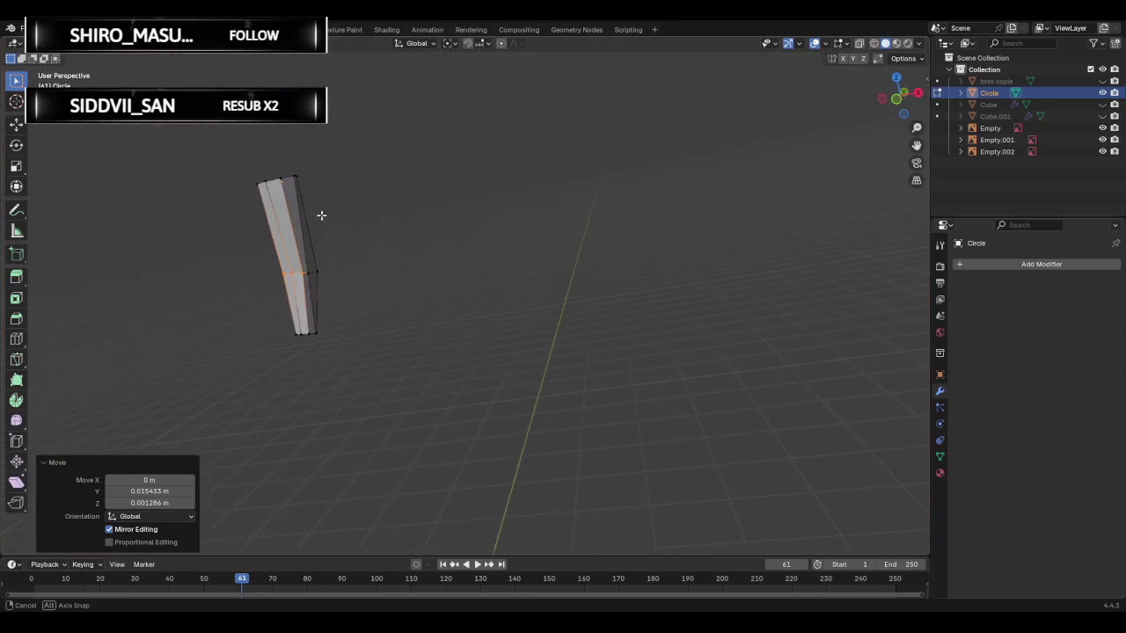
{"action": "left_click", "coordinate": [1102, 105]}
{"action": "left_click", "coordinate": [1102, 116]}
{"action": "mouse_move", "coordinate": [441, 195]}
{"action": "middle_mouse_down"}
{"action": "mouse_move", "coordinate": [295, 235]}
{"action": "mouse_move", "coordinate": [241, 311]}
{"action": "mouse_move", "coordinate": [314, 297]}
{"action": "mouse_move", "coordinate": [411, 246]}
{"action": "mouse_move", "coordinate": [460, 188]}
{"action": "mouse_move", "coordinate": [527, 168]}
{"action": "mouse_move", "coordinate": [519, 181]}
{"action": "middle_mouse_up"}
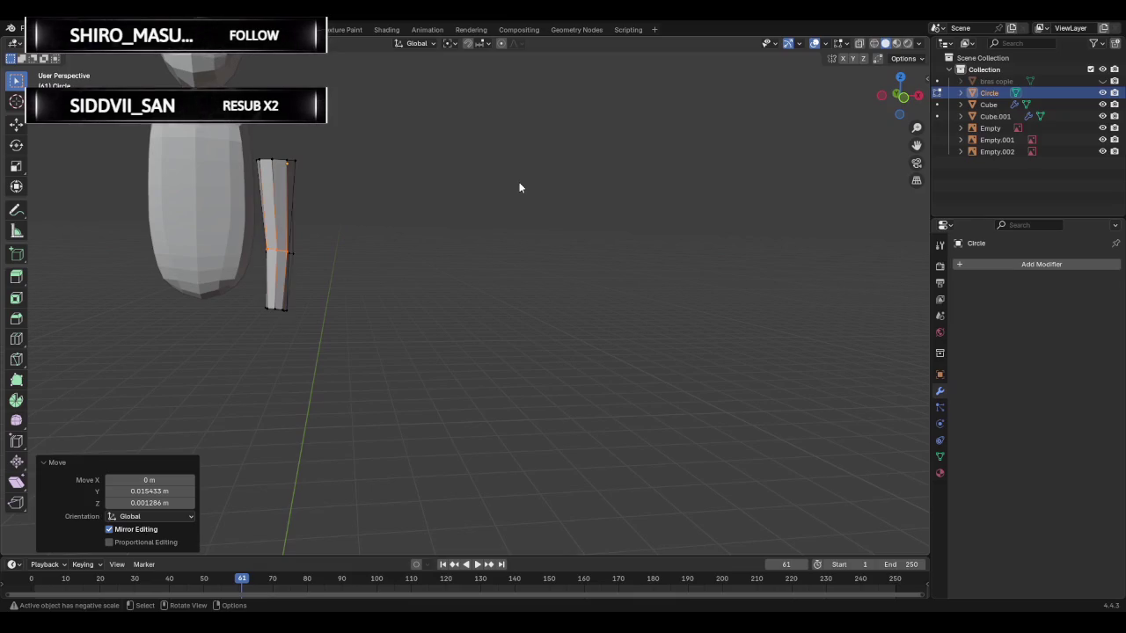
- Join the arm into Cube.001 with Ctrl+J and orbit to check the mirrored arms
{"action": "key", "text": "Tab"}
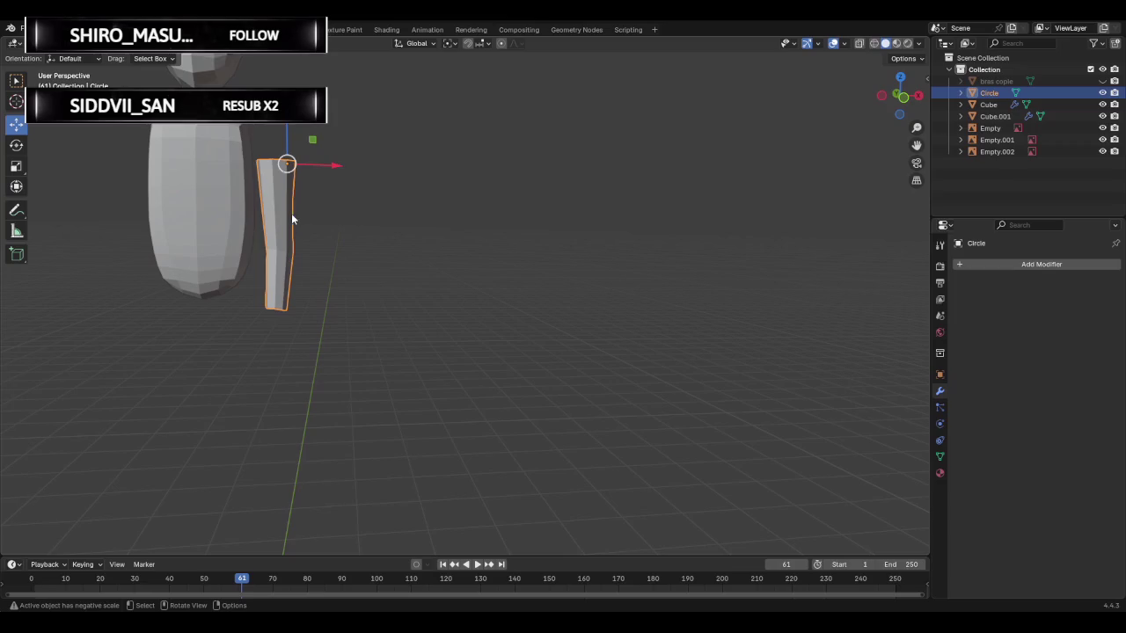
{"action": "left_click", "coordinate": [219, 211], "text": "shift"}
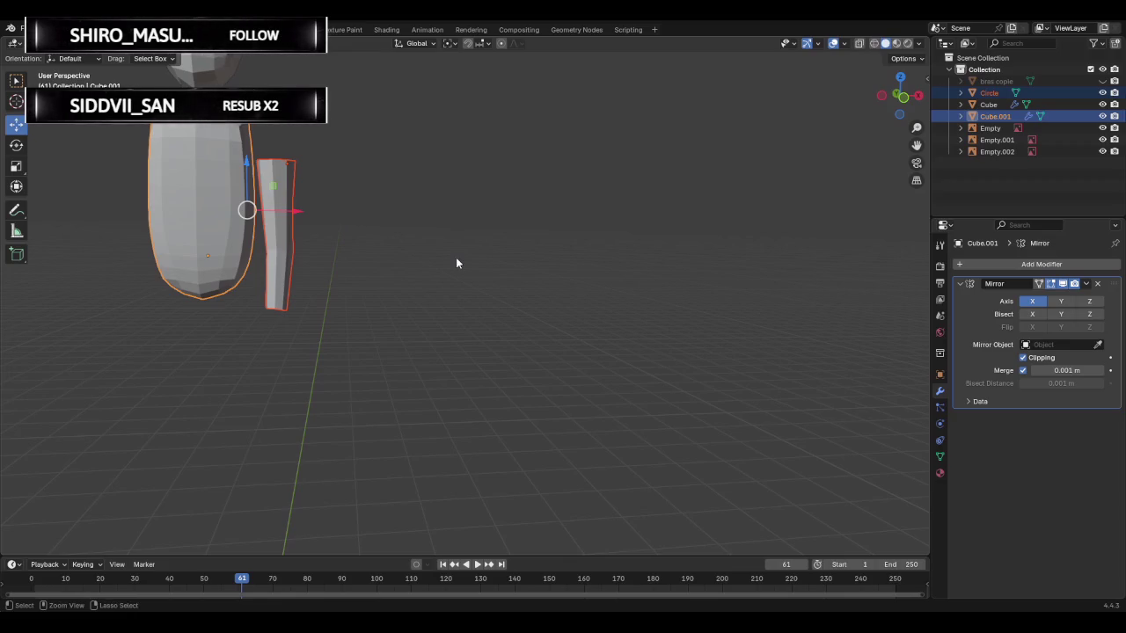
{"action": "key", "text": "ctrl+j"}
{"action": "middle_click_drag", "start_coordinate": [325, 228], "coordinate": [321, 290]}
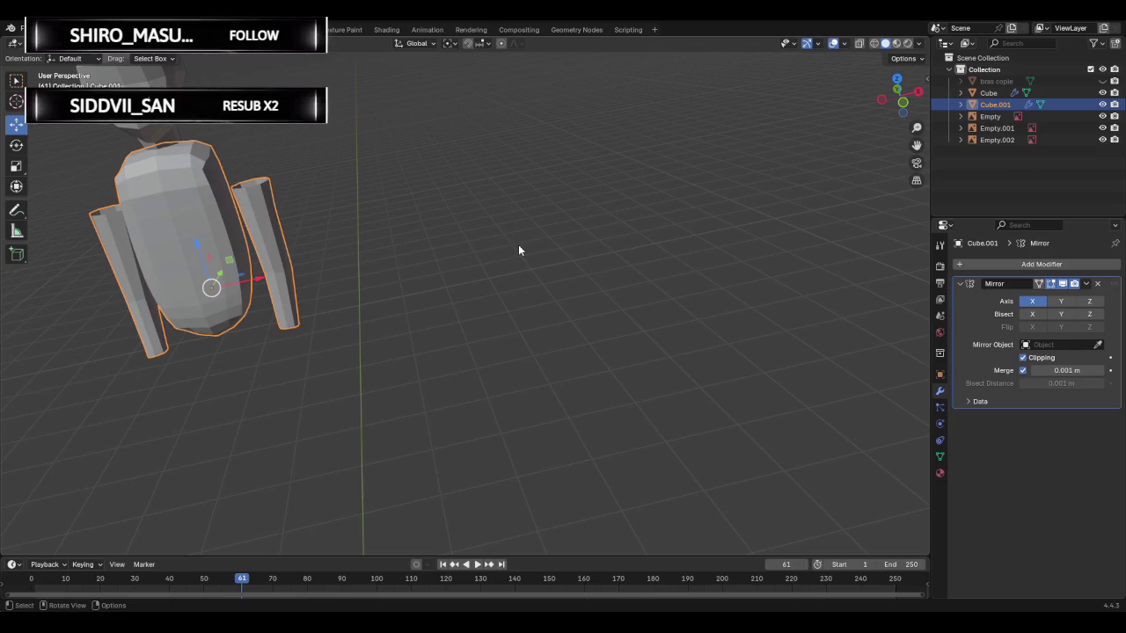
{"action": "middle_click_drag", "start_coordinate": [433, 197], "coordinate": [381, 218]}
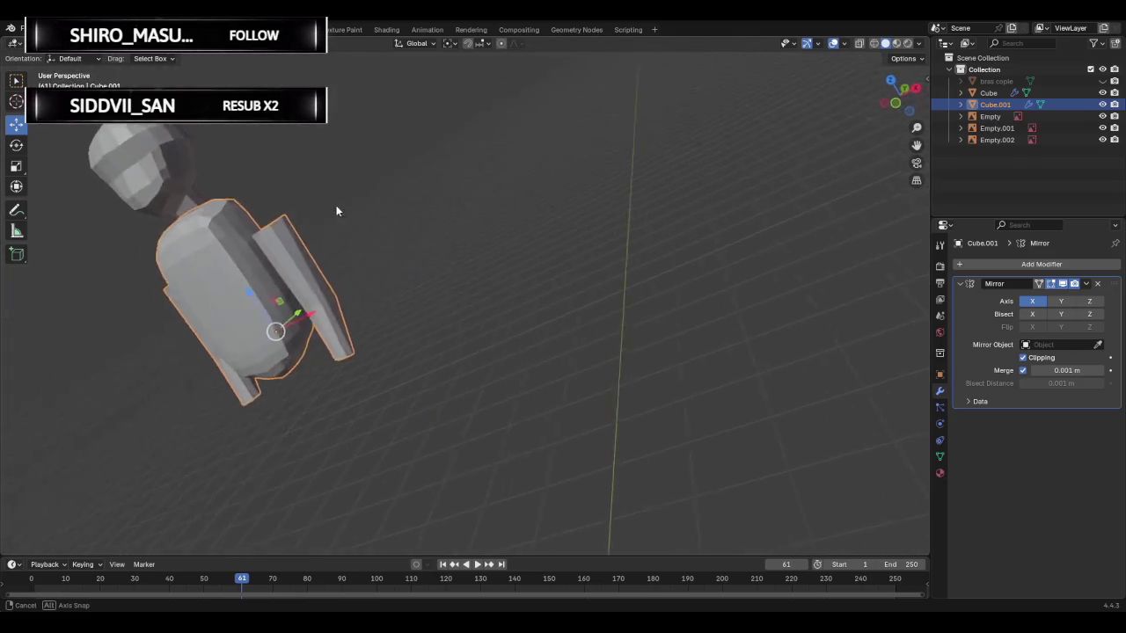
{"action": "left_click", "coordinate": [912, 88]}
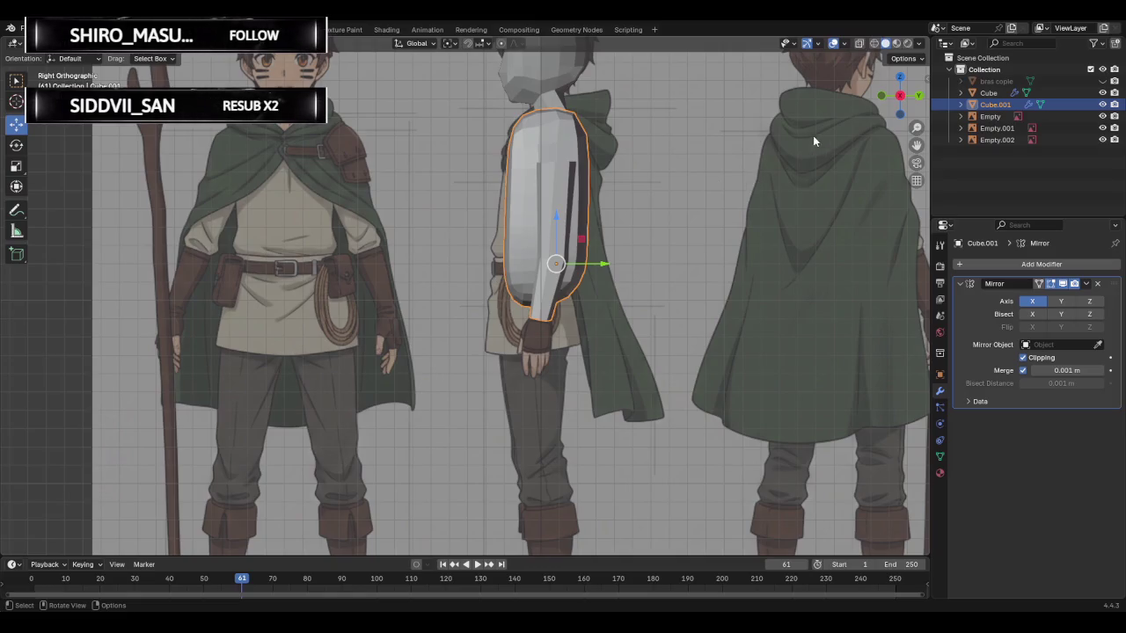
- Edit Cube.001 in see-through wireframe, zoomed in on the shoulder
{"action": "key", "text": "Tab"}
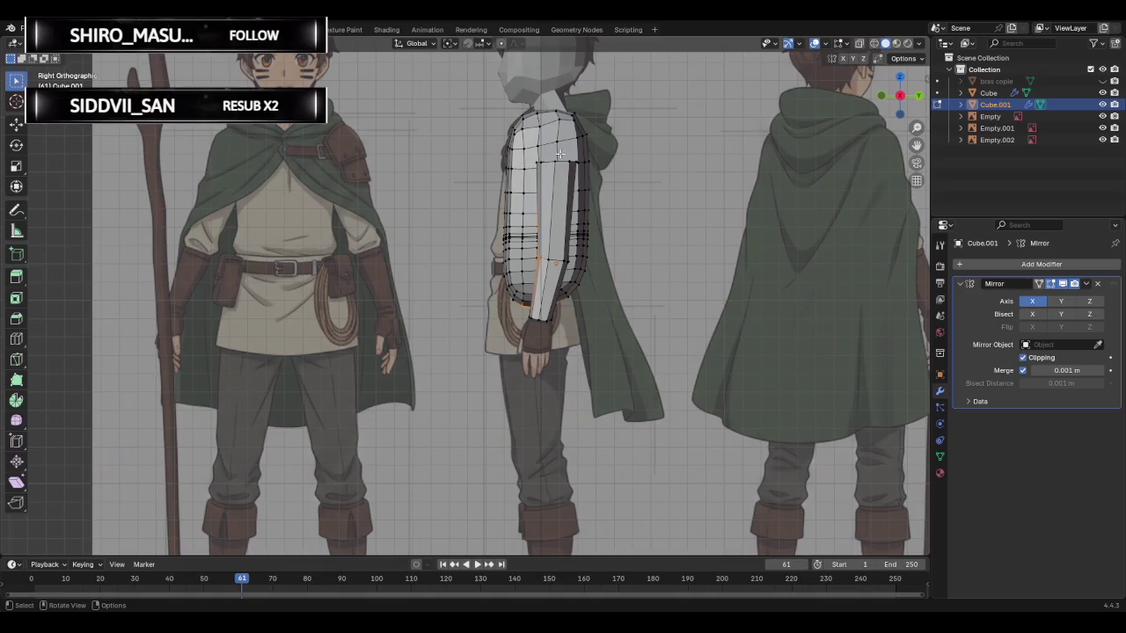
{"action": "left_click", "coordinate": [873, 44]}
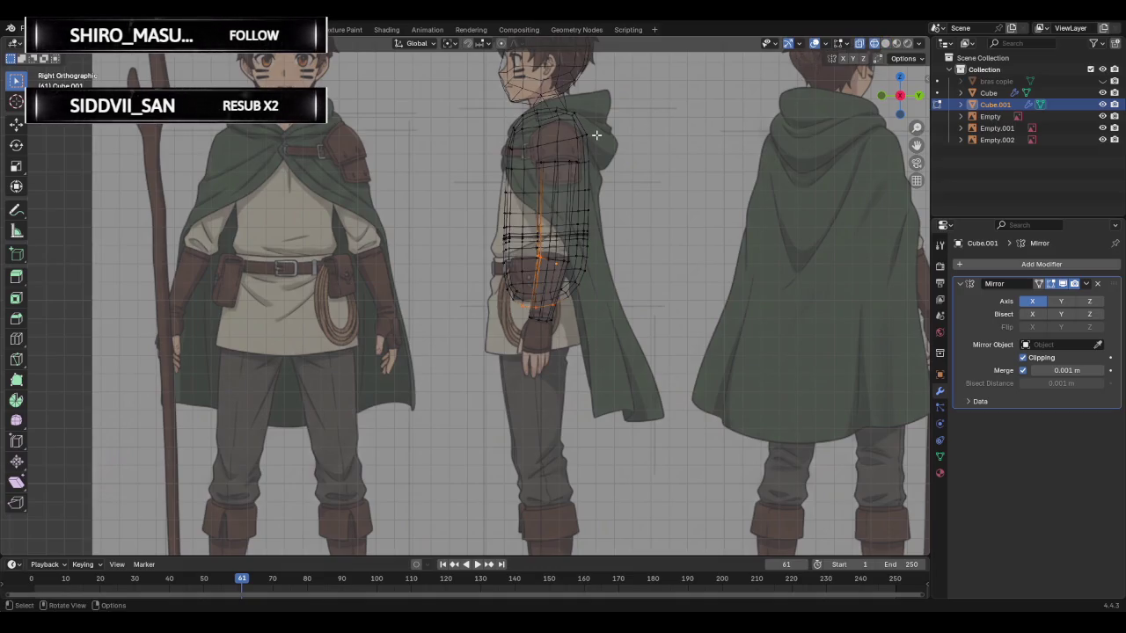
{"action": "scroll", "coordinate": [597, 134], "scroll_direction": "up", "scroll_amount": 2}
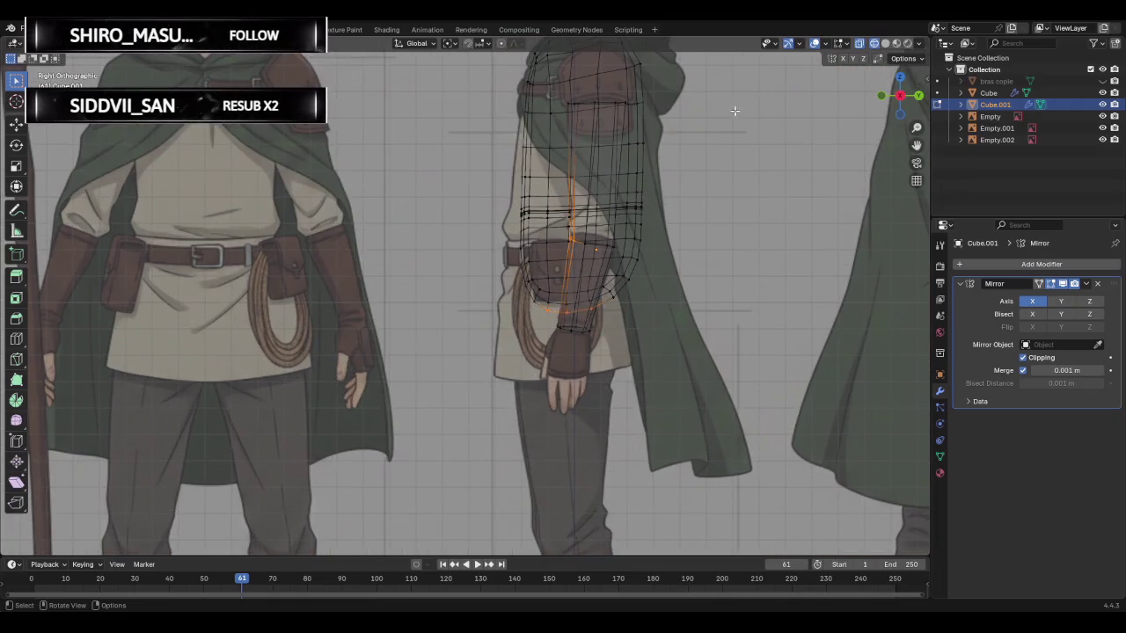
{"action": "mouse_move", "coordinate": [682, 128]}
{"action": "middle_mouse_down", "text": "shift"}
{"action": "mouse_move", "coordinate": [576, 264]}
{"action": "mouse_move", "coordinate": [572, 236]}
{"action": "middle_mouse_up", "text": "shift"}
{"action": "scroll", "coordinate": [573, 236], "scroll_direction": "up", "scroll_amount": 5}
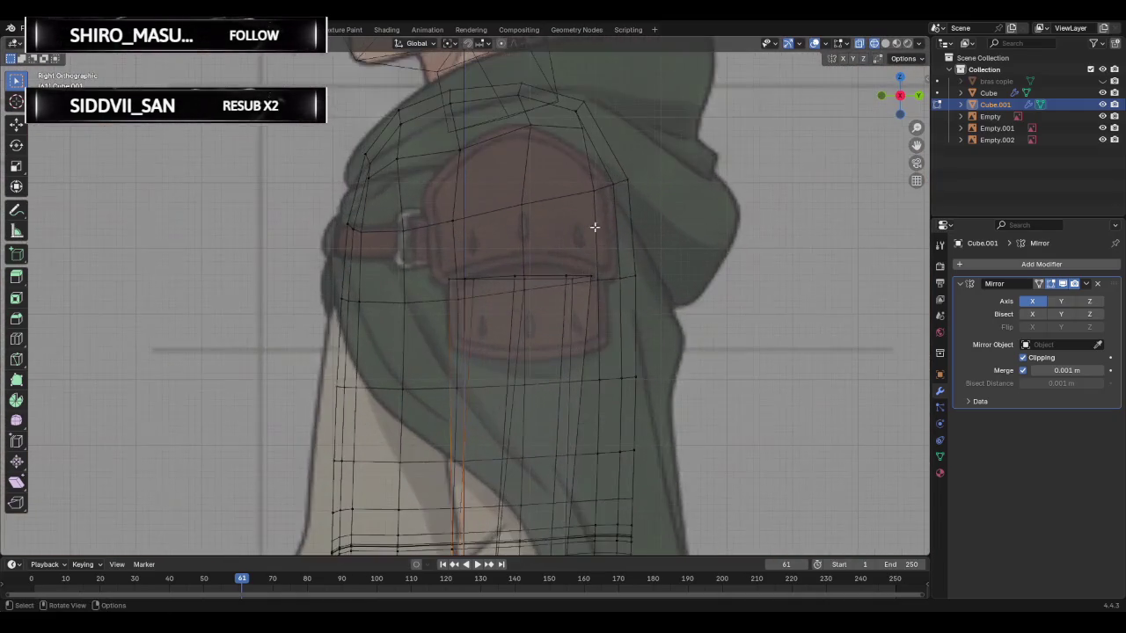
{"action": "middle_click_drag", "start_coordinate": [666, 219], "coordinate": [623, 234], "text": "shift"}
- Move a shoulder vertex onto the shoulder pad outline
{"action": "left_click", "coordinate": [509, 261]}
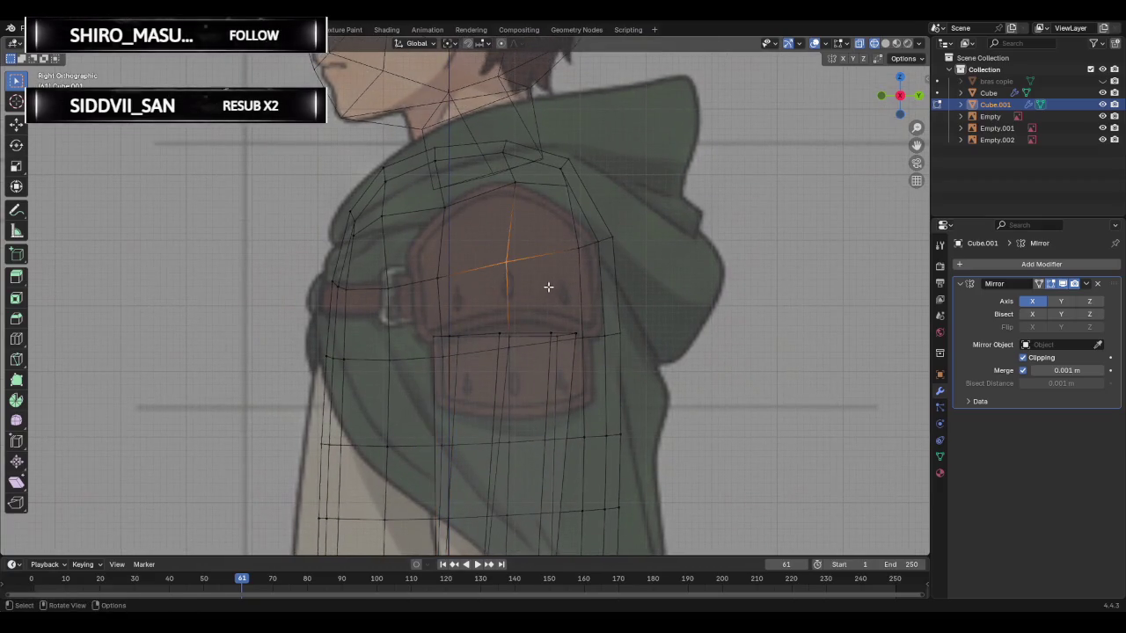
{"action": "key", "text": "g"}
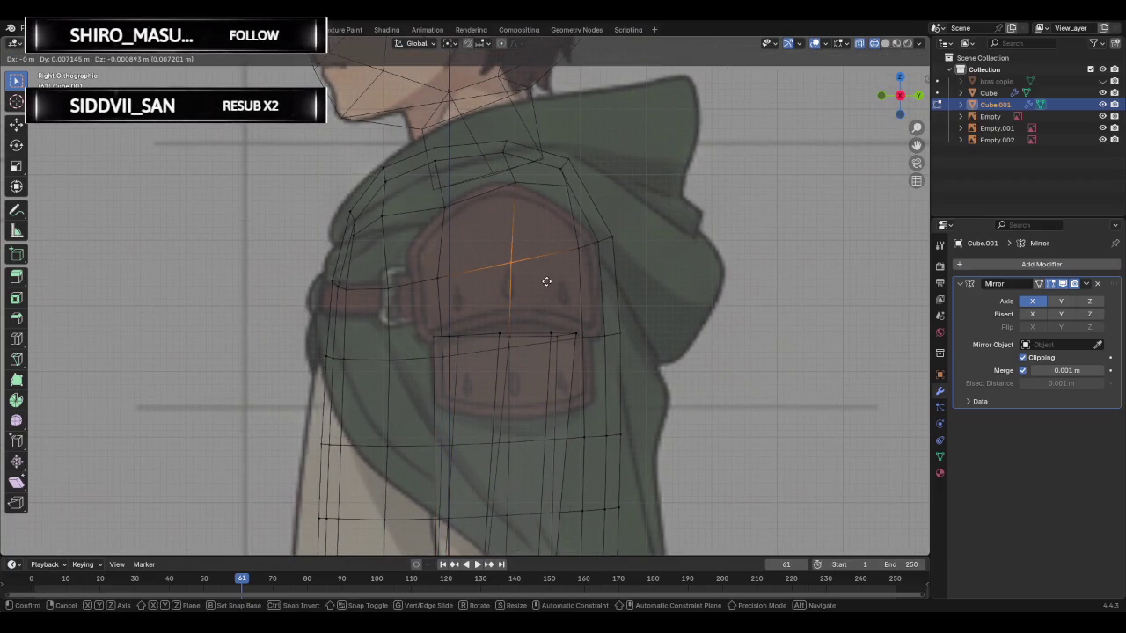
{"action": "left_click", "coordinate": [549, 279]}
{"action": "left_click", "coordinate": [580, 253]}
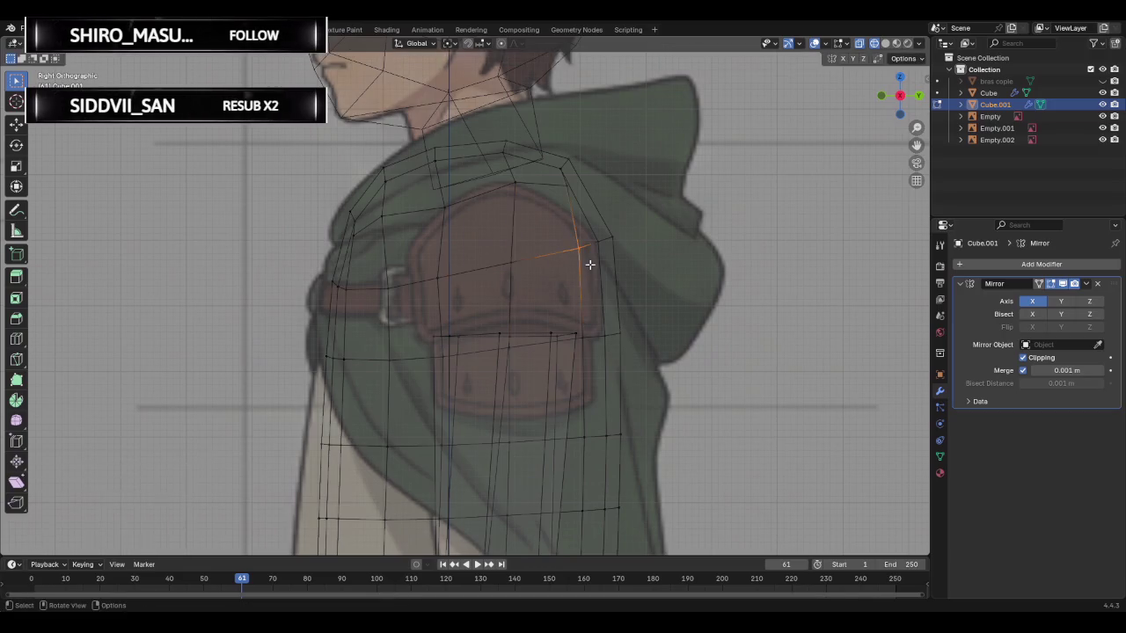
{"action": "left_click", "coordinate": [595, 250]}
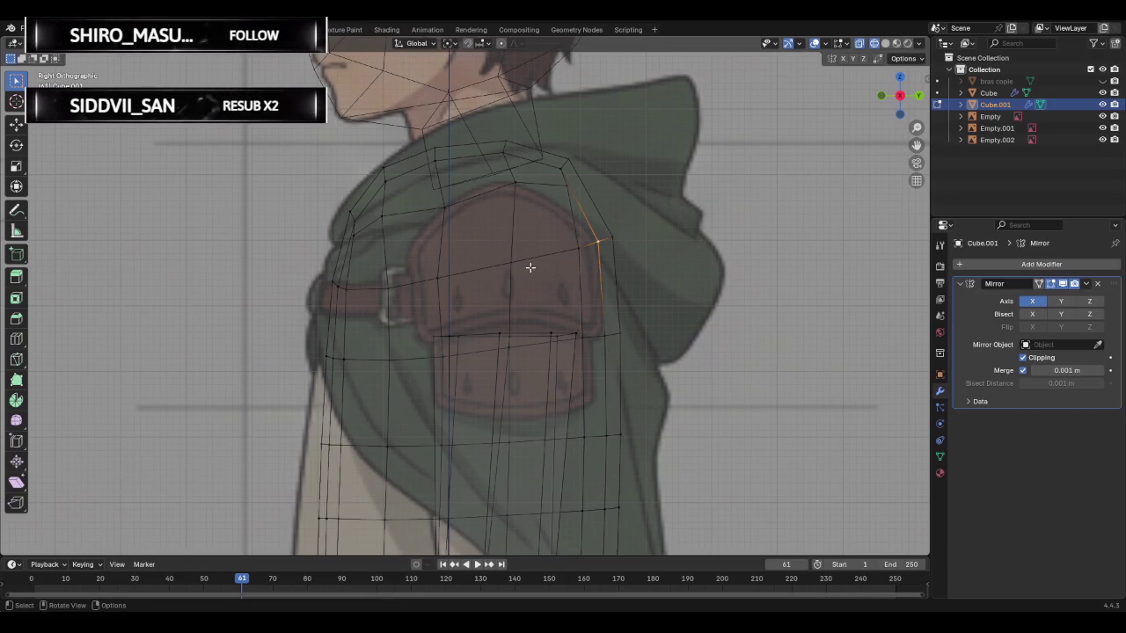
{"action": "left_click", "coordinate": [235, 247]}
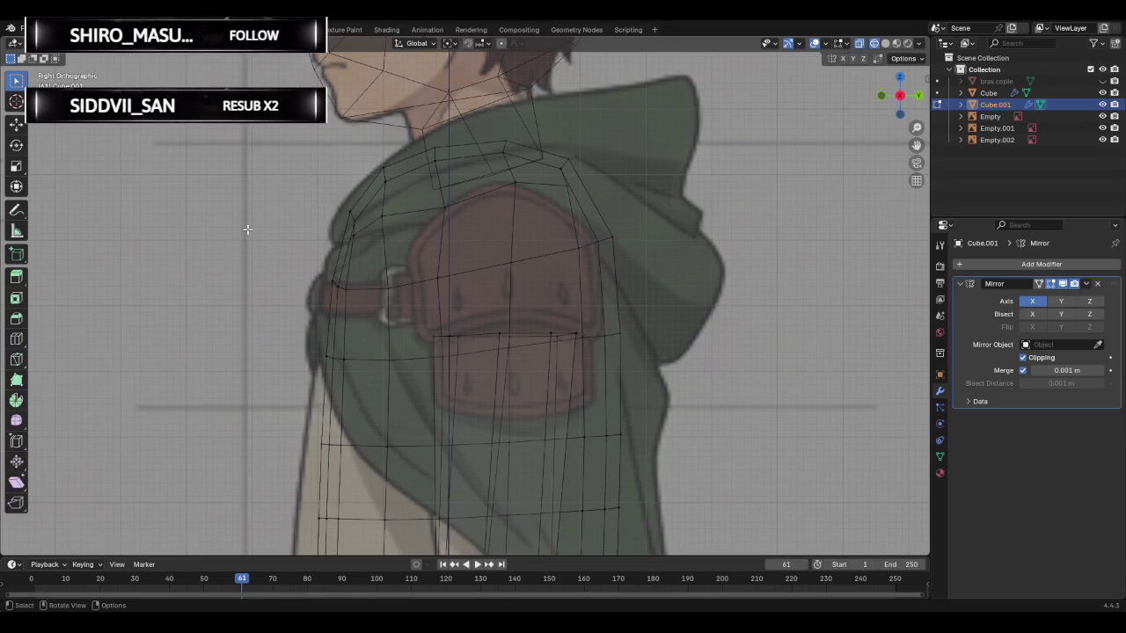
- Edge-slide the shoulder loop by factor 0.491 up to the top of the pad
{"action": "left_click", "coordinate": [410, 283], "text": "alt"}
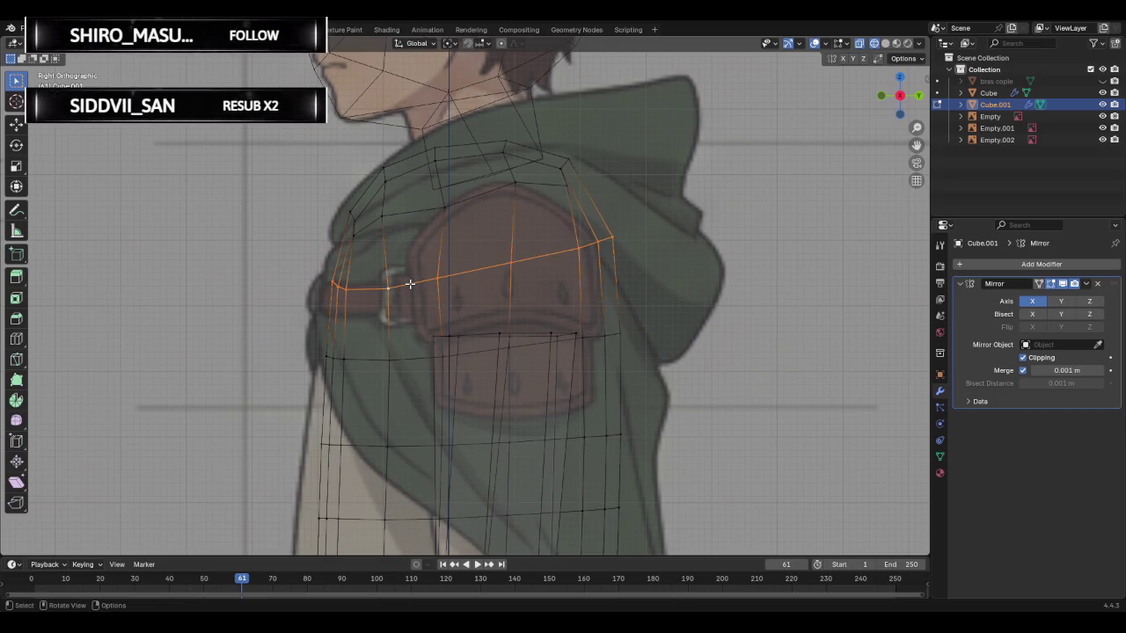
{"action": "key", "text": "g"}
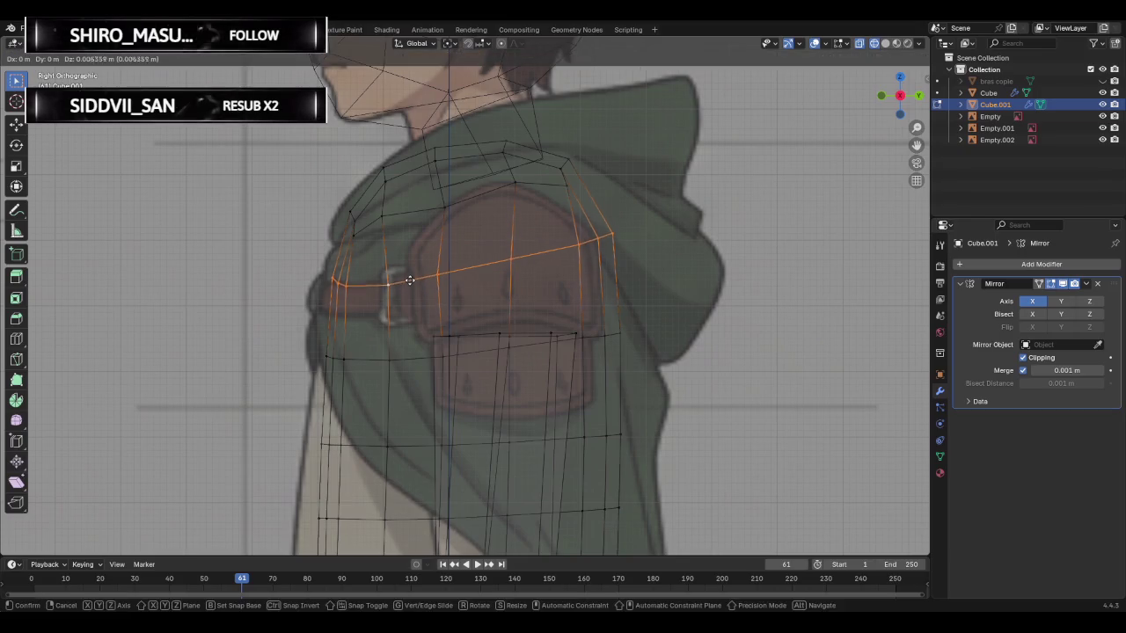
{"action": "key", "text": "g"}
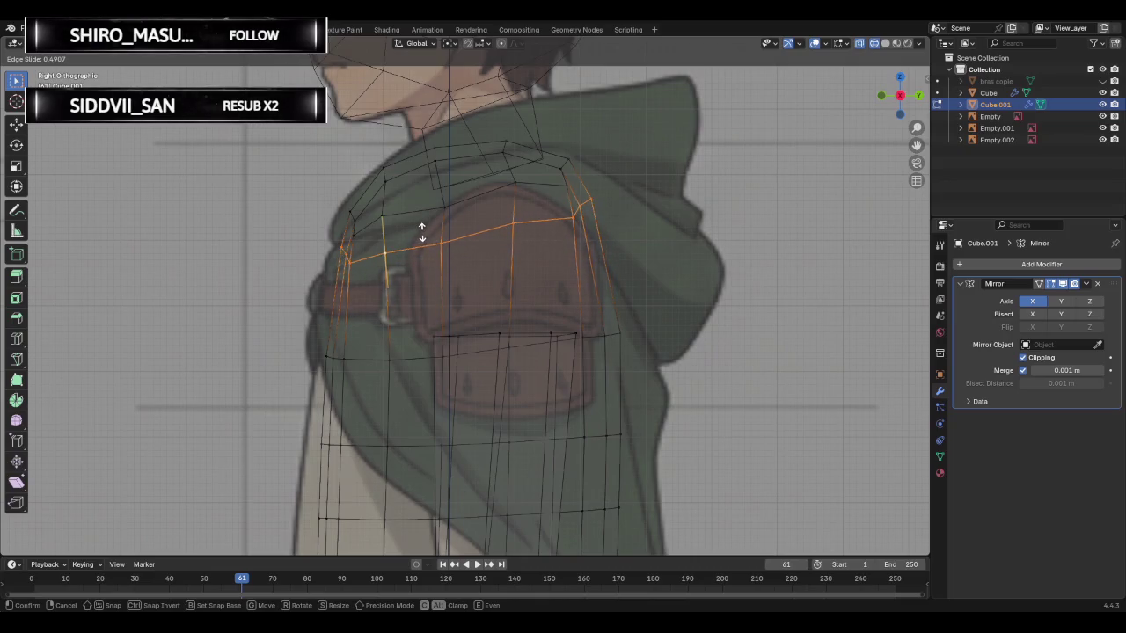
{"action": "left_click", "coordinate": [421, 238]}
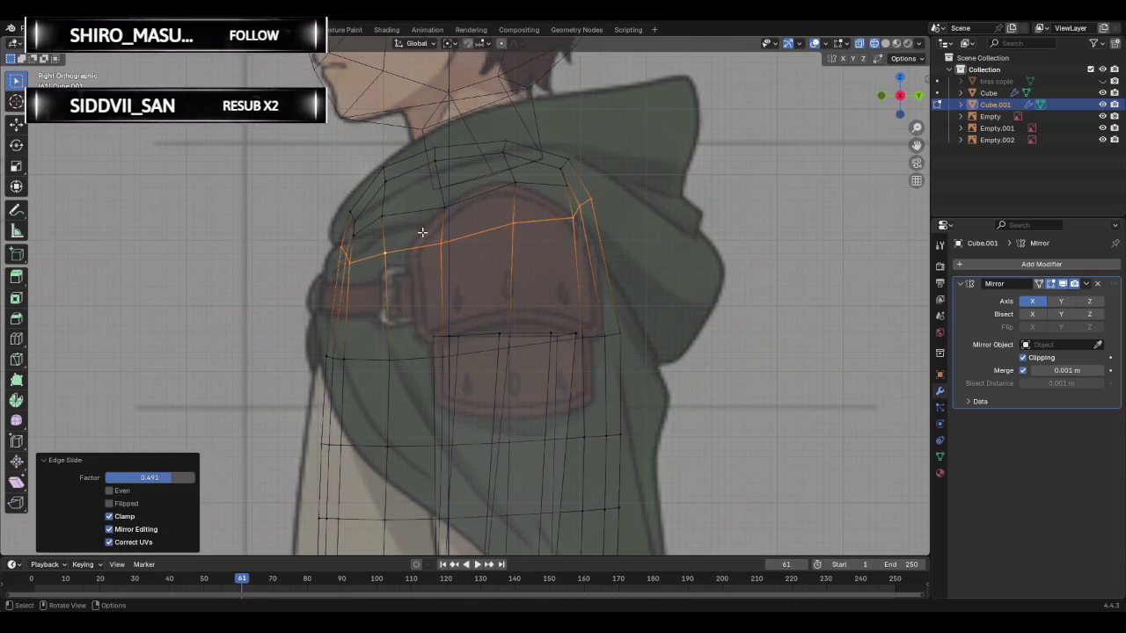
{"action": "left_click", "coordinate": [364, 360], "text": "alt"}
{"action": "right_click", "coordinate": [364, 360]}
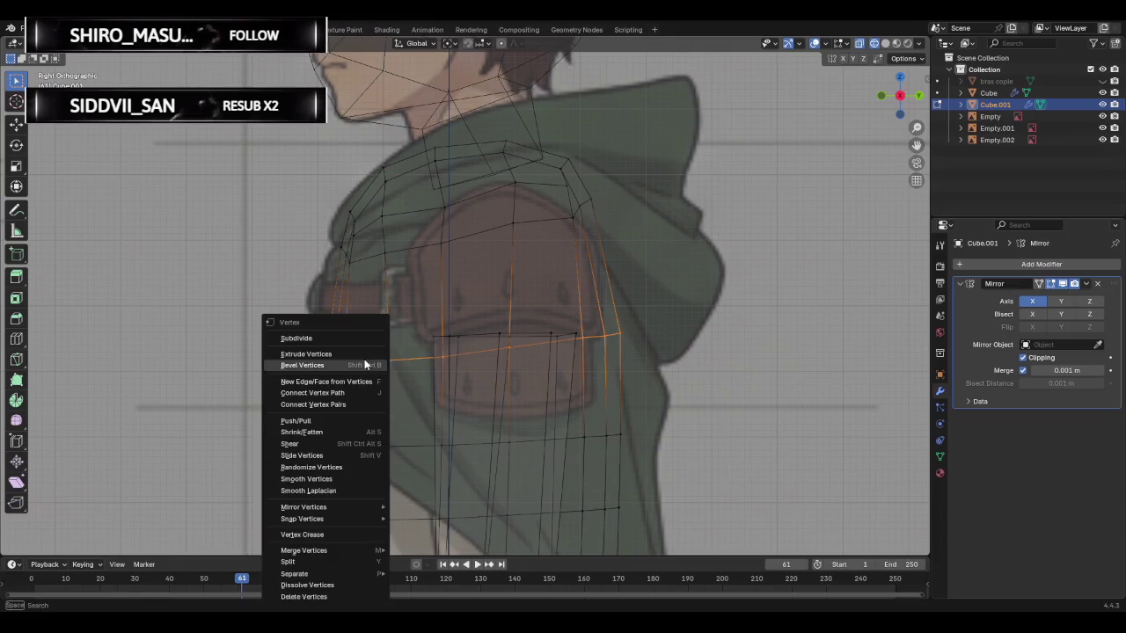
{"action": "left_click", "coordinate": [207, 300]}
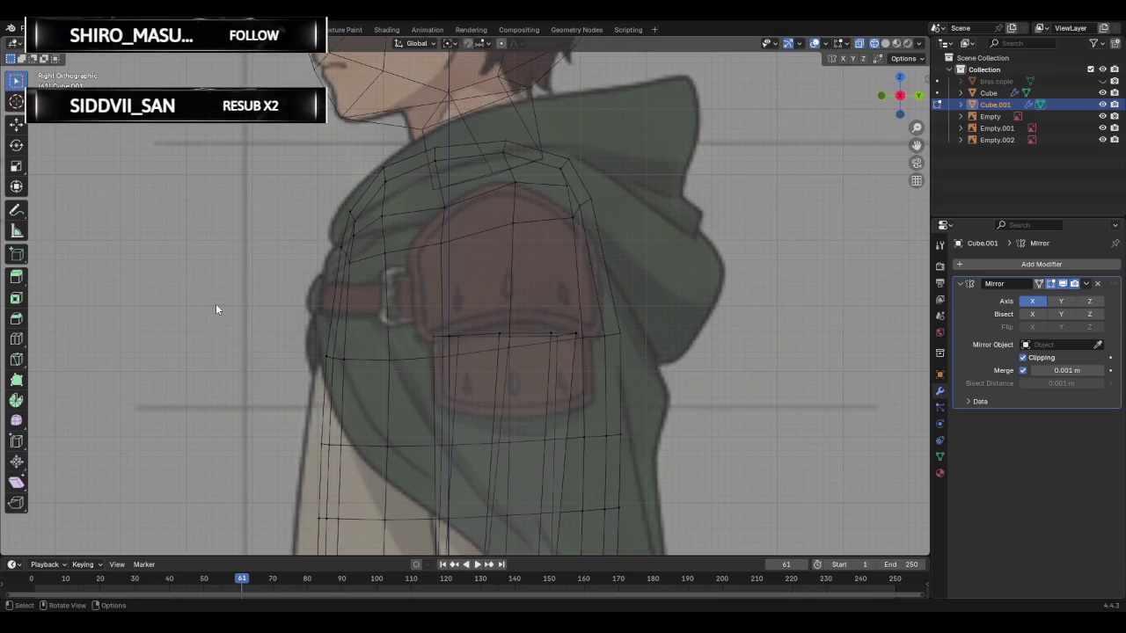
- Cut a new edge loop across the sleeve and slide it upward
{"action": "key", "text": "ctrl+r"}
{"action": "left_click", "coordinate": [534, 405]}
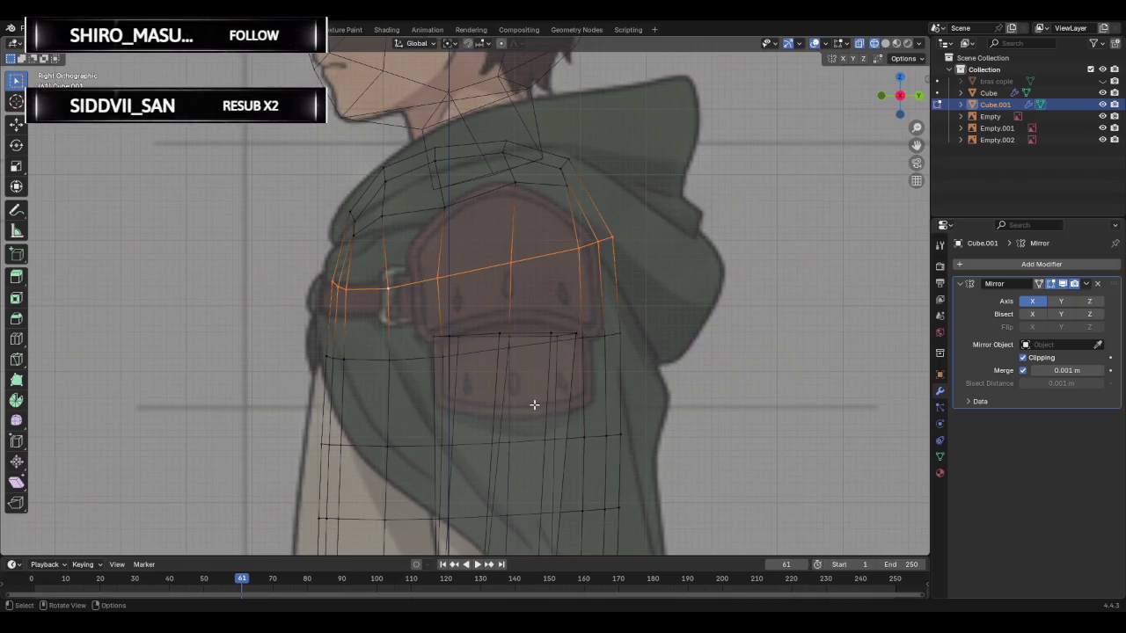
{"action": "key", "text": "g"}
{"action": "key", "text": "g"}
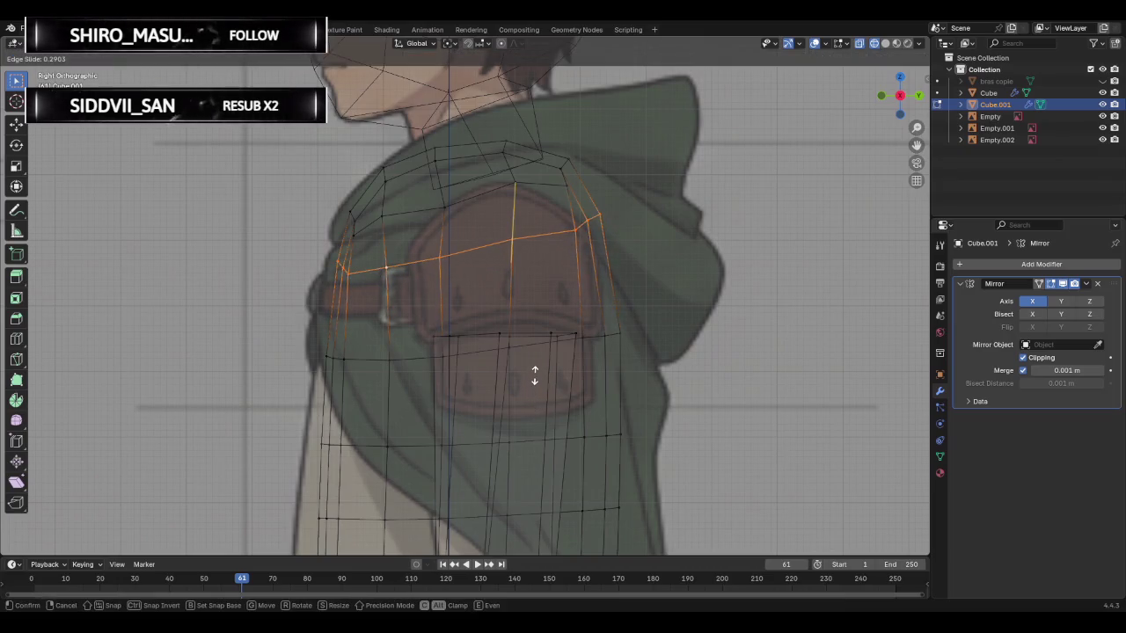
{"action": "left_click", "coordinate": [535, 378]}
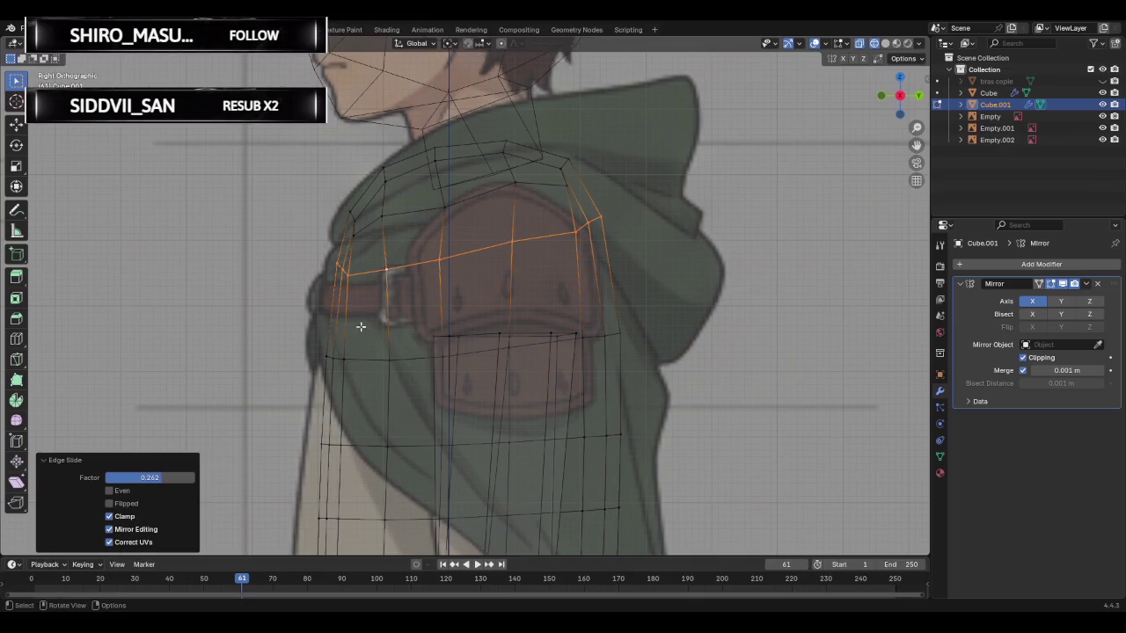
- Add another loop between the existing ones, then slide the higher loop up along the shoulder pad
{"action": "key", "text": "ctrl+r"}
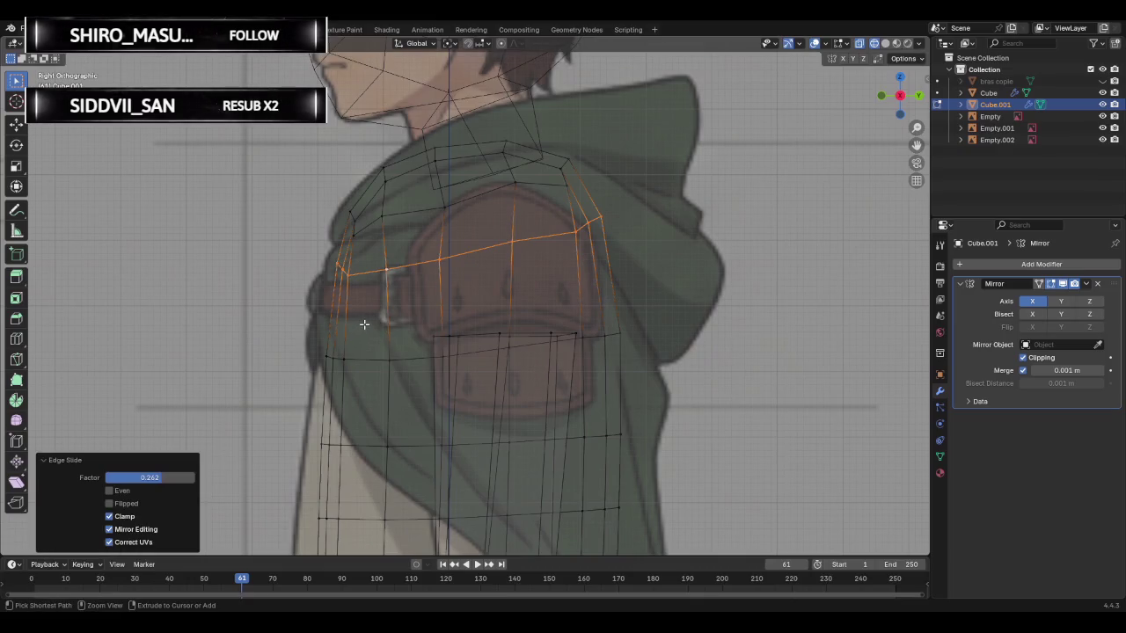
{"action": "left_click", "coordinate": [363, 323]}
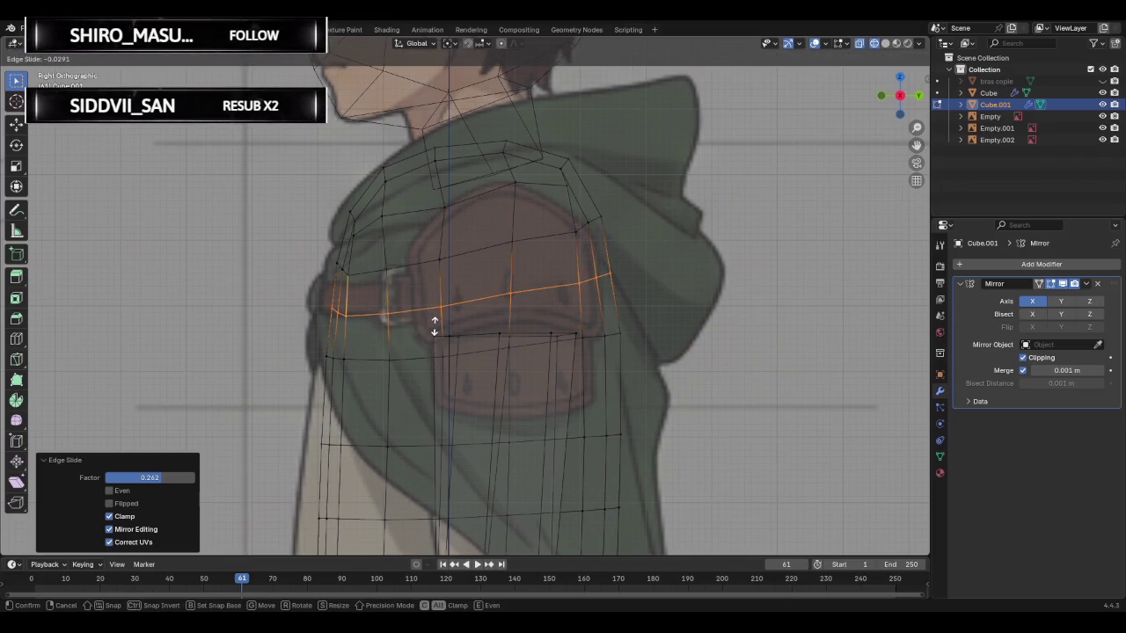
{"action": "left_click", "coordinate": [435, 321]}
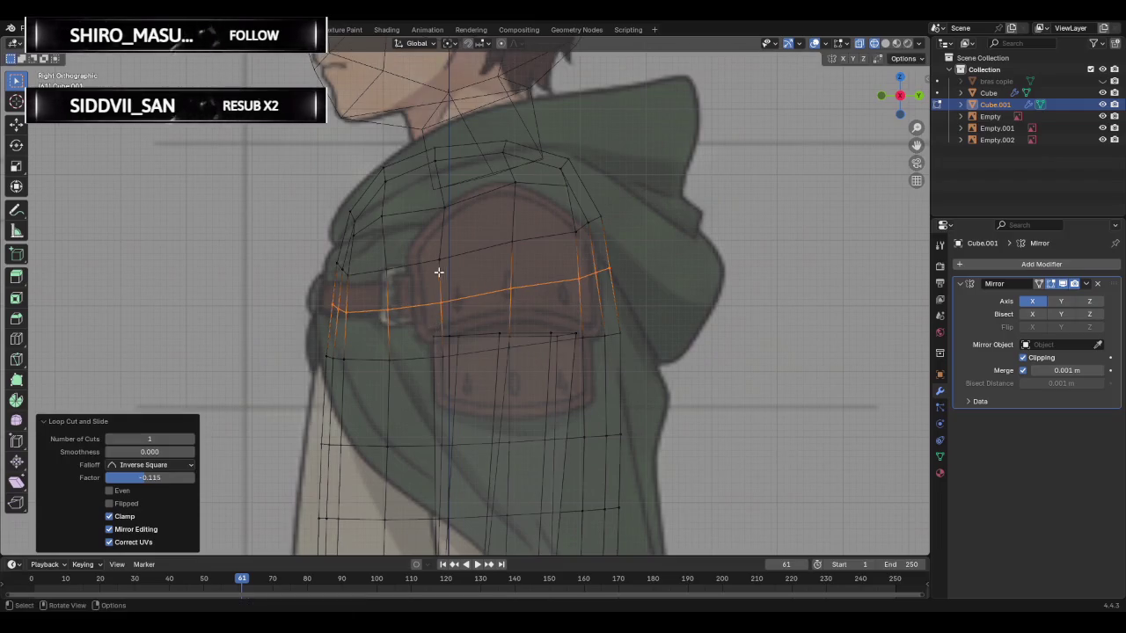
{"action": "left_click", "coordinate": [413, 264], "text": "alt"}
{"action": "key", "text": "g"}
{"action": "key", "text": "g"}
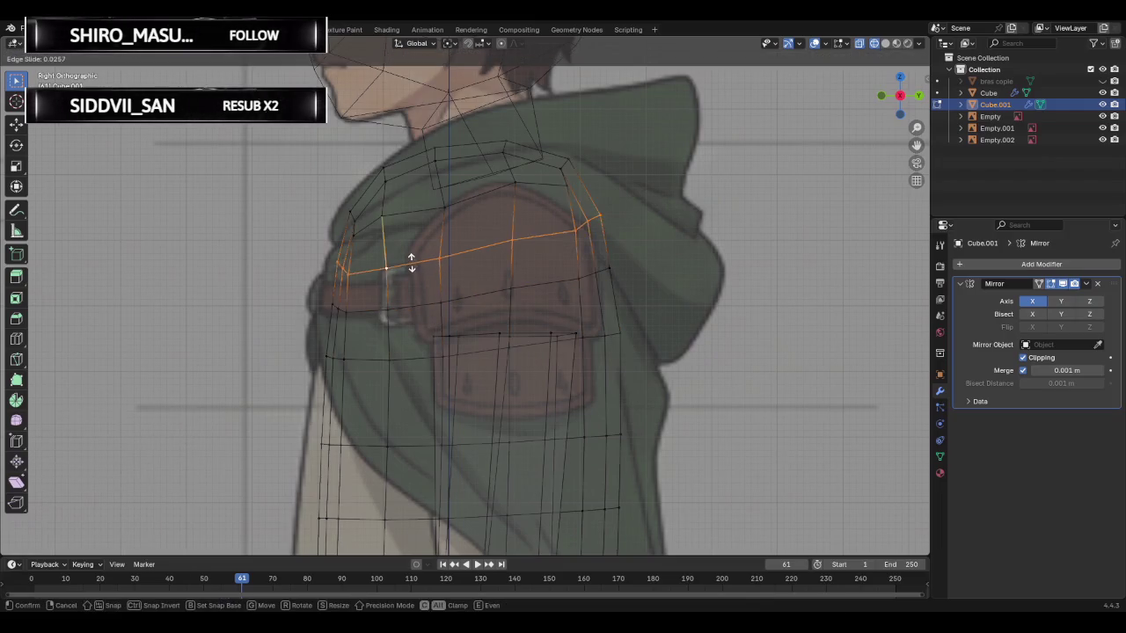
{"action": "left_click", "coordinate": [411, 249]}
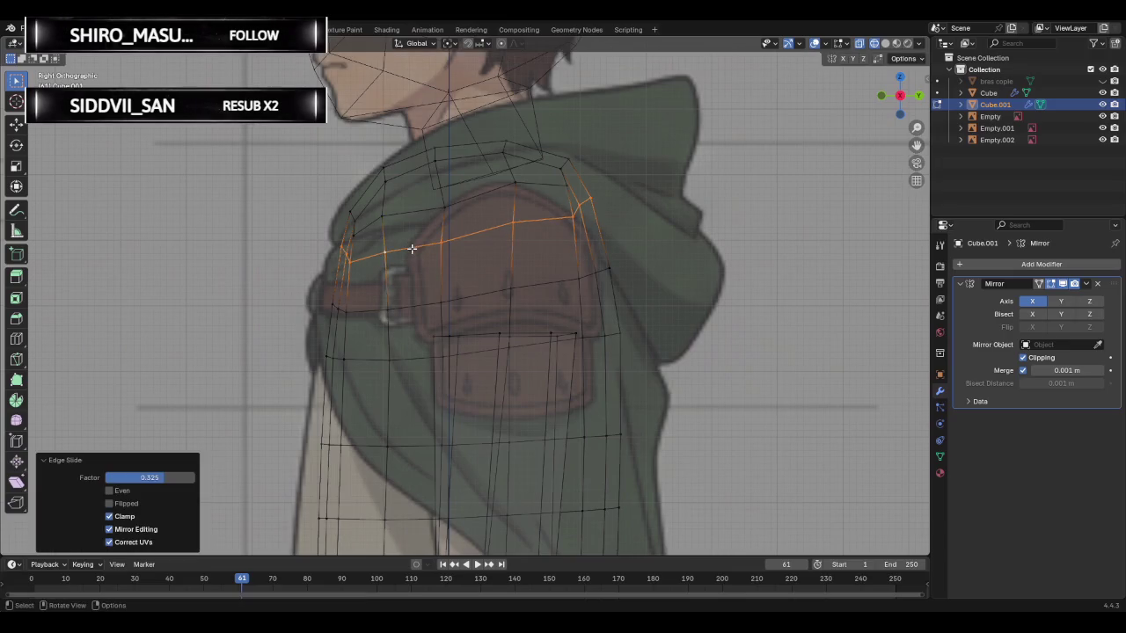
- Edge-slide the loop across the belt line into place
{"action": "left_click", "coordinate": [411, 306]}
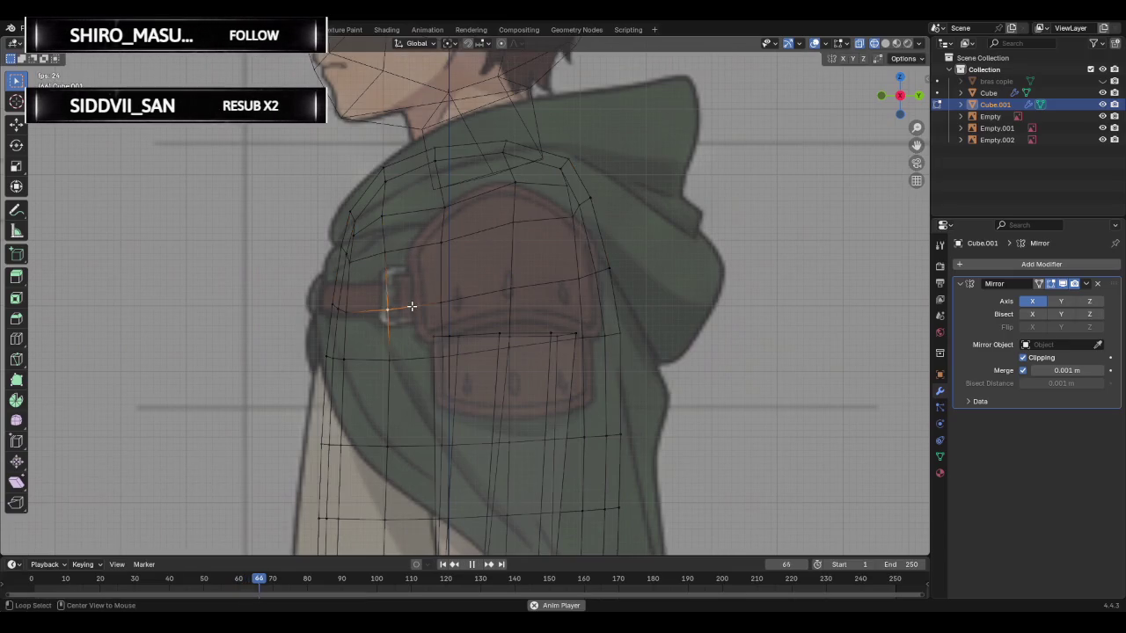
{"action": "left_click", "coordinate": [411, 306], "text": "alt"}
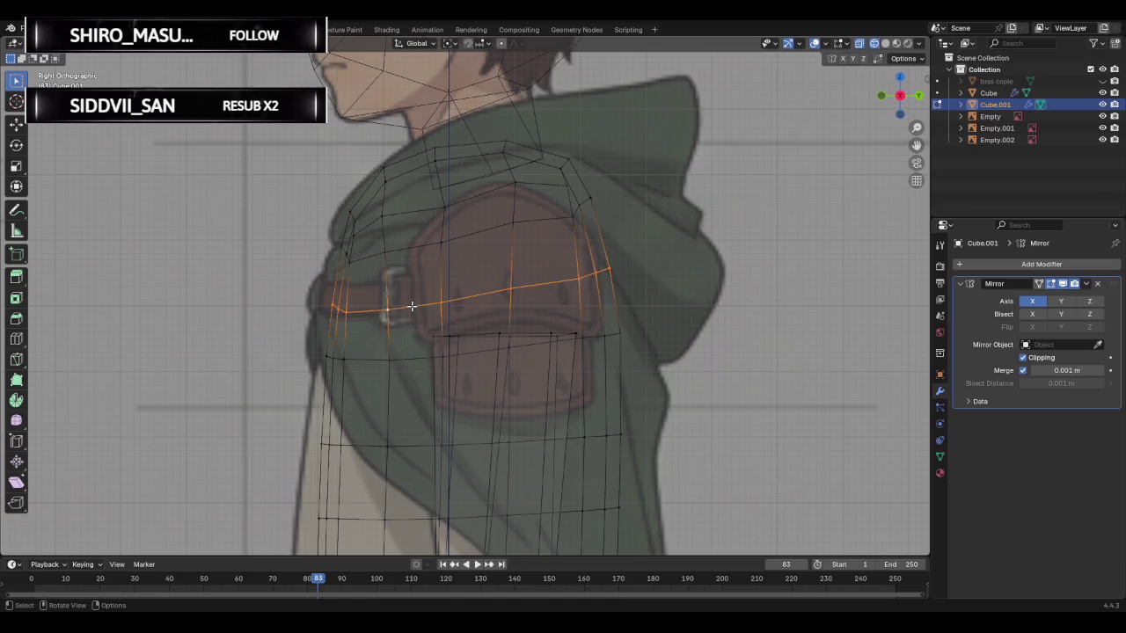
{"action": "key", "text": "g"}
{"action": "key", "text": "g"}
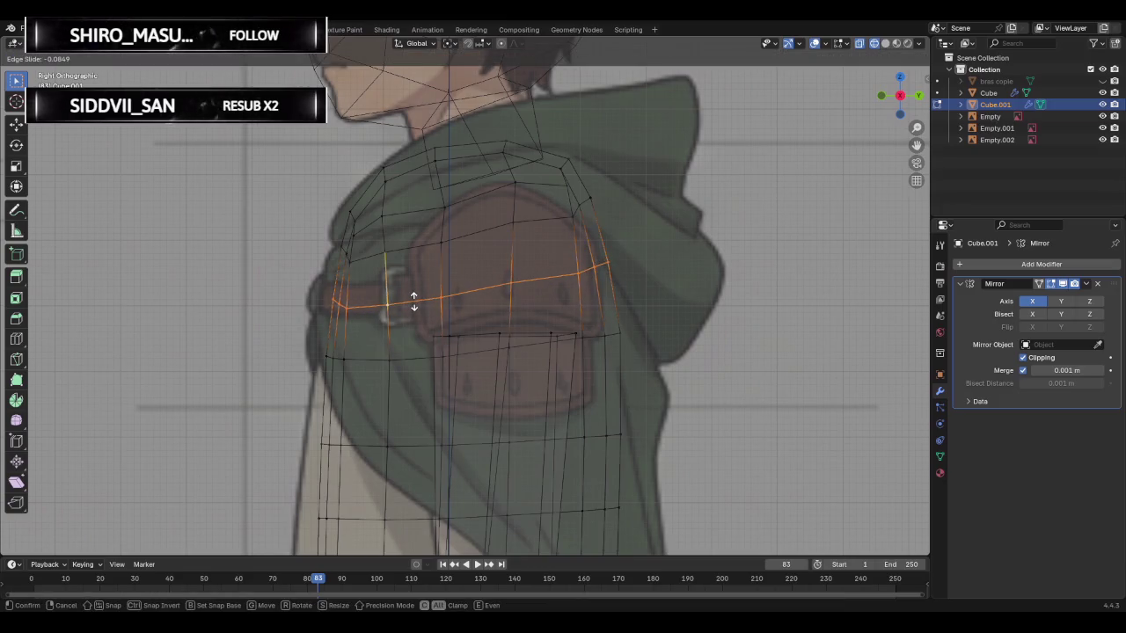
{"action": "left_click", "coordinate": [414, 300]}
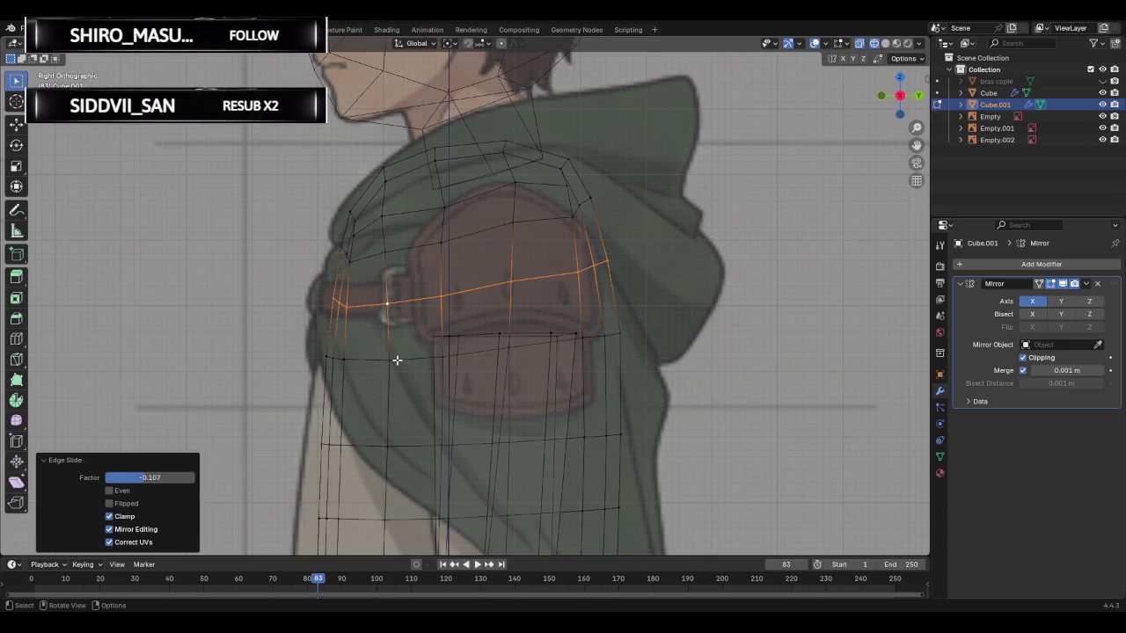
- Slide the lower loop to the pocket top, then begin re-adjusting the belt-line loop
{"action": "left_click", "coordinate": [397, 360], "text": "alt"}
{"action": "key", "text": "g"}
{"action": "key", "text": "g"}
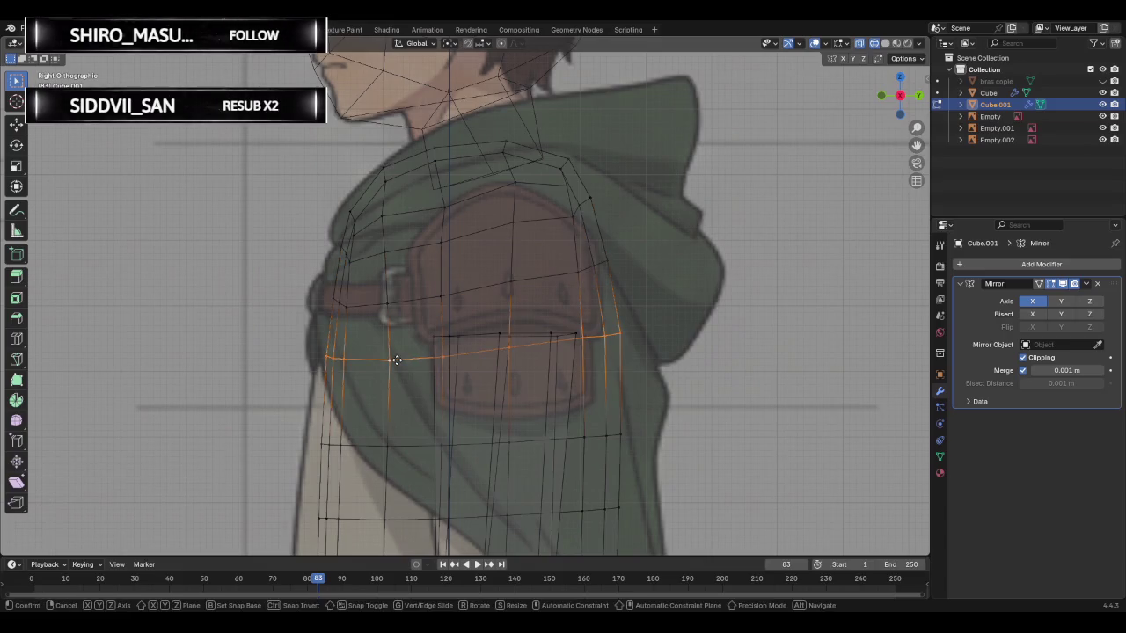
{"action": "right_click", "coordinate": [398, 359]}
{"action": "key", "text": "g"}
{"action": "key", "text": "g"}
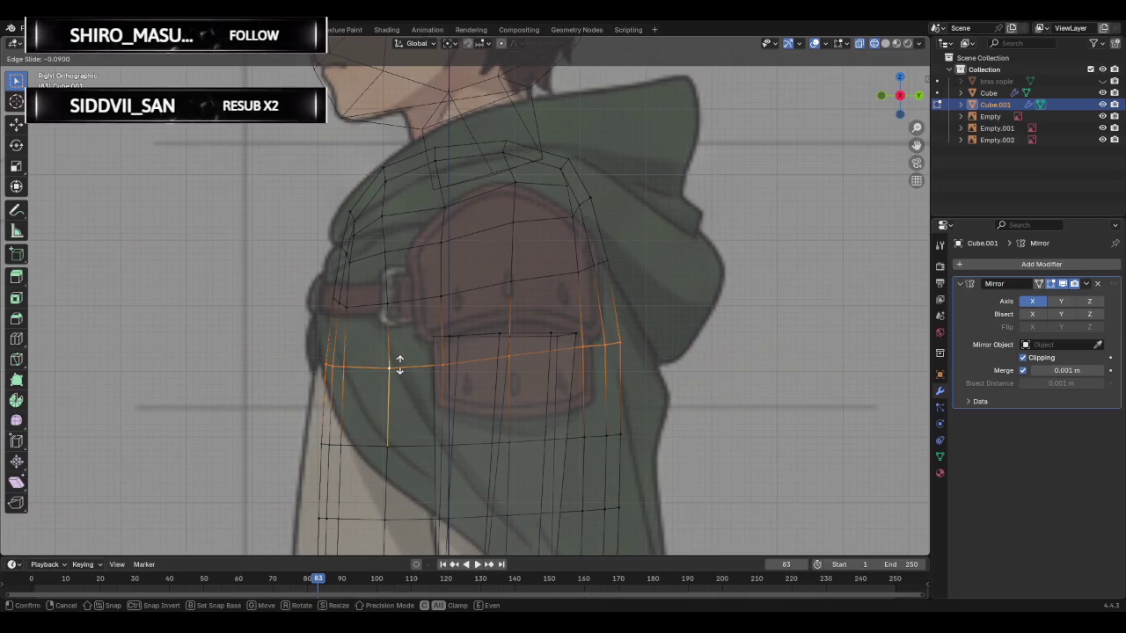
{"action": "left_click", "coordinate": [399, 364]}
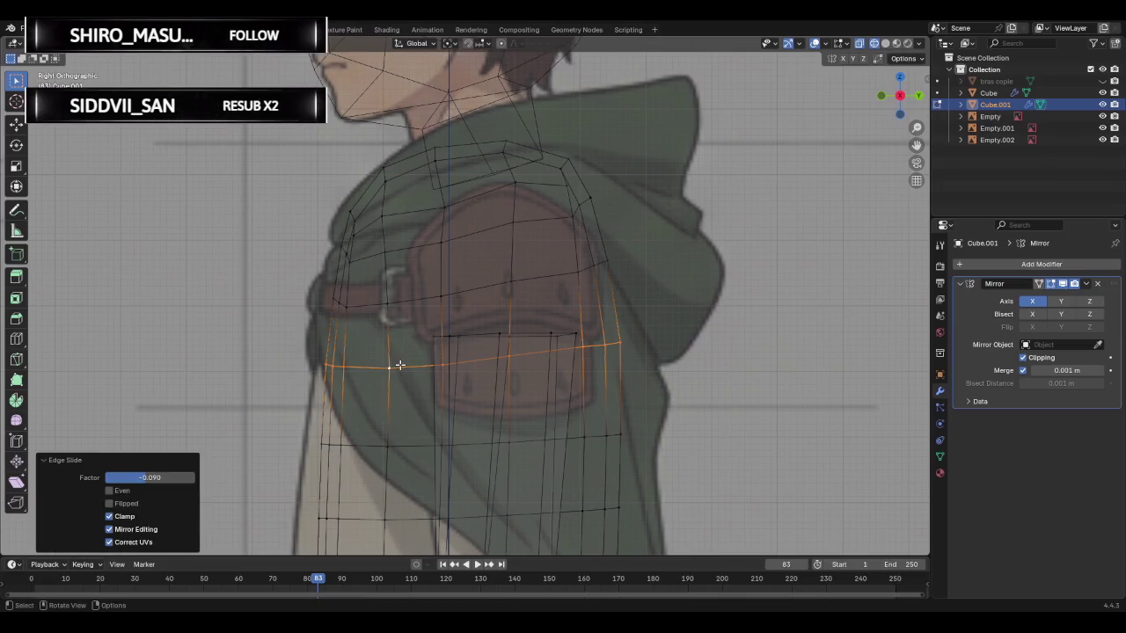
{"action": "left_click", "coordinate": [412, 300], "text": "alt"}
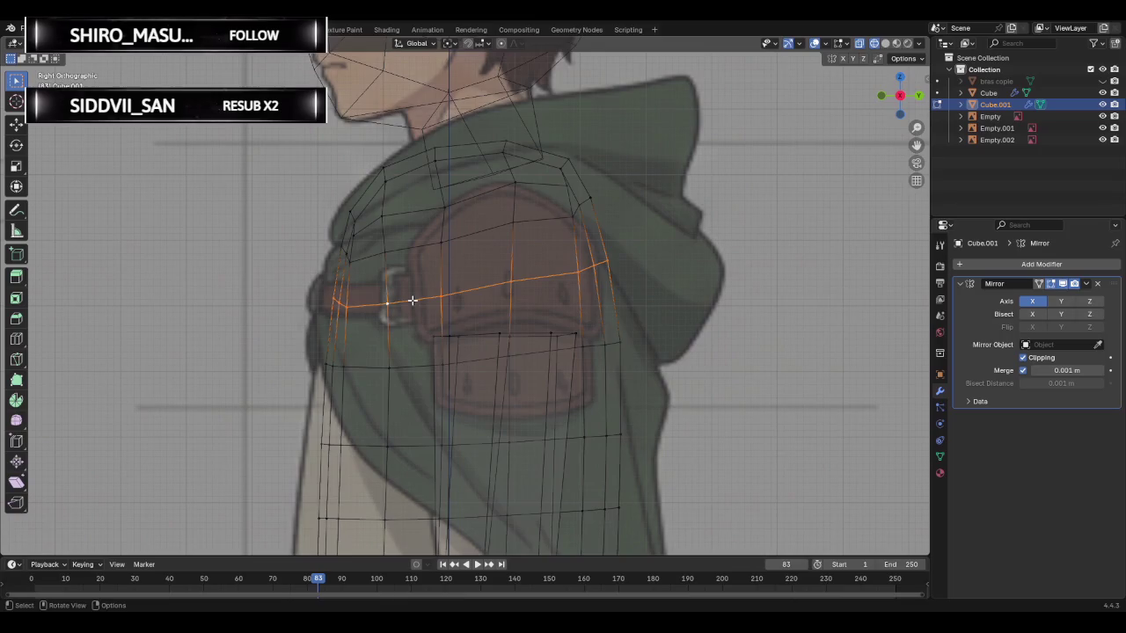
{"action": "key", "text": "g"}
{"action": "key", "text": "g"}
{"action": "key", "text": "g"}
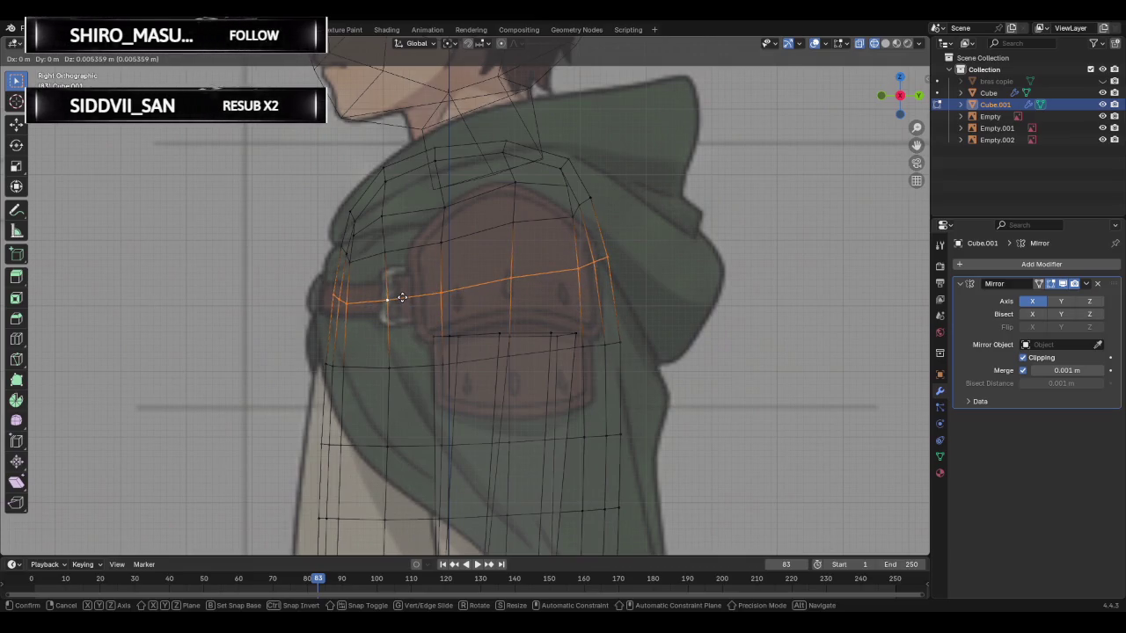
- Confirm the belt loop, then move the pad's upper corner vertex onto the reference corner, fine-tuning it
{"action": "left_click", "coordinate": [401, 297]}
{"action": "left_click", "coordinate": [387, 300]}
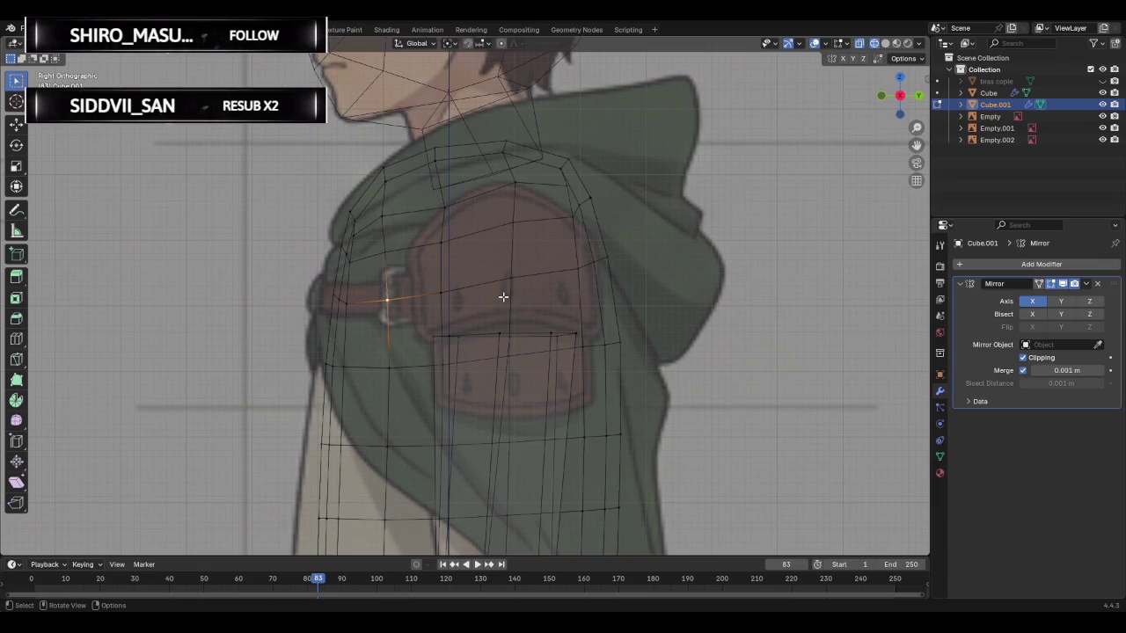
{"action": "left_click", "coordinate": [583, 198]}
{"action": "key", "text": "g"}
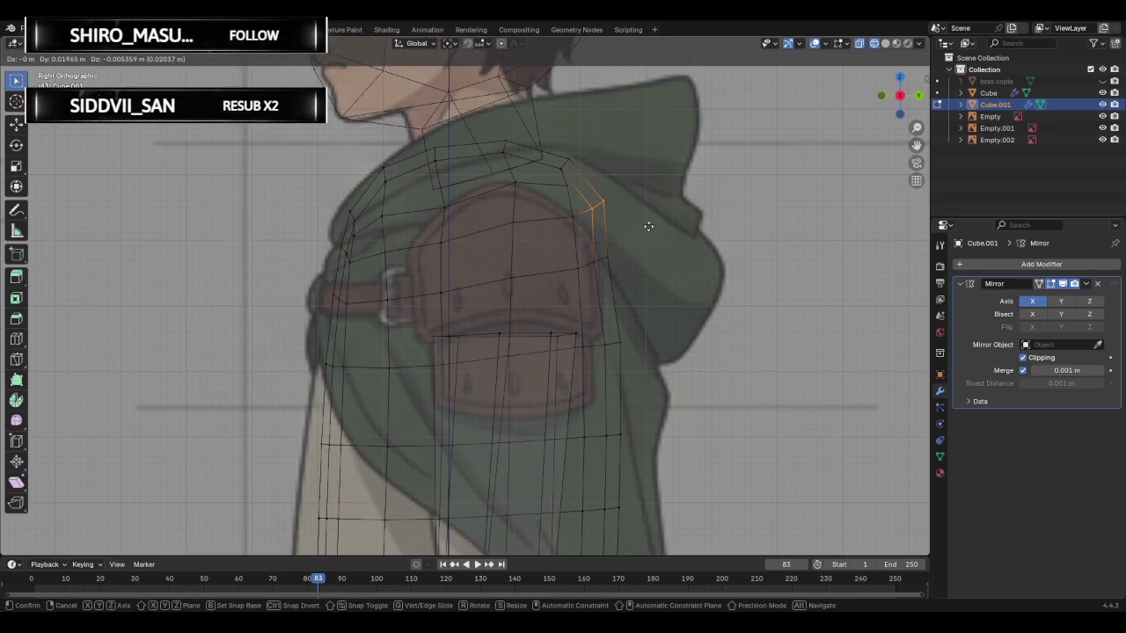
{"action": "left_click", "coordinate": [648, 226]}
{"action": "key", "text": "g"}
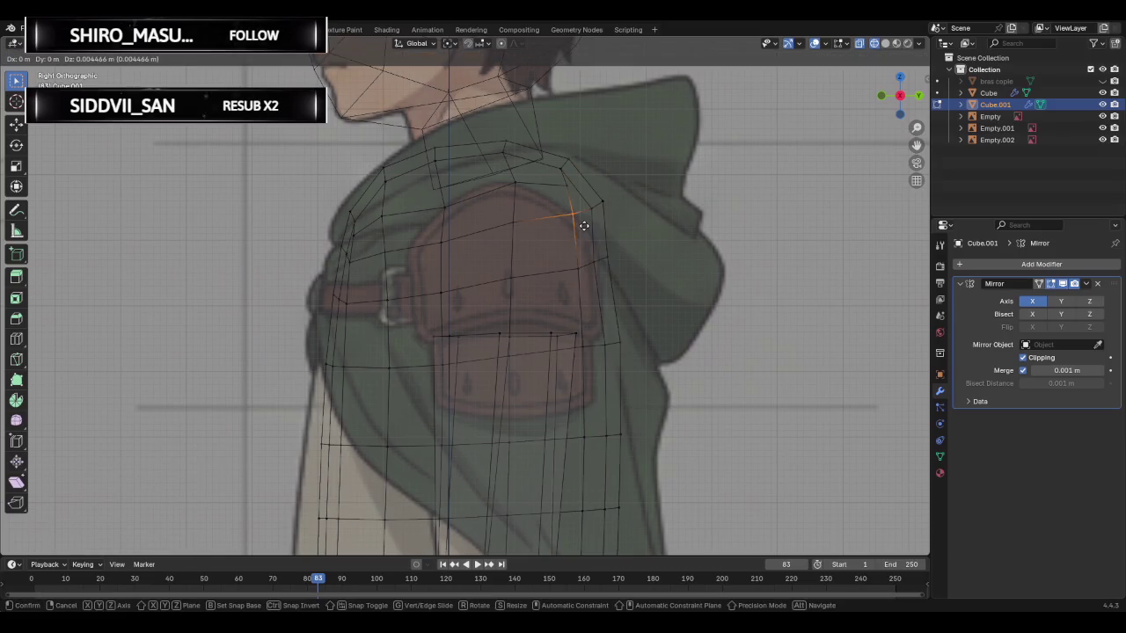
{"action": "left_click", "coordinate": [583, 226]}
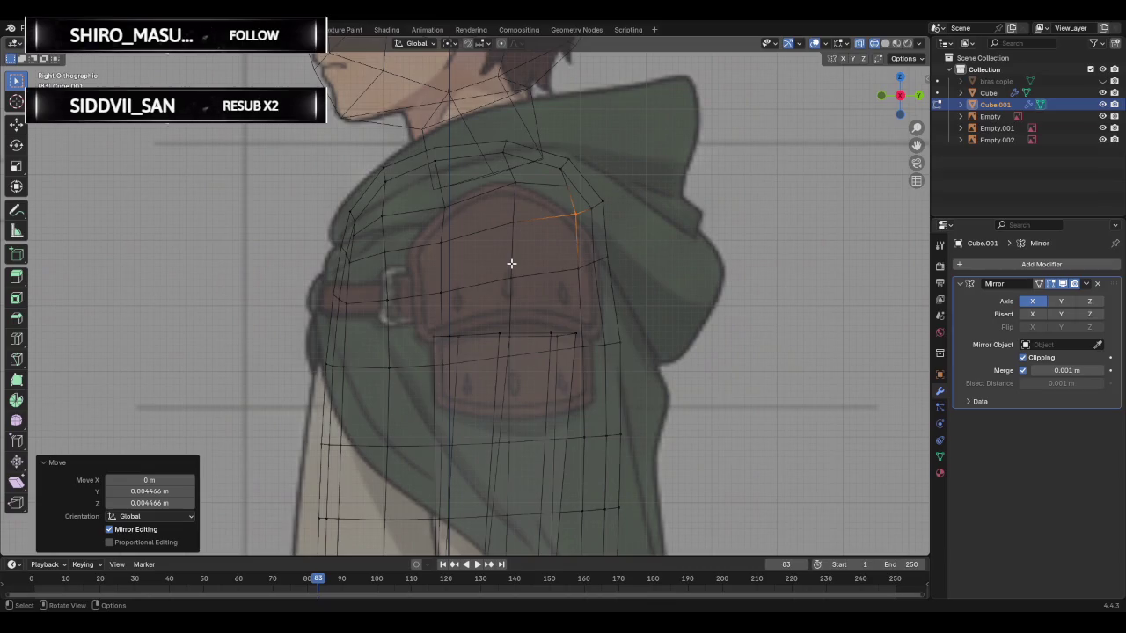
{"action": "scroll", "coordinate": [511, 263], "scroll_direction": "down", "scroll_amount": 3}
{"action": "mouse_move", "coordinate": [511, 263]}
{"action": "middle_mouse_down"}
{"action": "mouse_move", "coordinate": [598, 269]}
{"action": "mouse_move", "coordinate": [530, 269]}
{"action": "middle_mouse_up"}
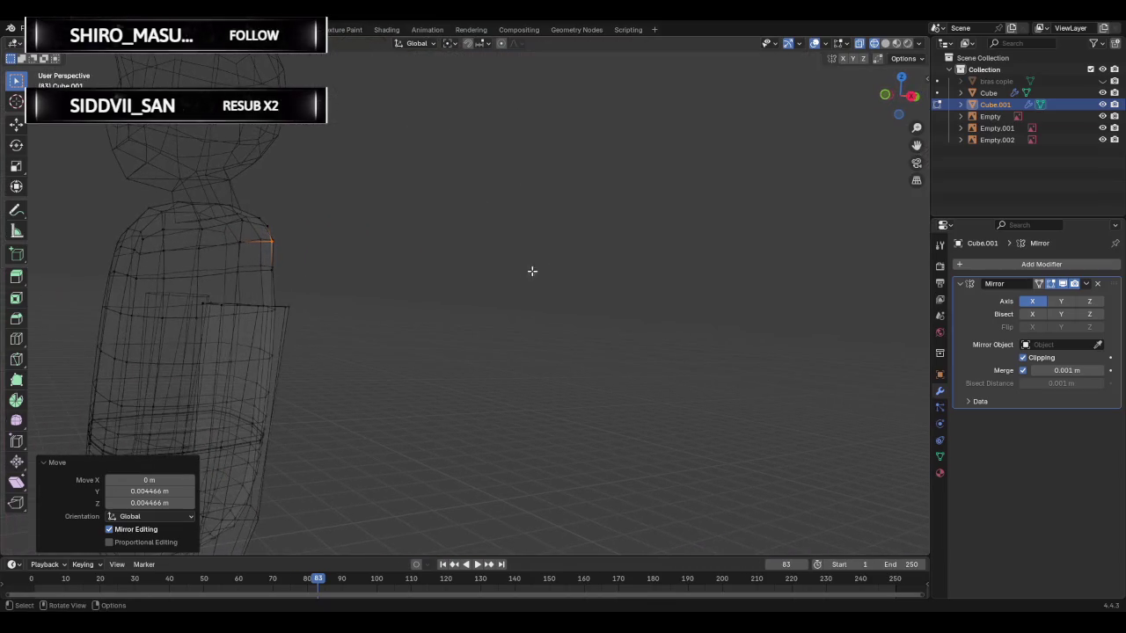
{"action": "left_click", "coordinate": [890, 98]}
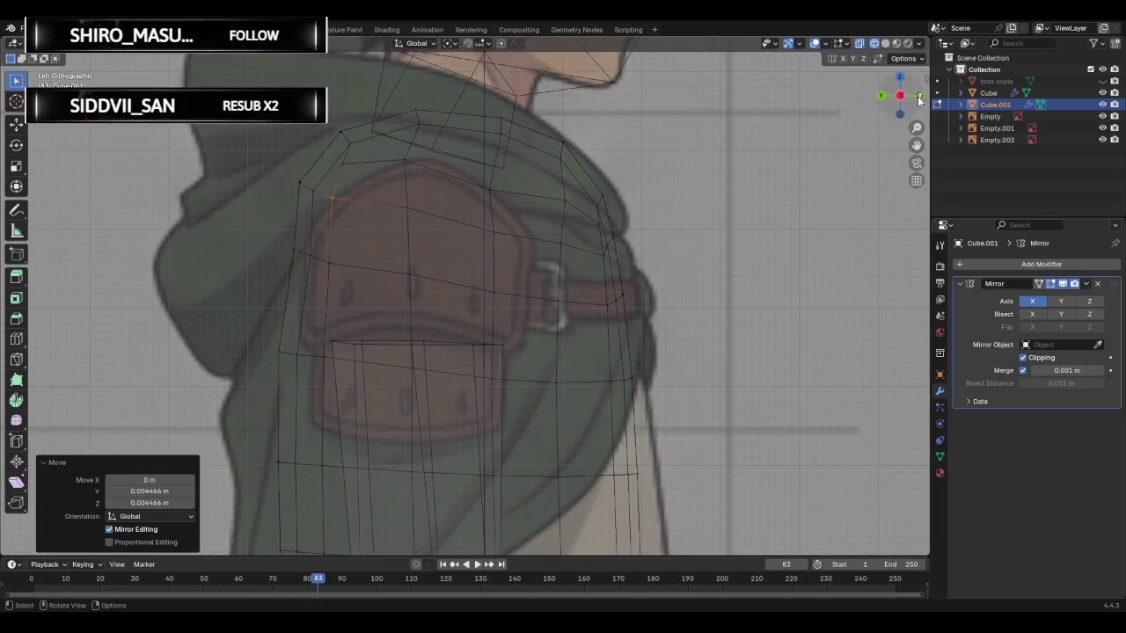
{"action": "left_click", "coordinate": [919, 100]}
{"action": "left_click", "coordinate": [919, 99]}
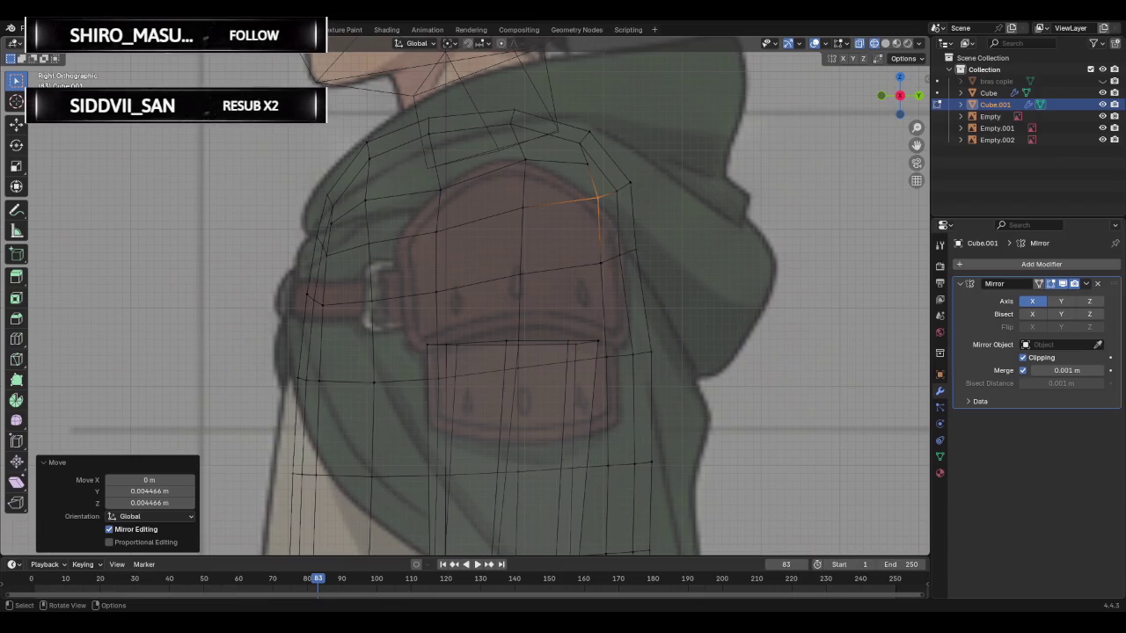
{"action": "scroll", "coordinate": [511, 299], "scroll_direction": "down", "scroll_amount": 6}
{"action": "mouse_move", "coordinate": [538, 302]}
{"action": "middle_mouse_down"}
{"action": "mouse_move", "coordinate": [562, 314]}
{"action": "mouse_move", "coordinate": [390, 221]}
{"action": "middle_mouse_up"}
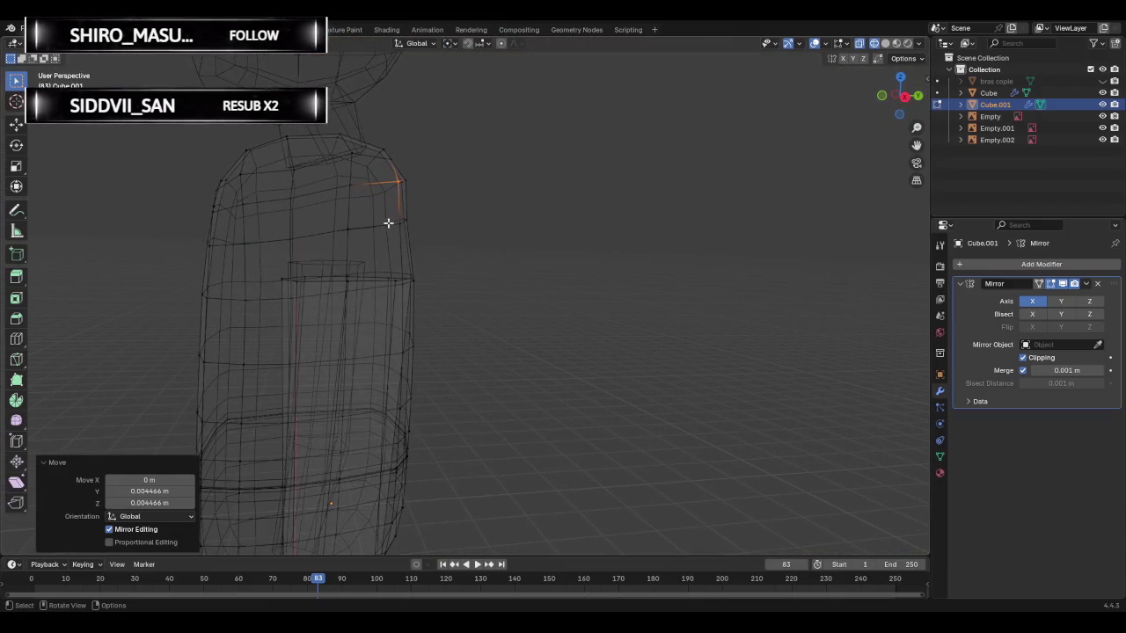
- Undo the last change, select two shoulder vertices, orbit to inspect, then switch to Solid shading and deselect
{"action": "key", "text": "ctrl"}
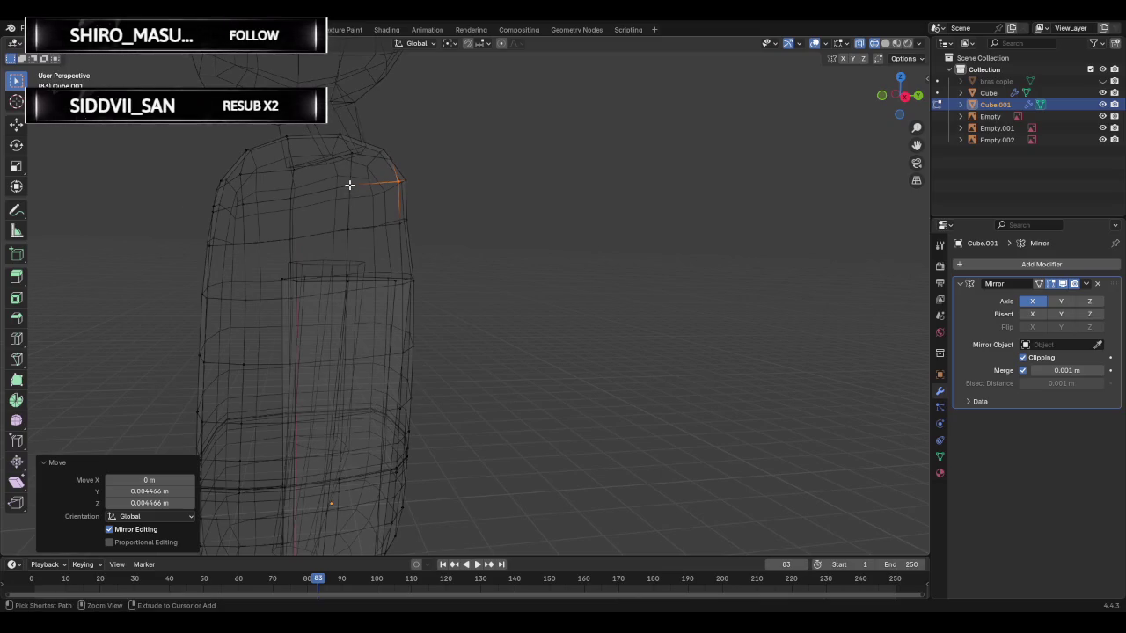
{"action": "key", "text": "ctrl+z"}
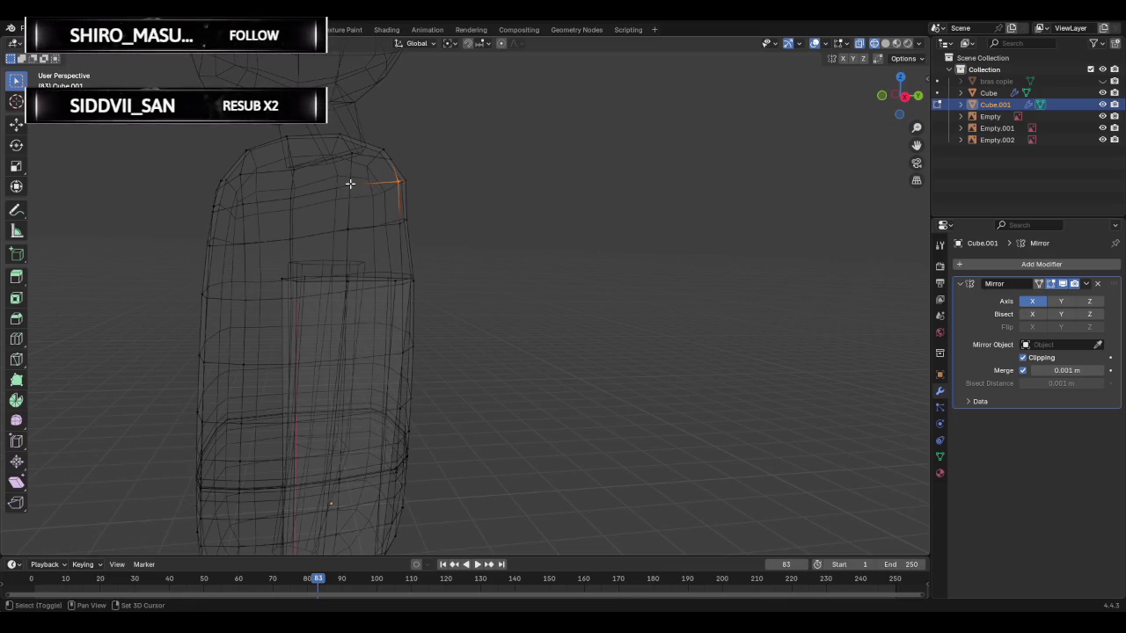
{"action": "left_click", "coordinate": [350, 184], "text": "shift"}
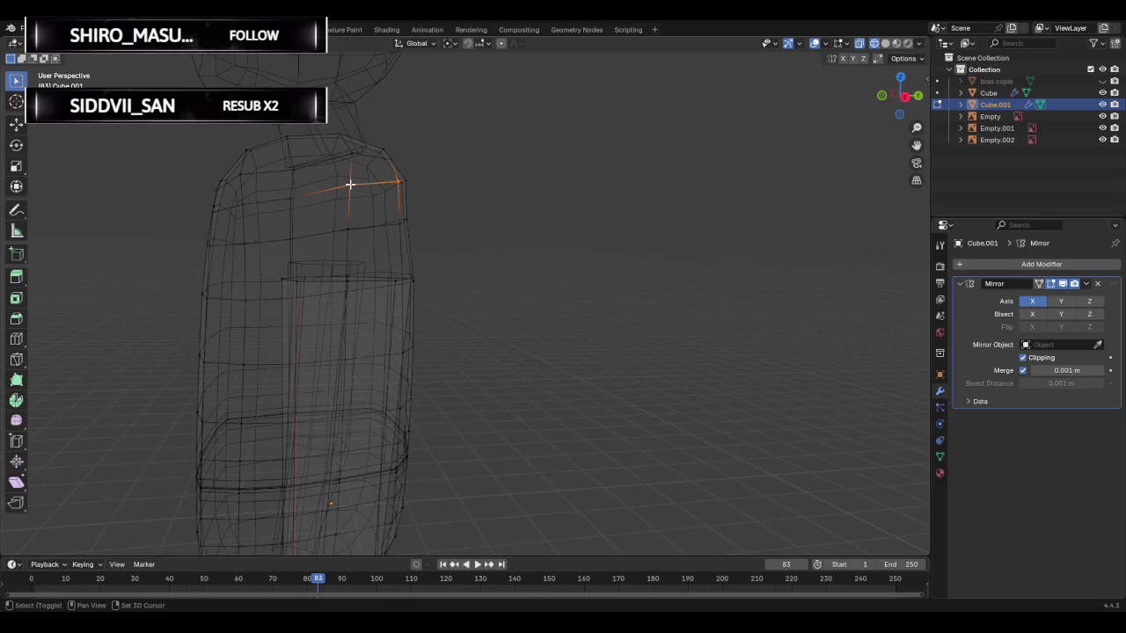
{"action": "left_click", "coordinate": [289, 239], "text": "shift"}
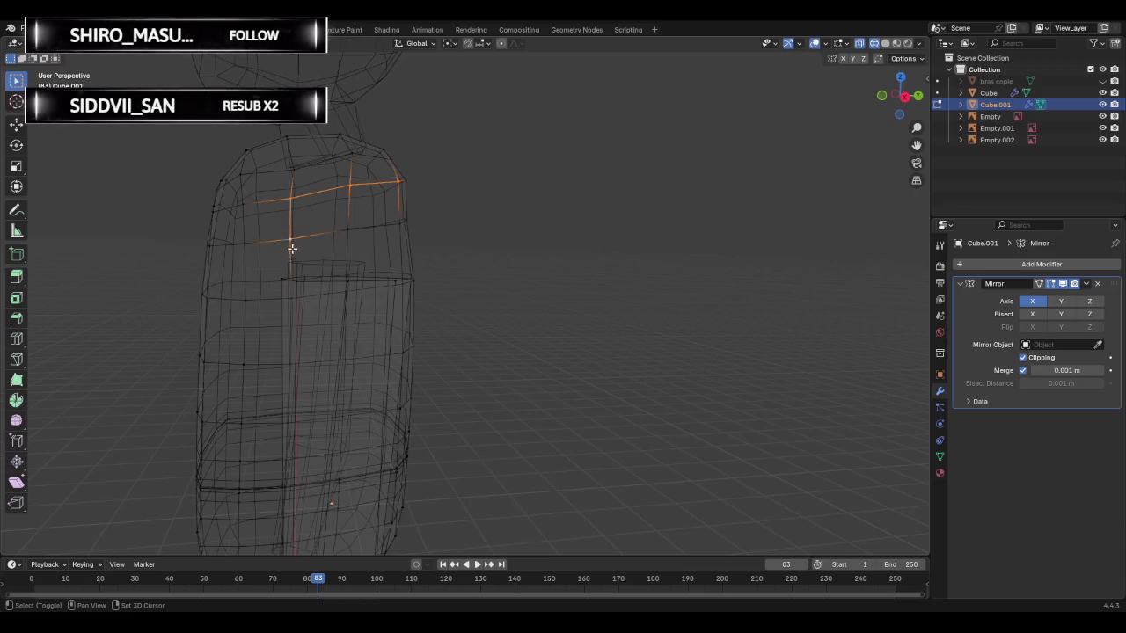
{"action": "mouse_move", "coordinate": [291, 294]}
{"action": "middle_mouse_down"}
{"action": "mouse_move", "coordinate": [395, 278]}
{"action": "mouse_move", "coordinate": [346, 256]}
{"action": "mouse_move", "coordinate": [431, 290]}
{"action": "middle_mouse_up"}
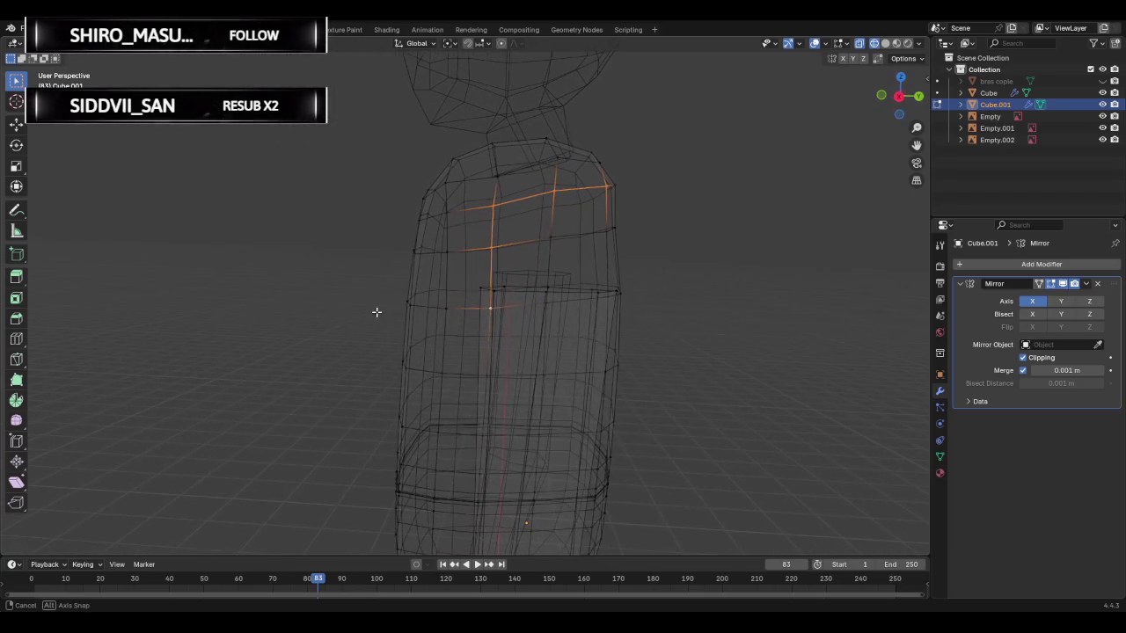
{"action": "mouse_move", "coordinate": [476, 273]}
{"action": "middle_mouse_down"}
{"action": "mouse_move", "coordinate": [502, 272]}
{"action": "mouse_move", "coordinate": [475, 279]}
{"action": "middle_mouse_up"}
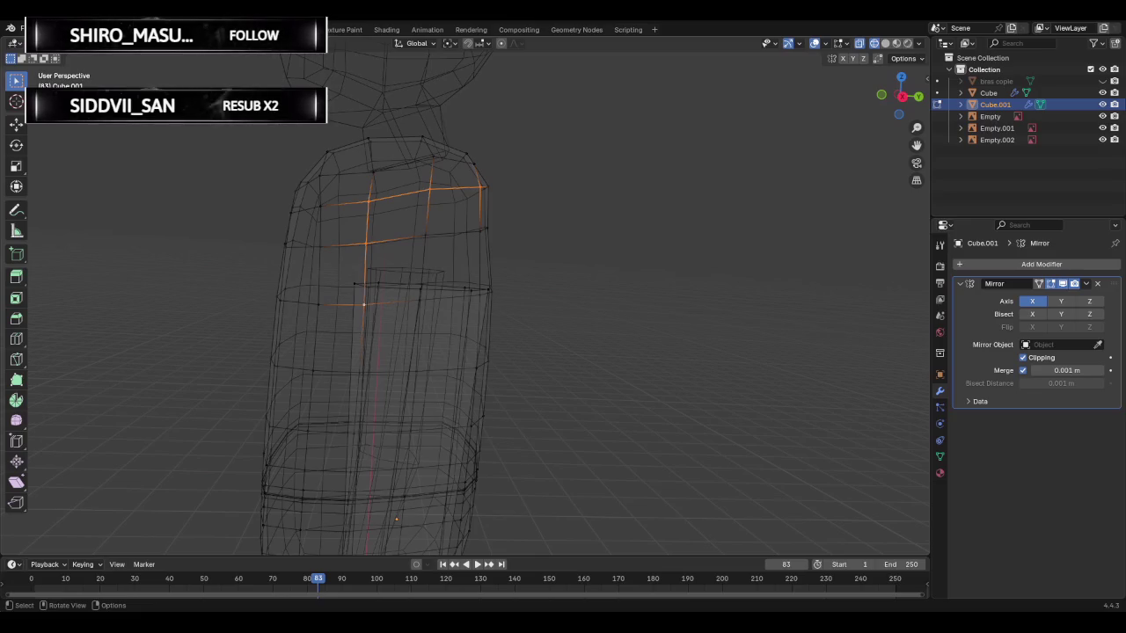
{"action": "left_click", "coordinate": [885, 43]}
{"action": "left_click", "coordinate": [572, 231]}
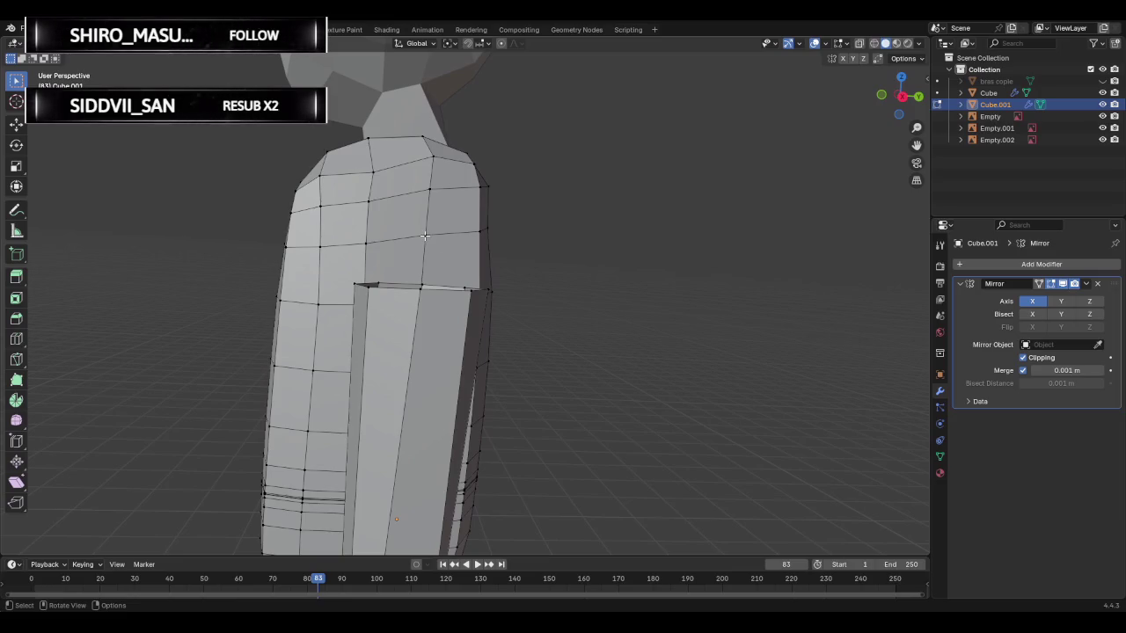
- Extrude the upper-torso edge loop in place and slide it along the shoulder
{"action": "left_click", "coordinate": [429, 190]}
{"action": "left_click", "coordinate": [393, 239], "text": "alt"}
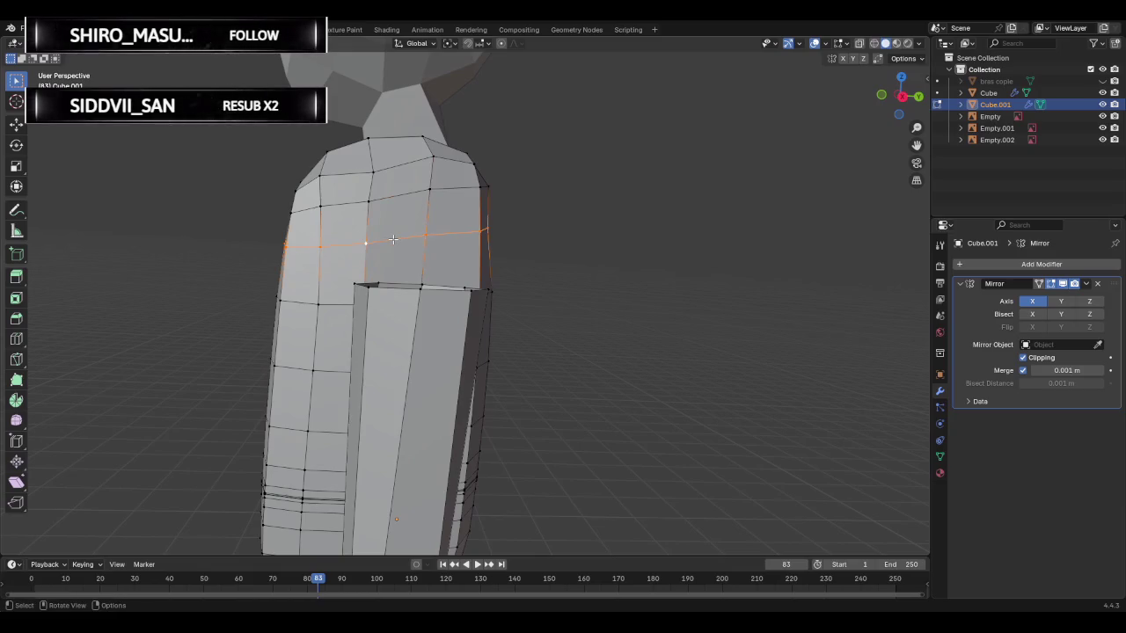
{"action": "key", "text": "e"}
{"action": "right_click", "coordinate": [392, 245]}
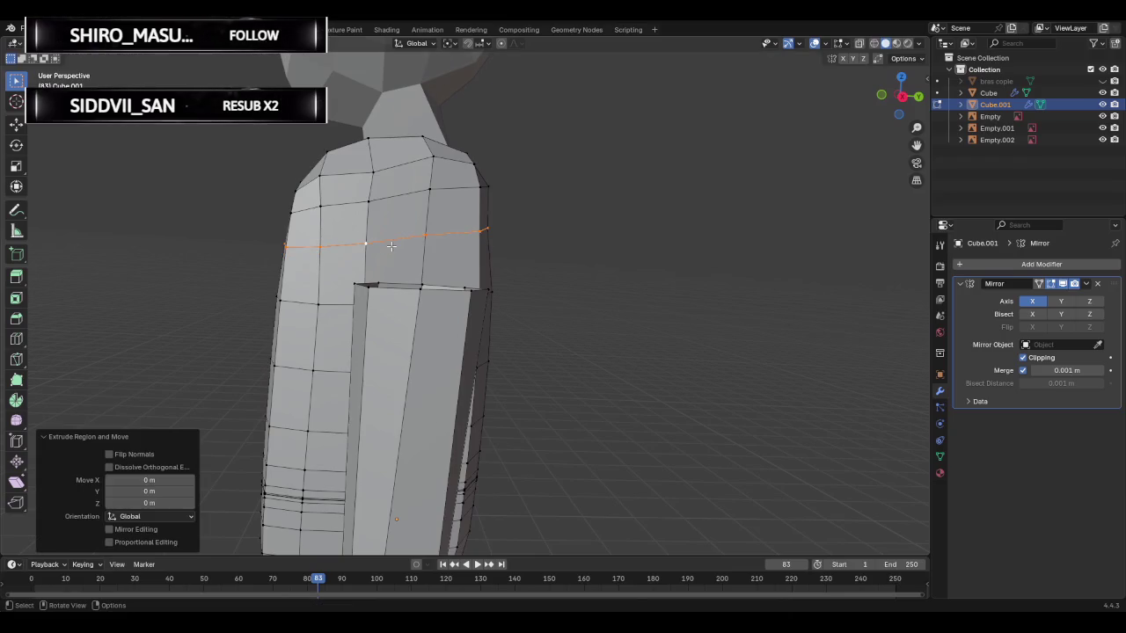
{"action": "key", "text": "g"}
{"action": "key", "text": "g"}
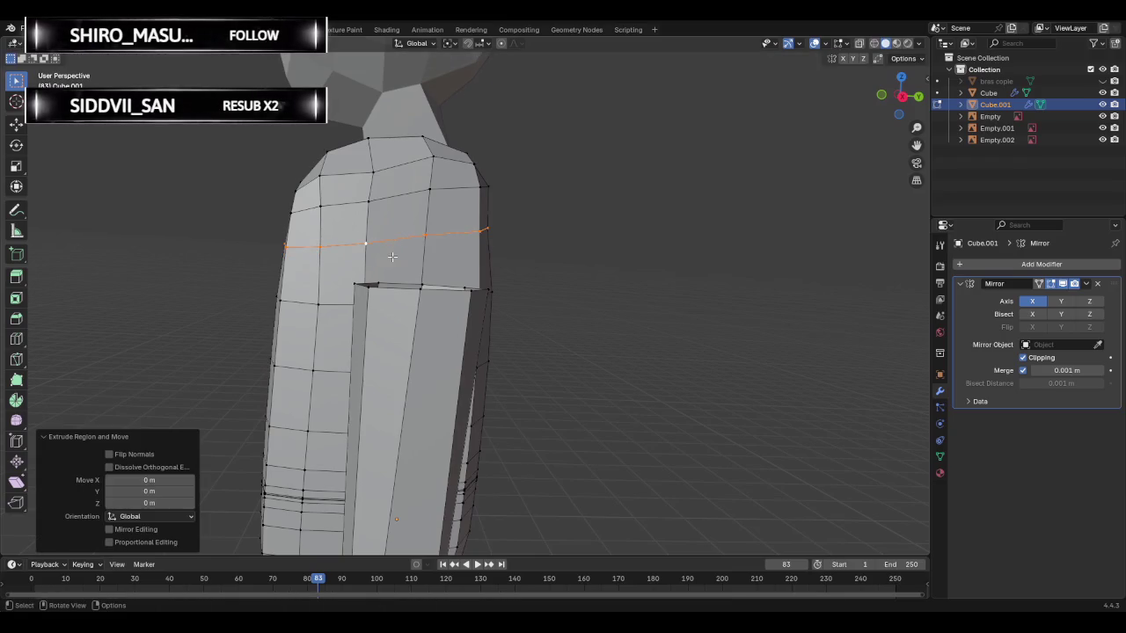
{"action": "left_click", "coordinate": [393, 264]}
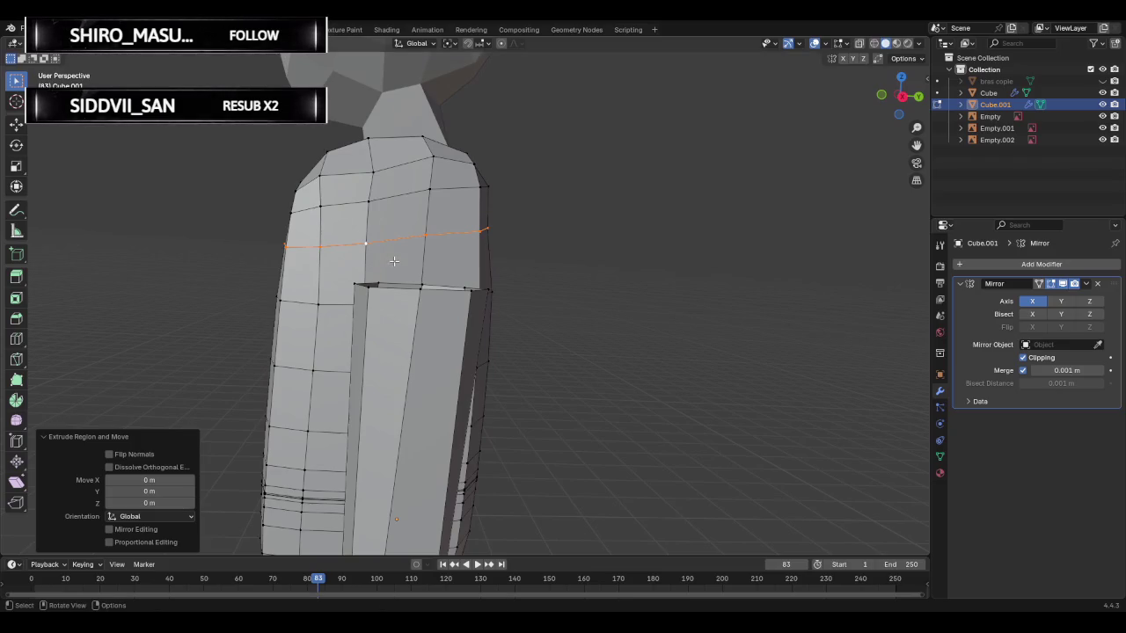
- Switch to wireframe and re-slide the new loop into its final position
{"action": "left_click", "coordinate": [873, 43]}
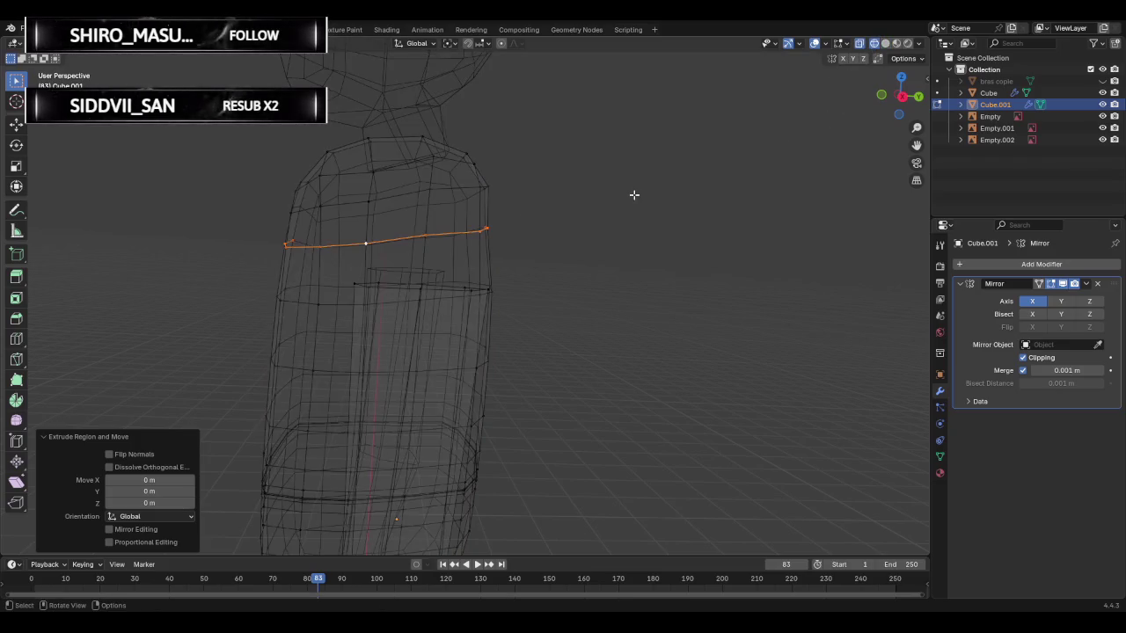
{"action": "key", "text": "g"}
{"action": "key", "text": "g"}
{"action": "key", "text": "Escape"}
{"action": "key", "text": "g"}
{"action": "key", "text": "g"}
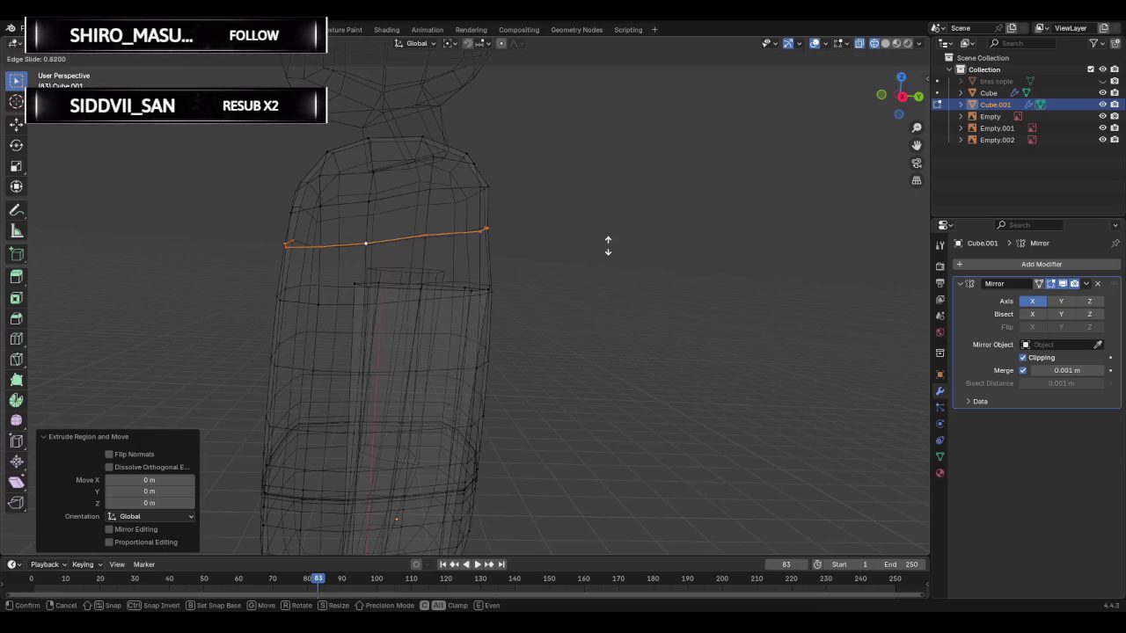
{"action": "left_click", "coordinate": [530, 291]}
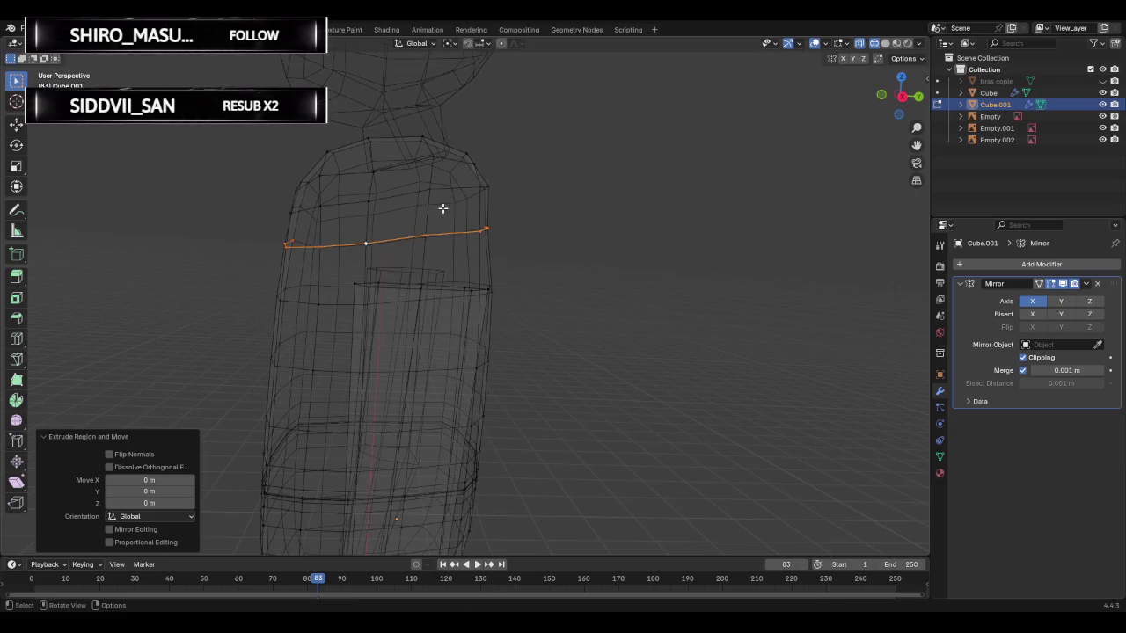
- Add a centred loop cut across the torso and return to Object Mode
{"action": "key", "text": "alt+a"}
{"action": "left_click", "coordinate": [391, 239], "text": "ctrl+alt"}
{"action": "left_click", "coordinate": [395, 234]}
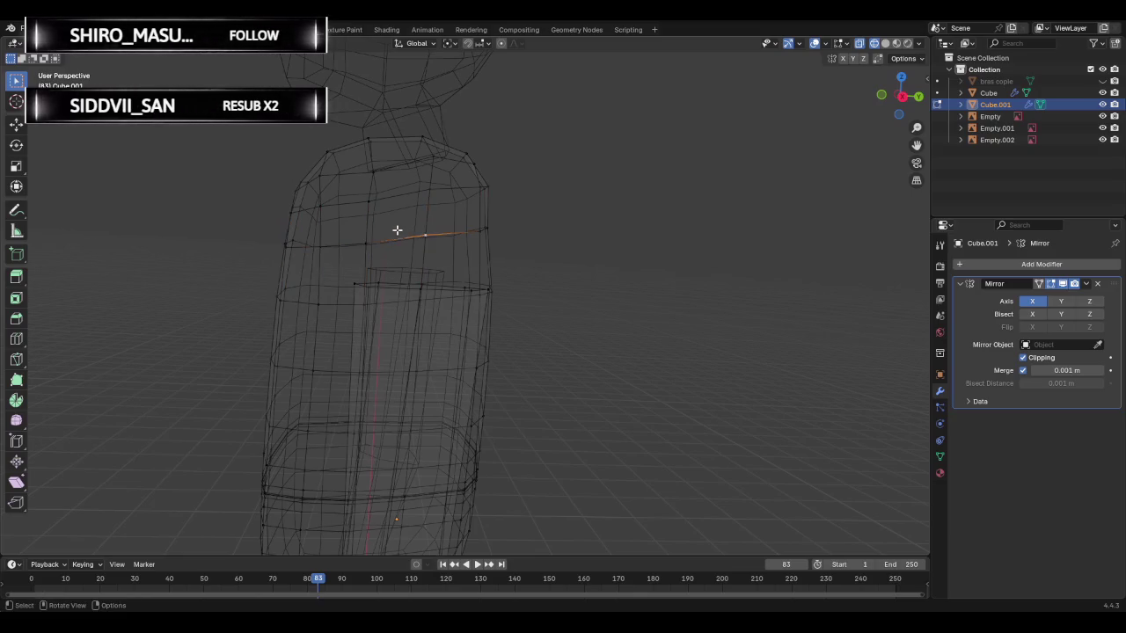
{"action": "left_click", "coordinate": [330, 243], "text": "ctrl+alt"}
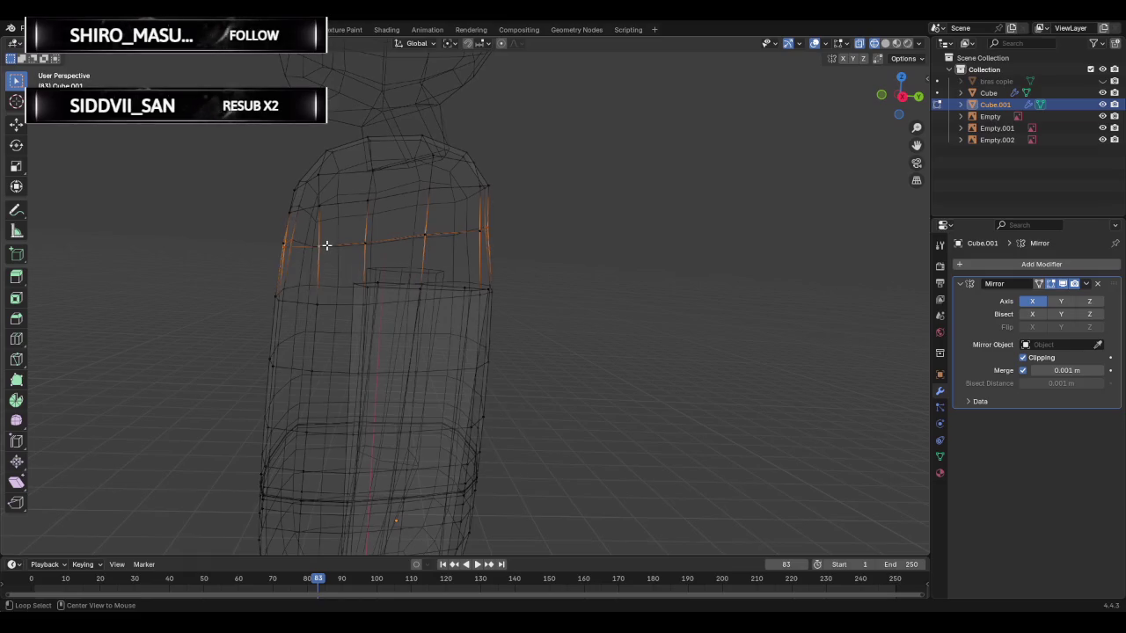
{"action": "key", "text": "ctrl+r"}
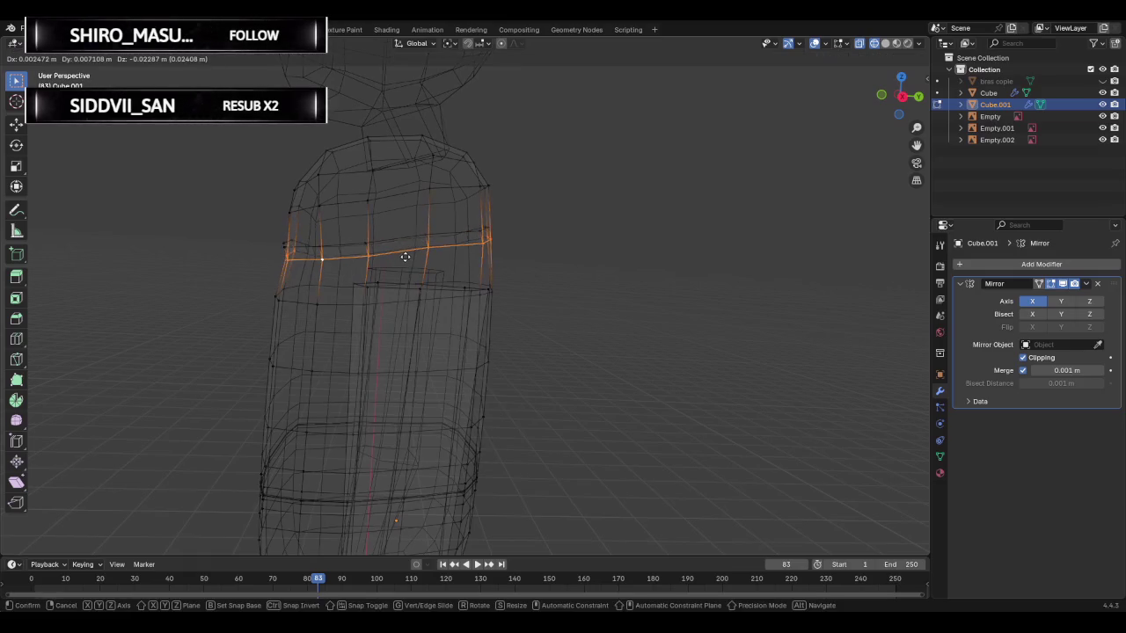
{"action": "right_click", "coordinate": [404, 256]}
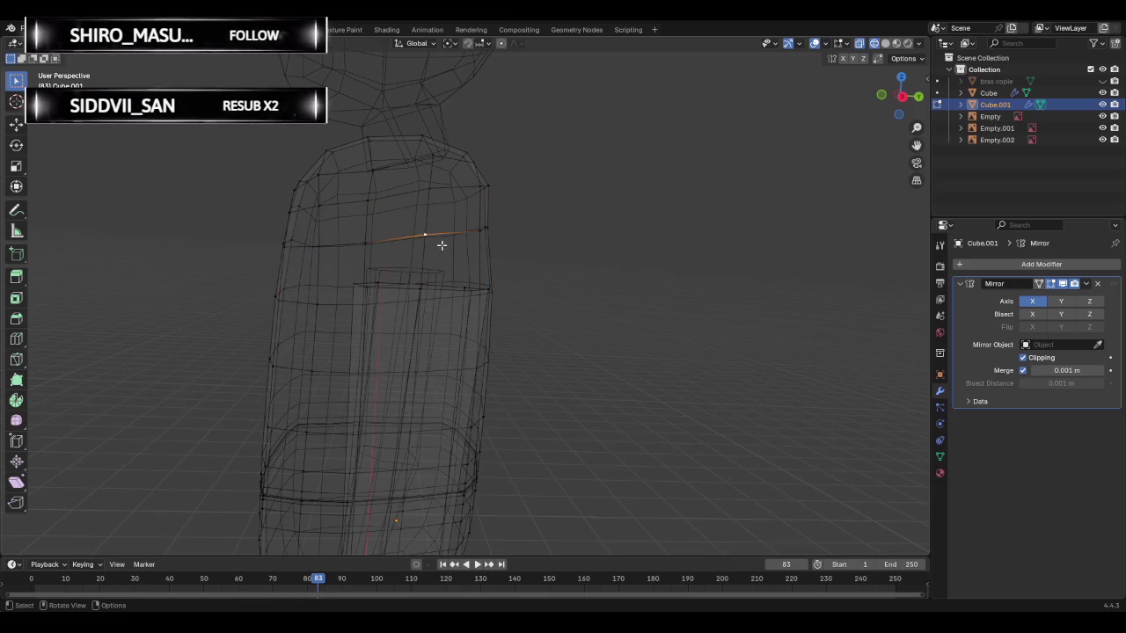
{"action": "key", "text": "Tab"}
{"action": "key", "text": "Tab"}
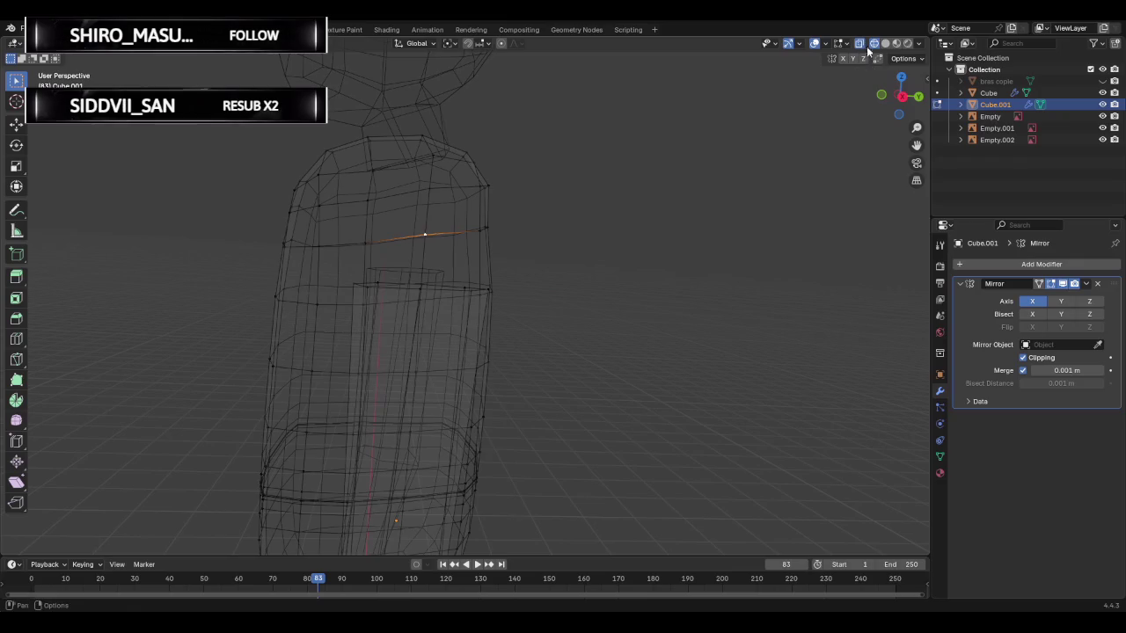
- In solid shading, delete the selected stray vertices and deselect the torso
{"action": "left_click", "coordinate": [885, 43]}
{"action": "right_click", "coordinate": [531, 222]}
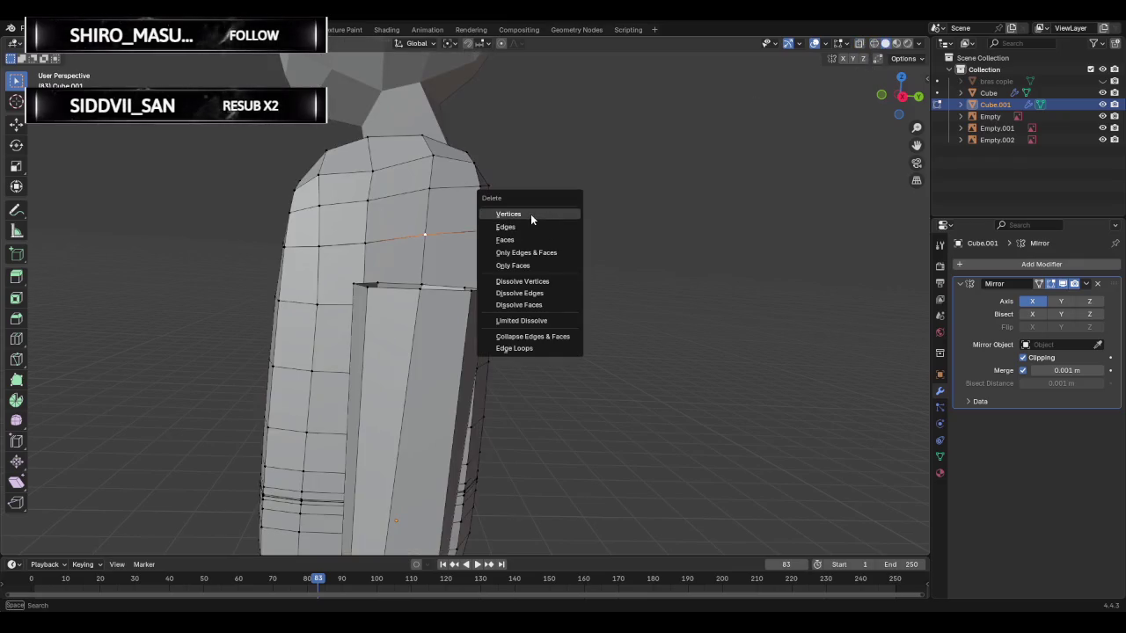
{"action": "left_click", "coordinate": [530, 214]}
{"action": "middle_click_drag", "start_coordinate": [521, 219], "coordinate": [466, 232], "text": "ctrl"}
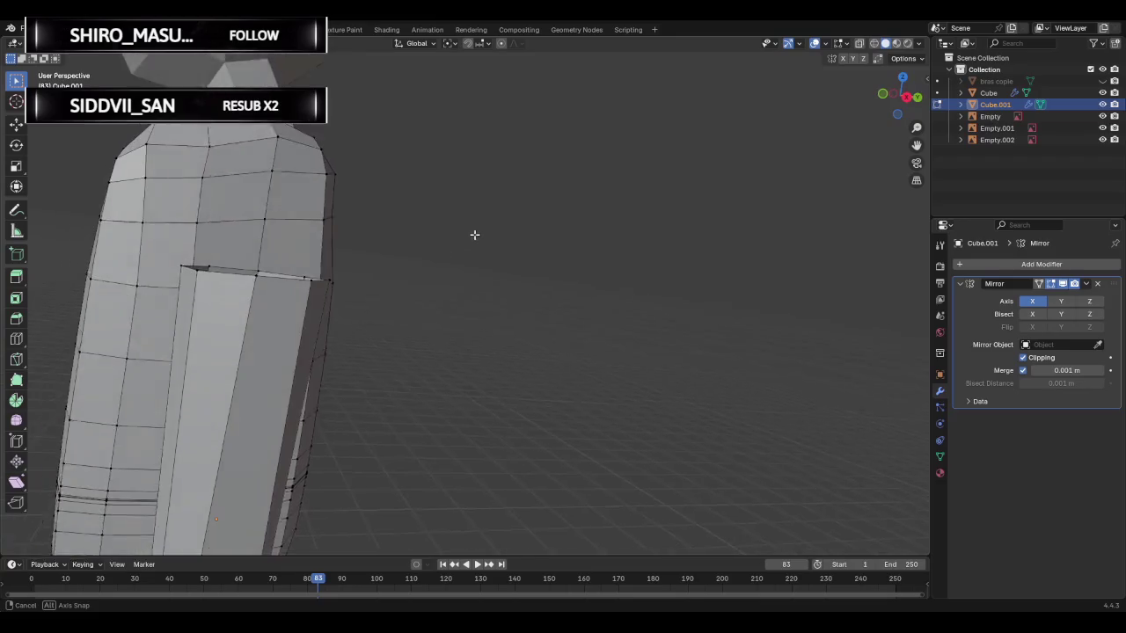
{"action": "key", "text": "Tab"}
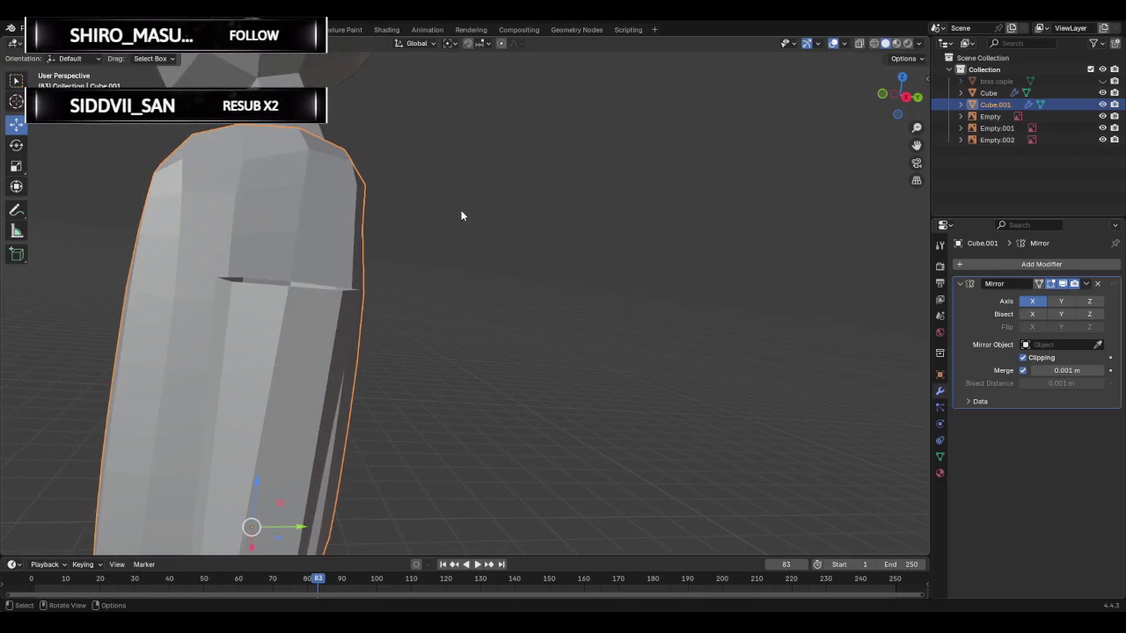
{"action": "left_click", "coordinate": [461, 216]}
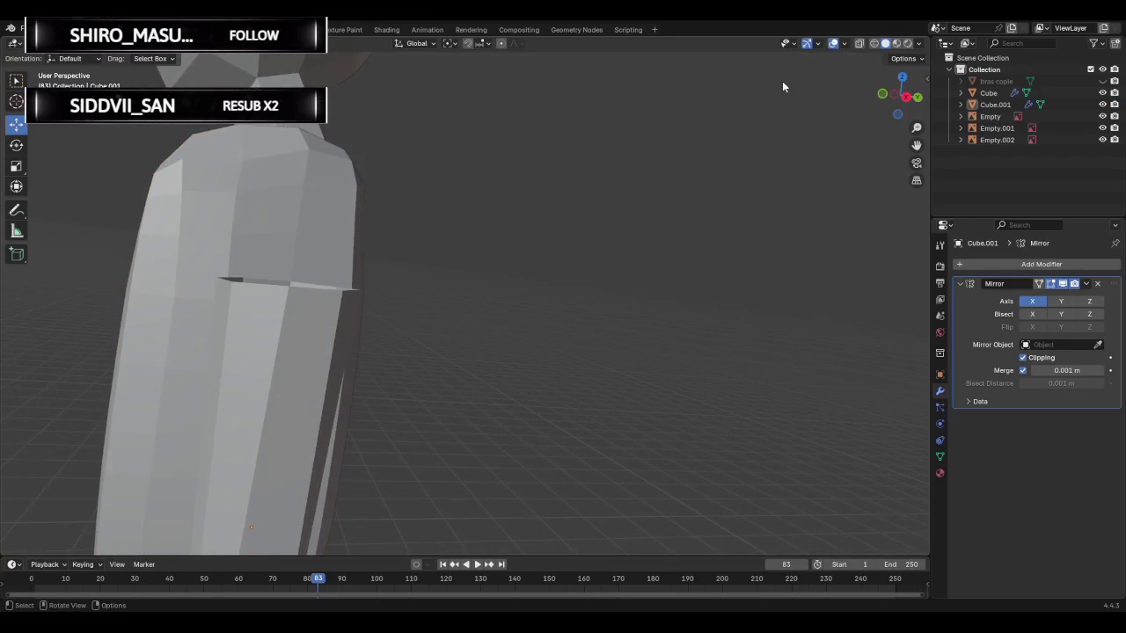
- Compare the torso in material preview, wireframe and solid shading
{"action": "left_click", "coordinate": [897, 43]}
{"action": "left_click", "coordinate": [884, 43]}
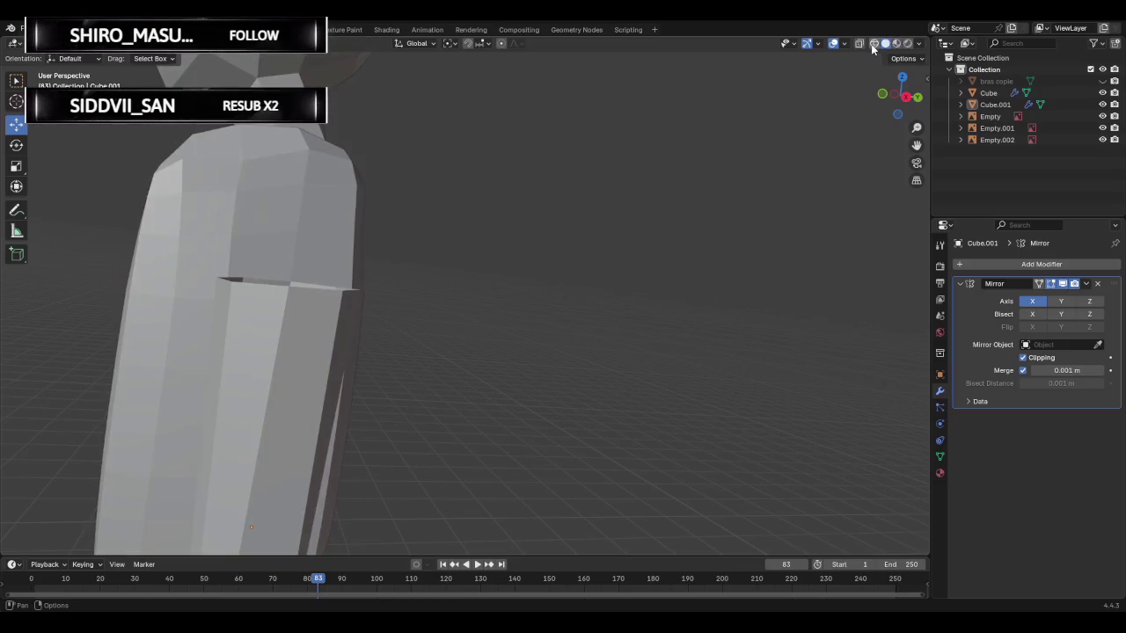
{"action": "left_click", "coordinate": [872, 46]}
{"action": "left_click", "coordinate": [885, 44]}
- Back in Edit Mode, delete the remaining stray geometry and clear the selection
{"action": "key", "text": "Tab"}
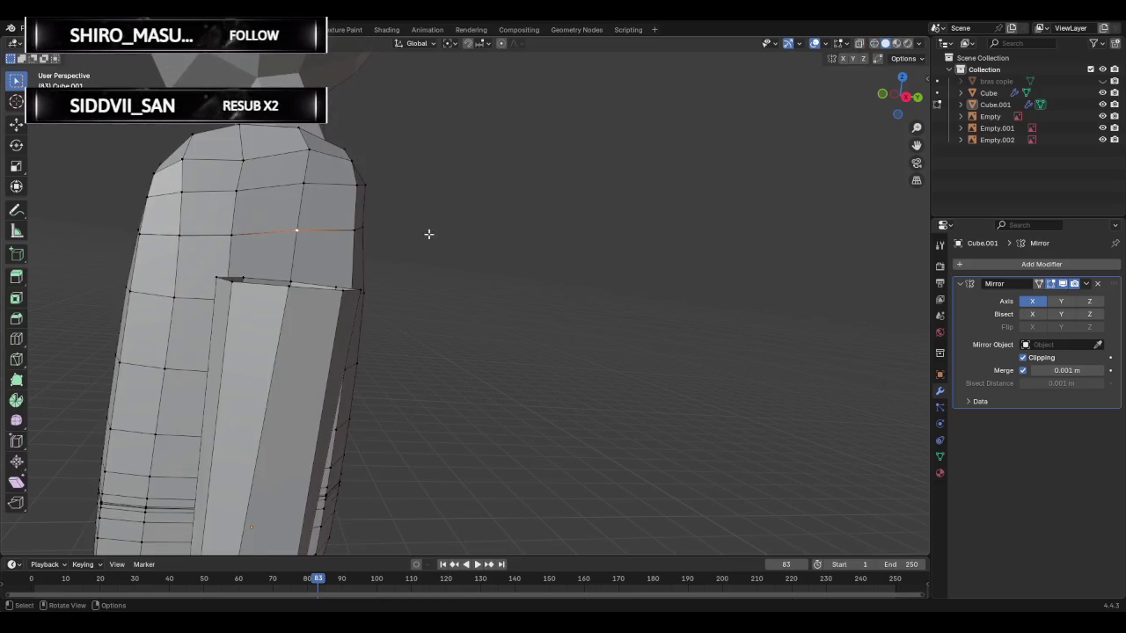
{"action": "right_click", "coordinate": [310, 241]}
{"action": "key", "text": "Escape"}
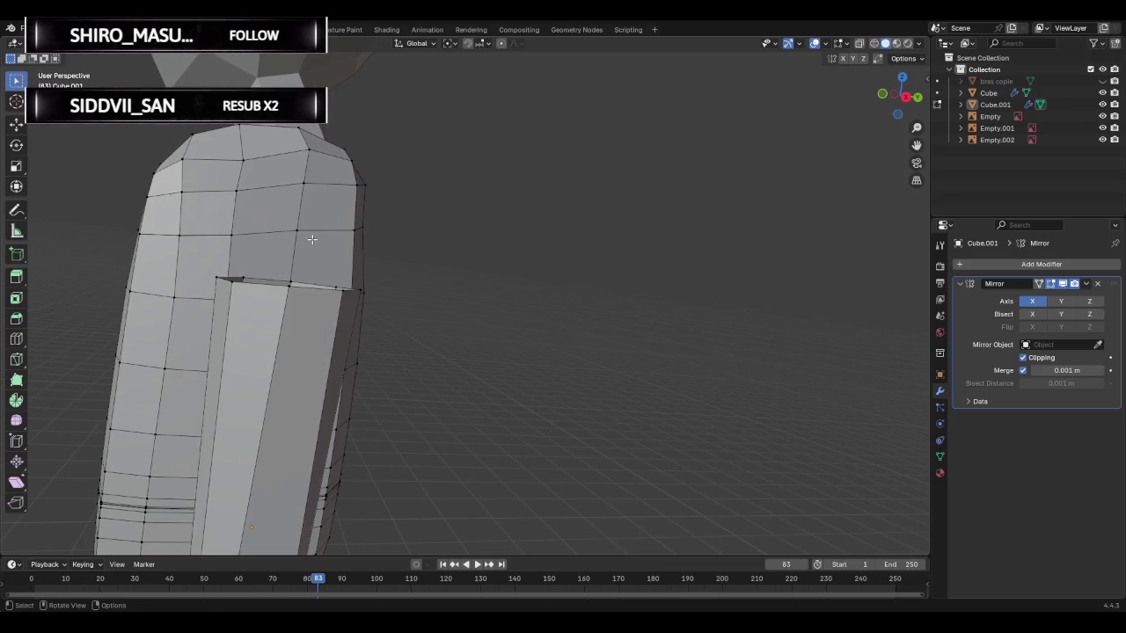
{"action": "key", "text": "x"}
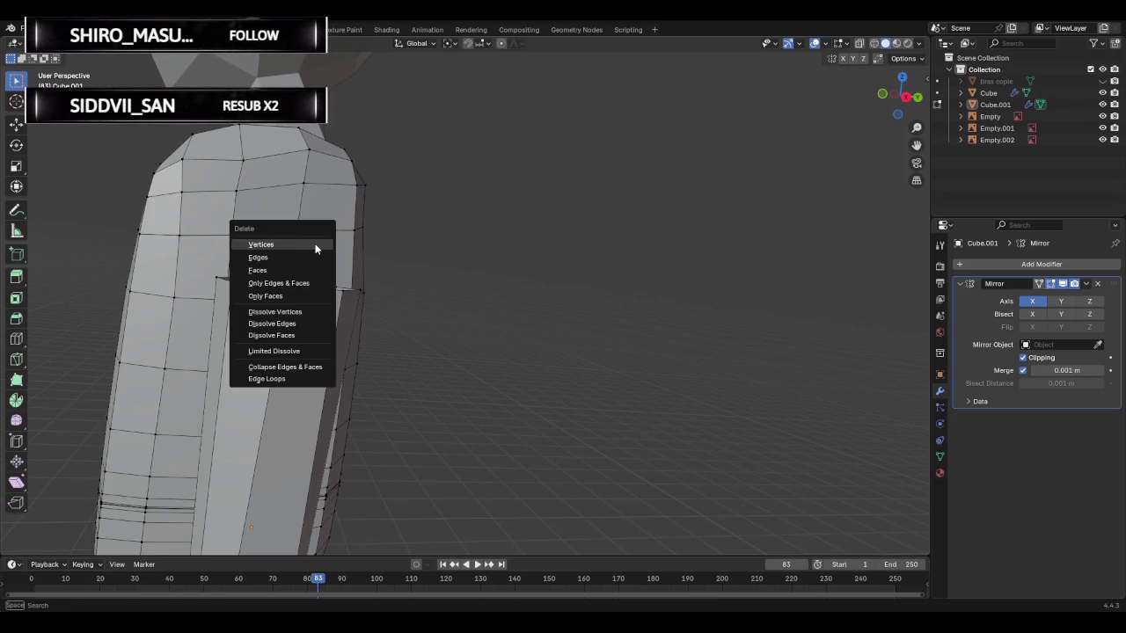
{"action": "left_click", "coordinate": [315, 249]}
{"action": "left_click", "coordinate": [330, 259]}
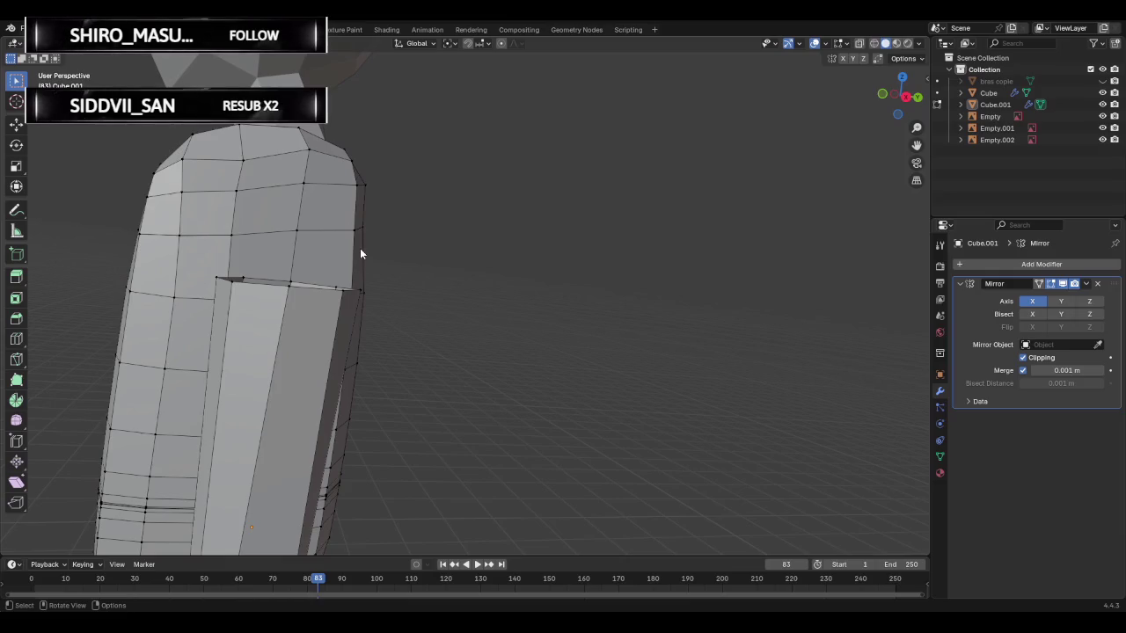
{"action": "mouse_move", "coordinate": [319, 254]}
{"action": "middle_mouse_down"}
{"action": "mouse_move", "coordinate": [329, 271]}
{"action": "mouse_move", "coordinate": [156, 216]}
{"action": "mouse_move", "coordinate": [302, 193]}
{"action": "middle_mouse_up"}
- Delete a shoulder vertex to open a hole in the torso's side
{"action": "left_click", "coordinate": [341, 195]}
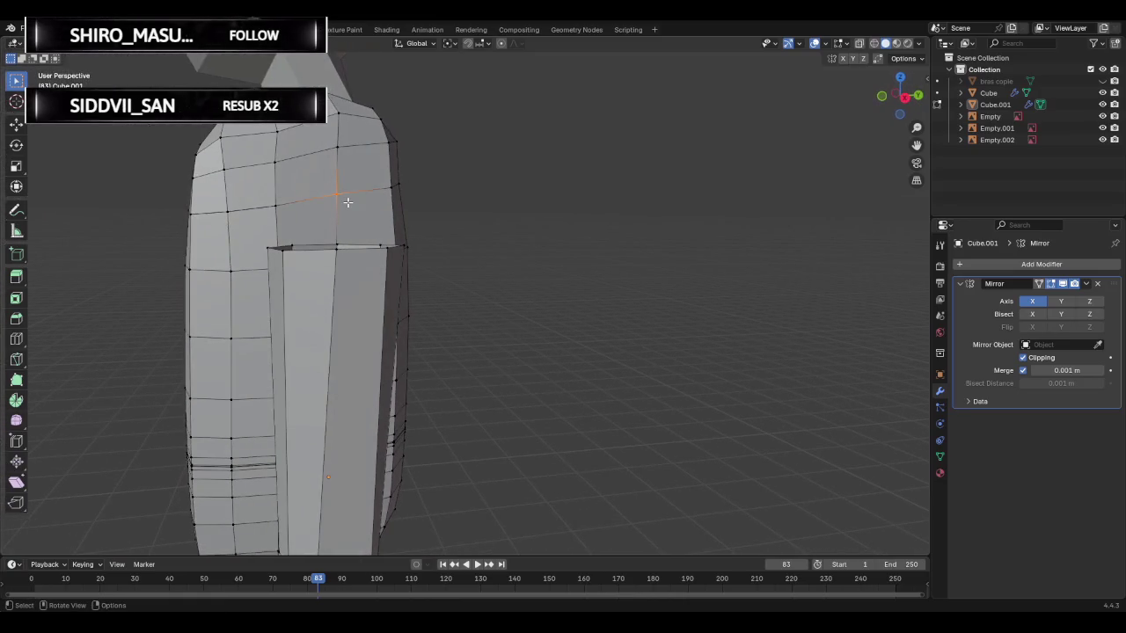
{"action": "key", "text": "x"}
{"action": "left_click", "coordinate": [347, 201]}
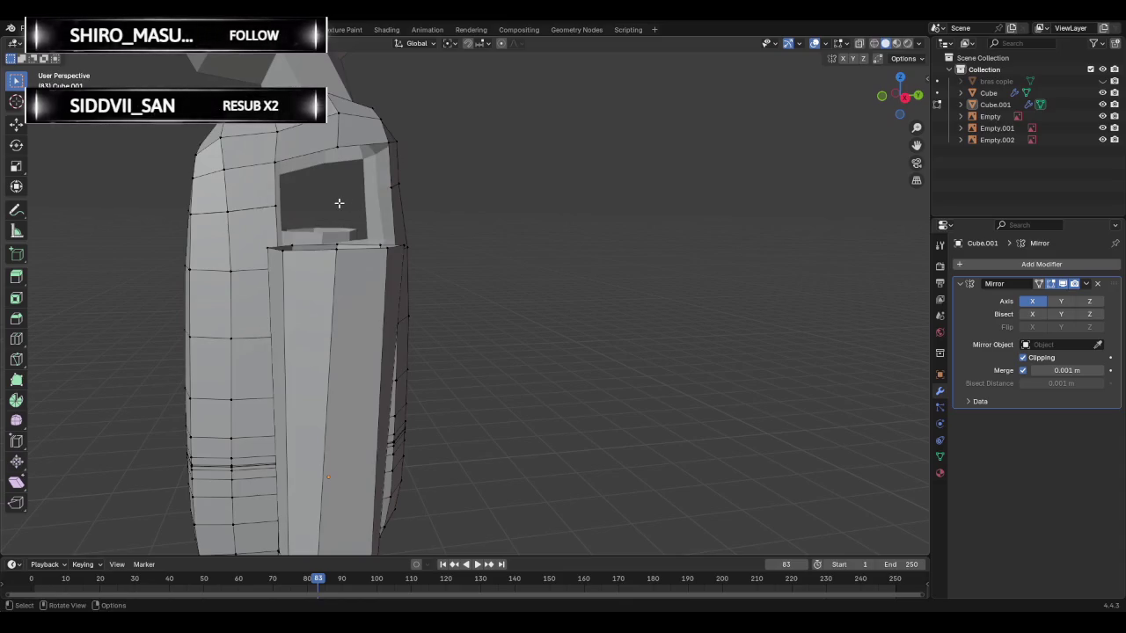
{"action": "middle_click_drag", "start_coordinate": [339, 203], "coordinate": [326, 213]}
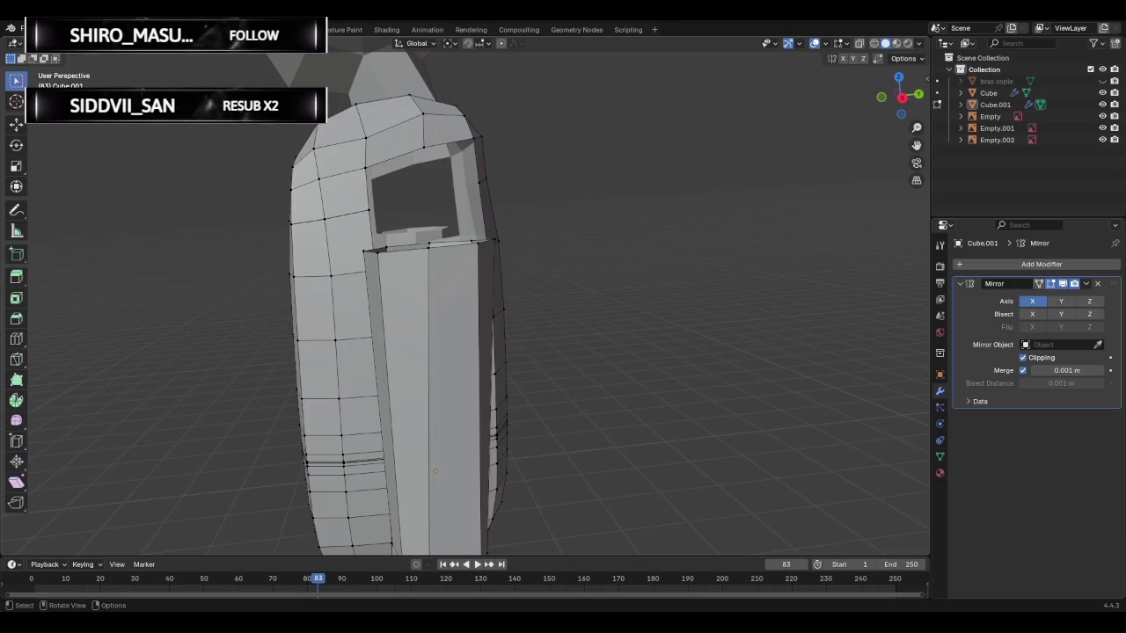
{"action": "middle_click_drag", "start_coordinate": [352, 203], "coordinate": [378, 184]}
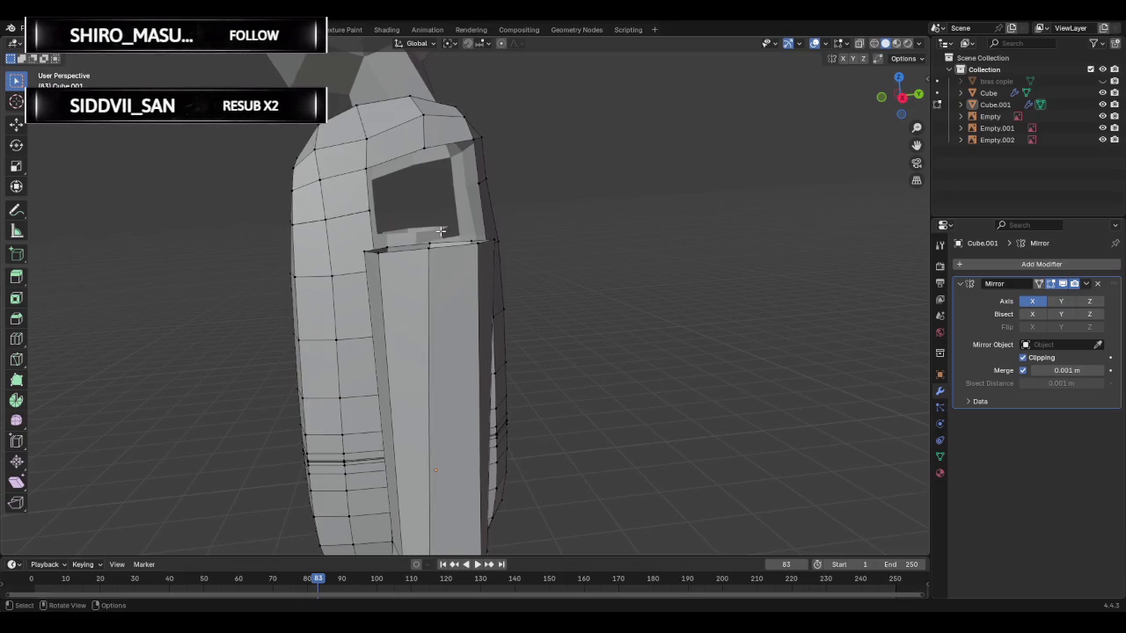
- Select the vertices along the shoulder hole's upper edge
{"action": "left_click", "coordinate": [366, 169], "text": "shift"}
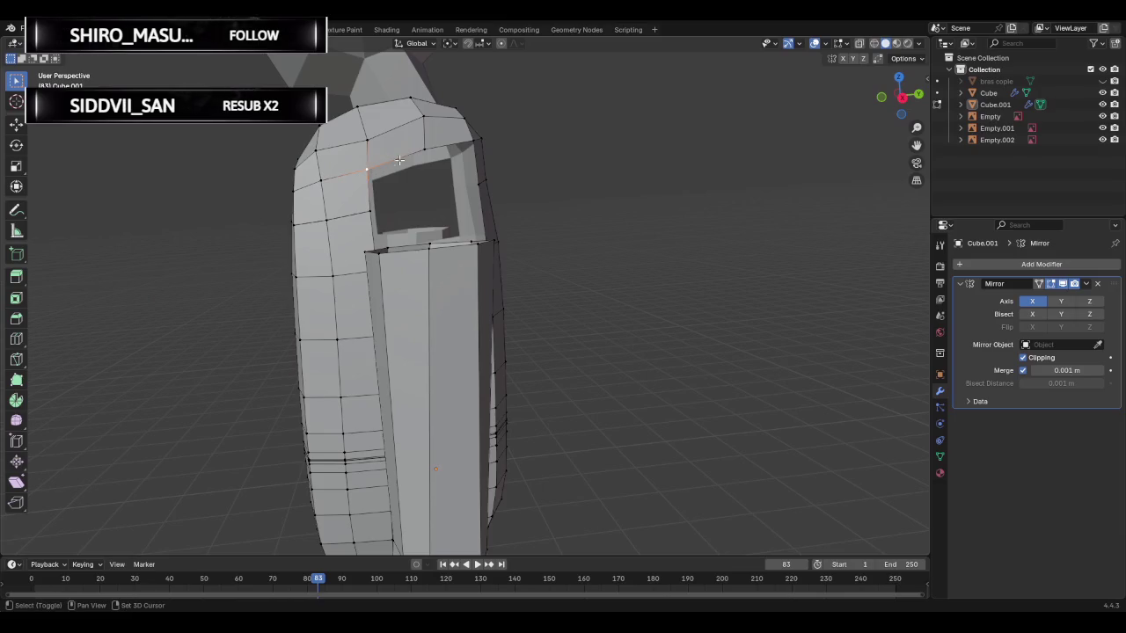
{"action": "left_click", "coordinate": [473, 140], "text": "shift"}
{"action": "left_click", "coordinate": [478, 184], "text": "shift"}
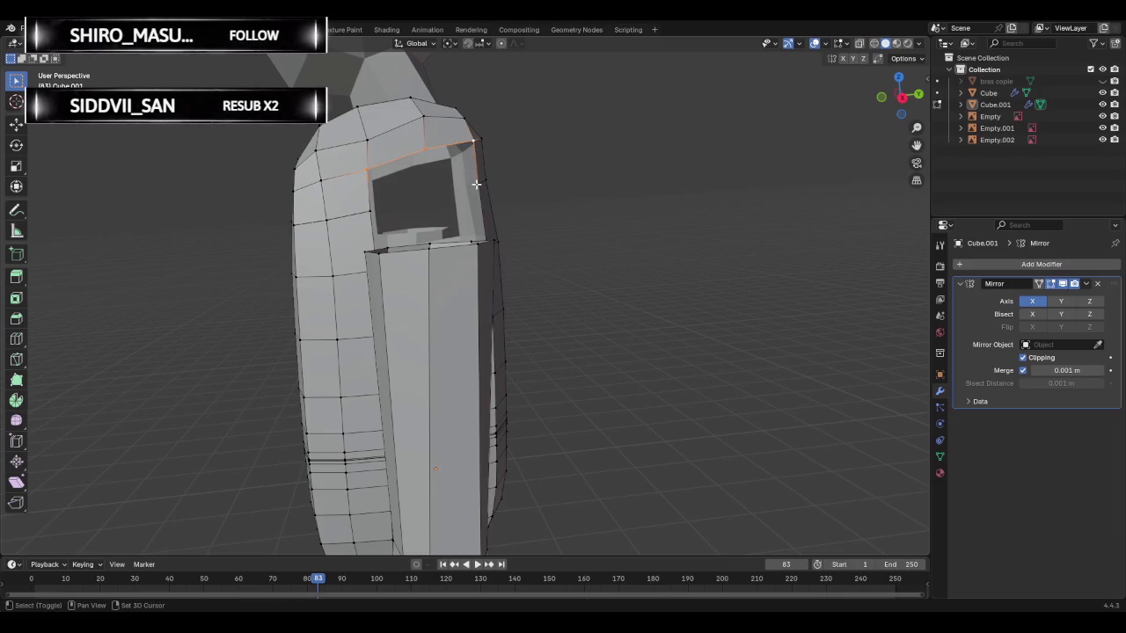
{"action": "middle_click_drag", "start_coordinate": [427, 201], "coordinate": [417, 264]}
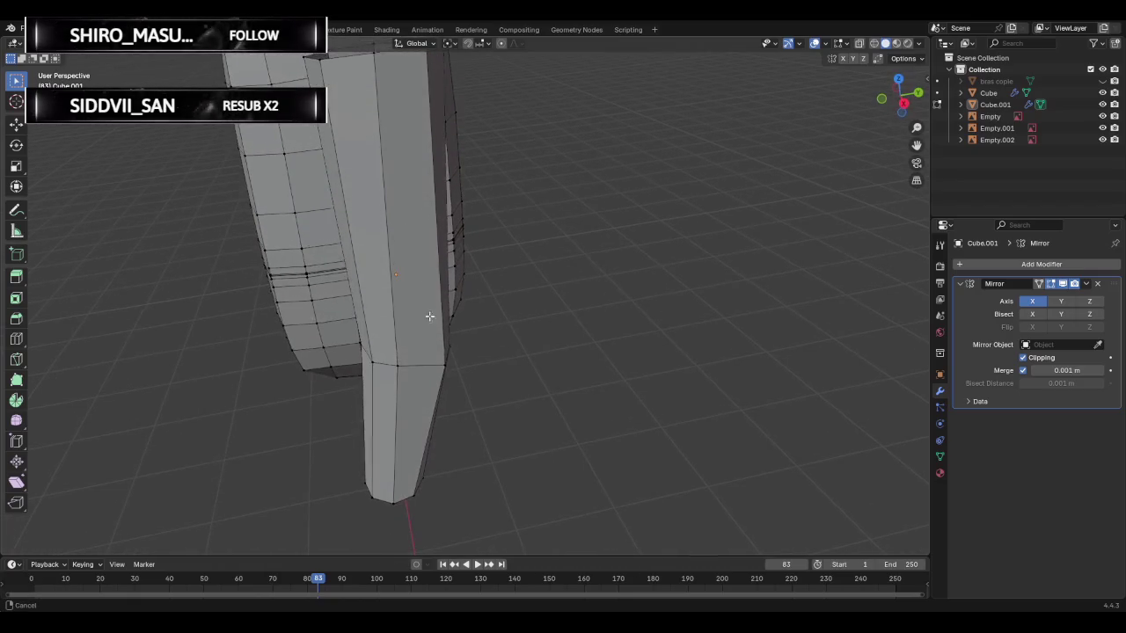
{"action": "mouse_move", "coordinate": [417, 264]}
{"action": "middle_mouse_down"}
{"action": "mouse_move", "coordinate": [521, 315]}
{"action": "mouse_move", "coordinate": [387, 270]}
{"action": "middle_mouse_up"}
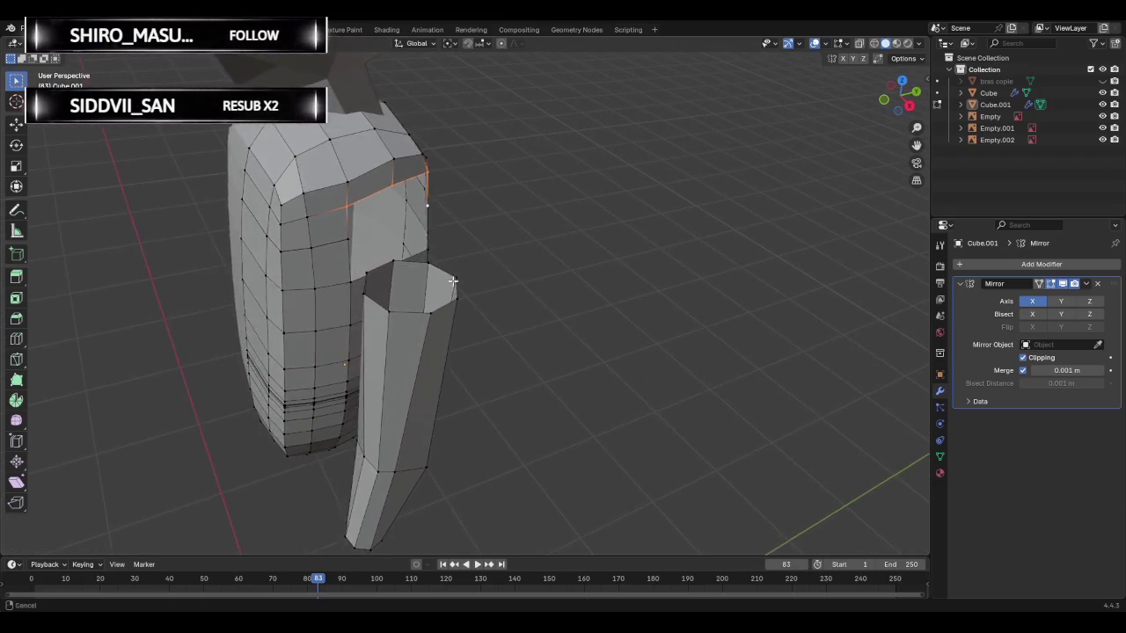
- Add the arm tube's top edge loop to the shoulder selection
{"action": "left_click", "coordinate": [390, 267], "text": "shift"}
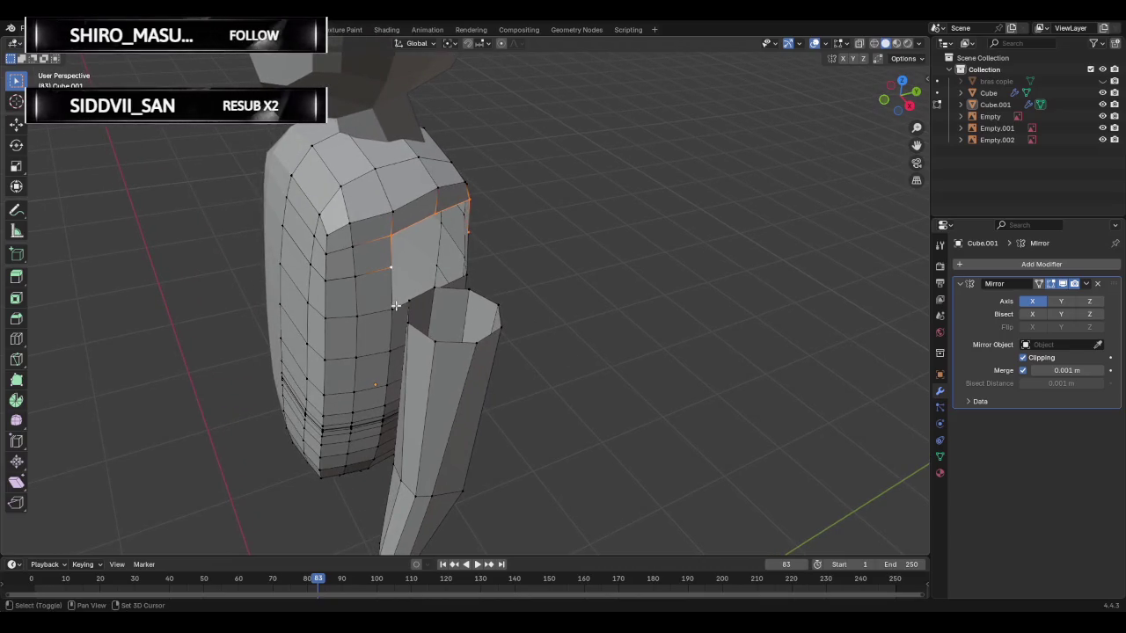
{"action": "mouse_move", "coordinate": [433, 288]}
{"action": "middle_mouse_down"}
{"action": "mouse_move", "coordinate": [569, 307]}
{"action": "mouse_move", "coordinate": [263, 221]}
{"action": "middle_mouse_up"}
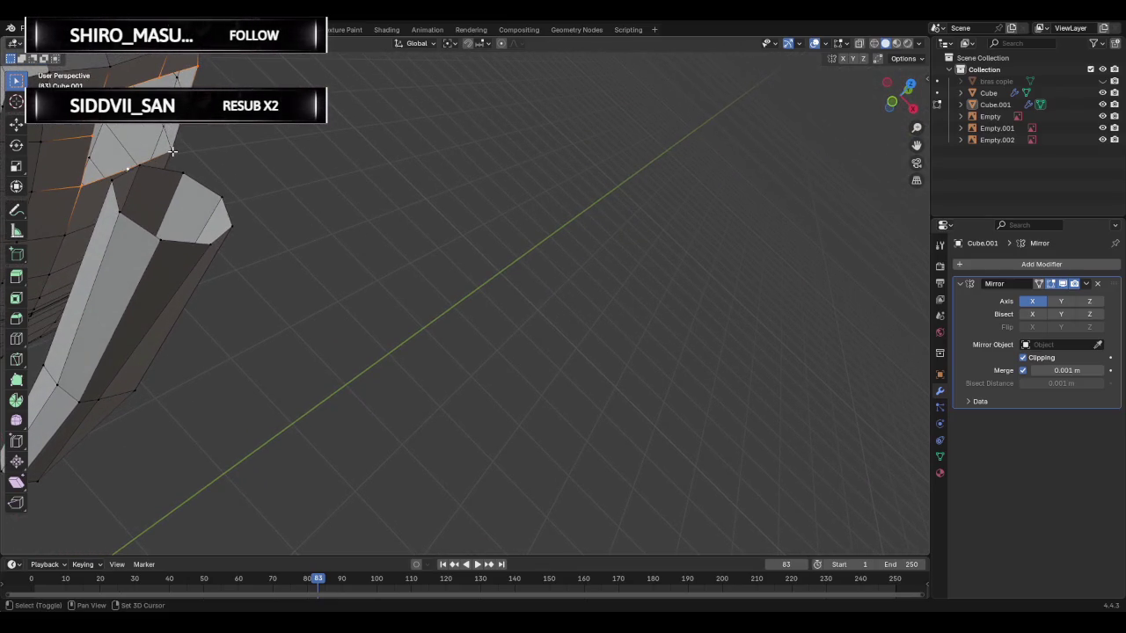
{"action": "key", "text": "ctrl+z"}
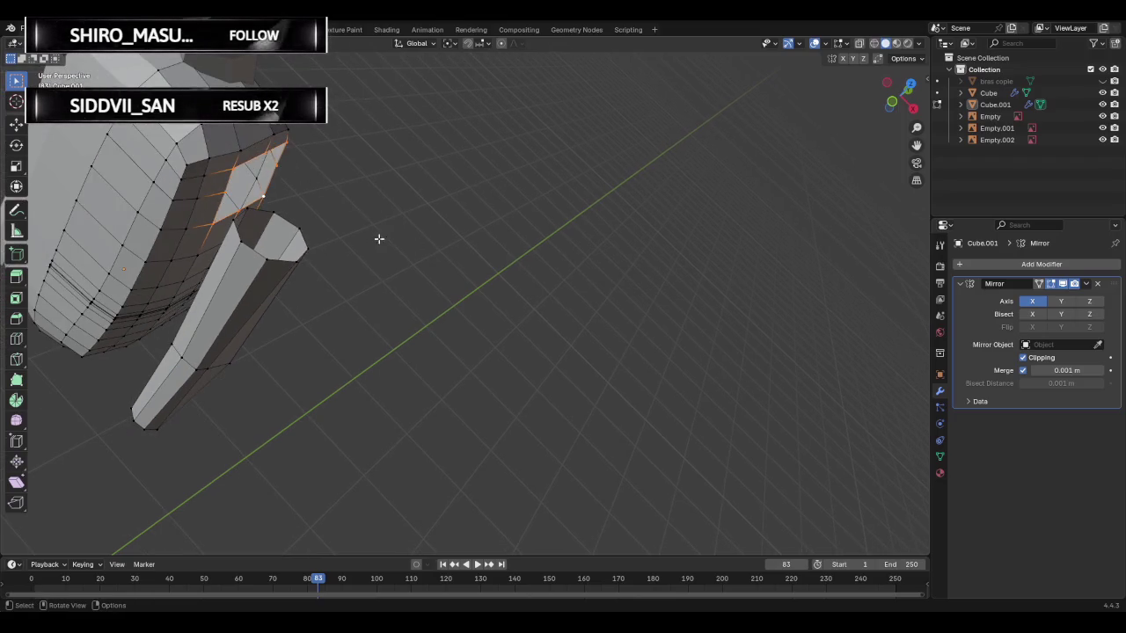
{"action": "left_click", "coordinate": [252, 251], "text": "alt+shift"}
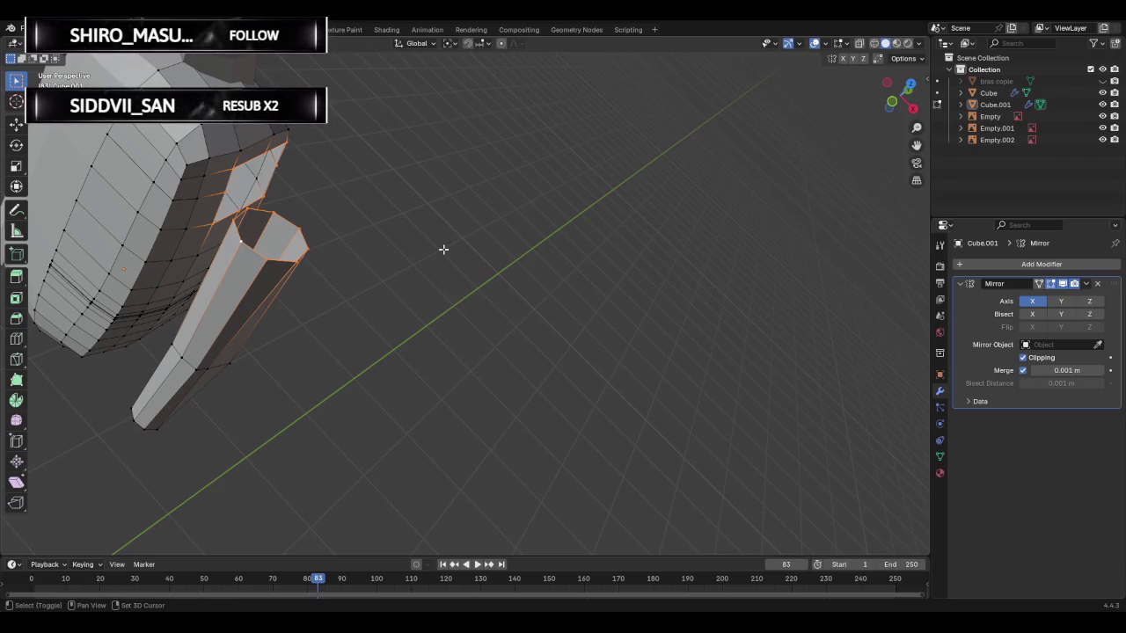
{"action": "key", "text": "s"}
{"action": "key", "text": "Escape"}
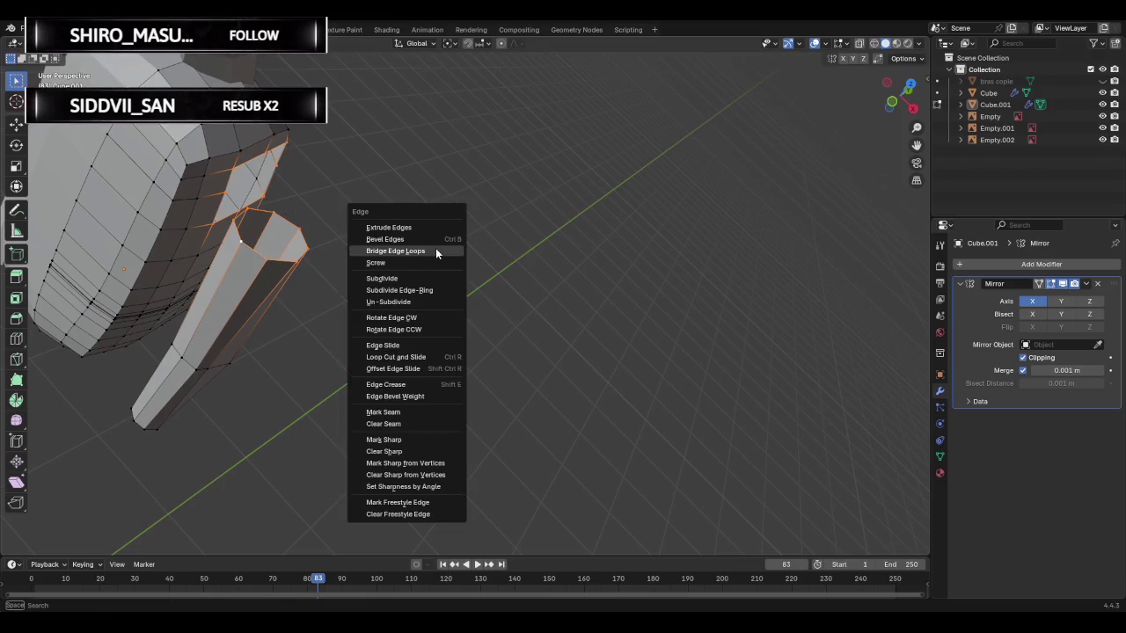
{"action": "left_click", "coordinate": [436, 249]}
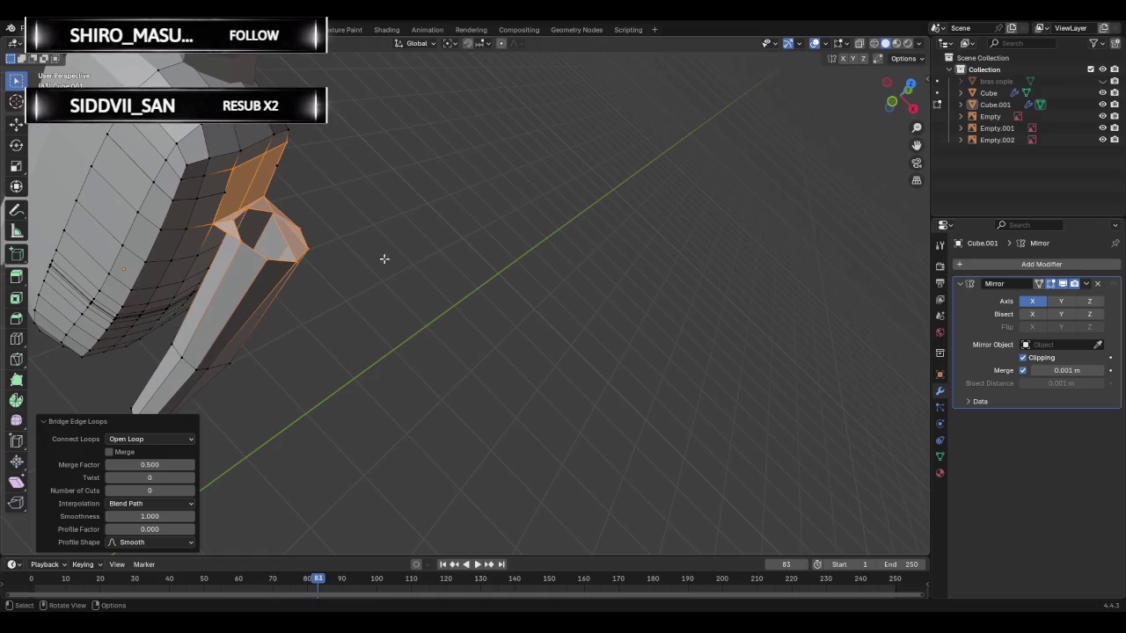
{"action": "mouse_move", "coordinate": [387, 256]}
{"action": "middle_mouse_down"}
{"action": "mouse_move", "coordinate": [339, 188]}
{"action": "mouse_move", "coordinate": [246, 168]}
{"action": "mouse_move", "coordinate": [422, 194]}
{"action": "middle_mouse_up"}
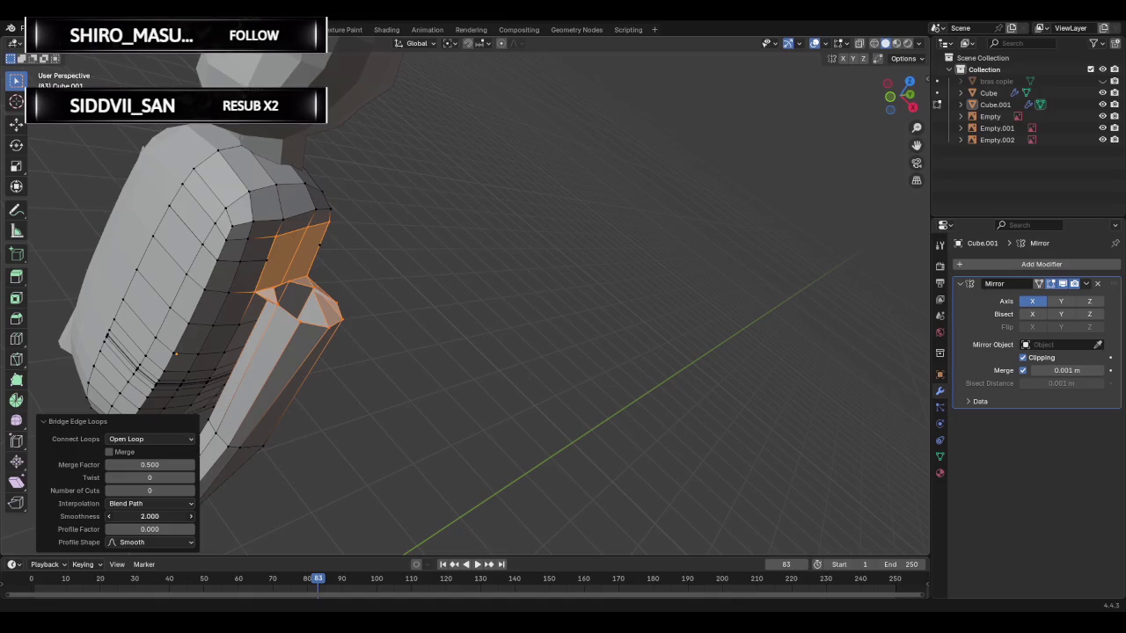
{"action": "left_click", "coordinate": [150, 529]}
{"action": "type", "text": "2"}
{"action": "key", "text": "Return"}
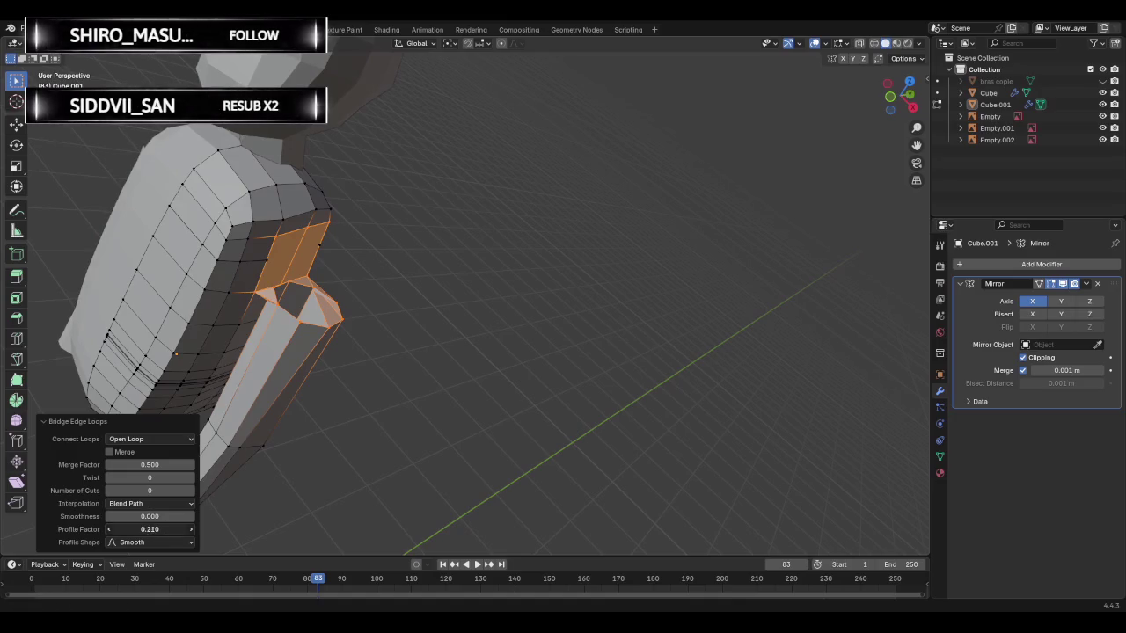
{"action": "mouse_move", "coordinate": [149, 529]}
{"action": "left_mouse_down"}
{"action": "mouse_move", "coordinate": [115, 528]}
{"action": "mouse_move", "coordinate": [163, 529]}
{"action": "mouse_move", "coordinate": [145, 528]}
{"action": "left_mouse_up"}
{"action": "left_click", "coordinate": [148, 528]}
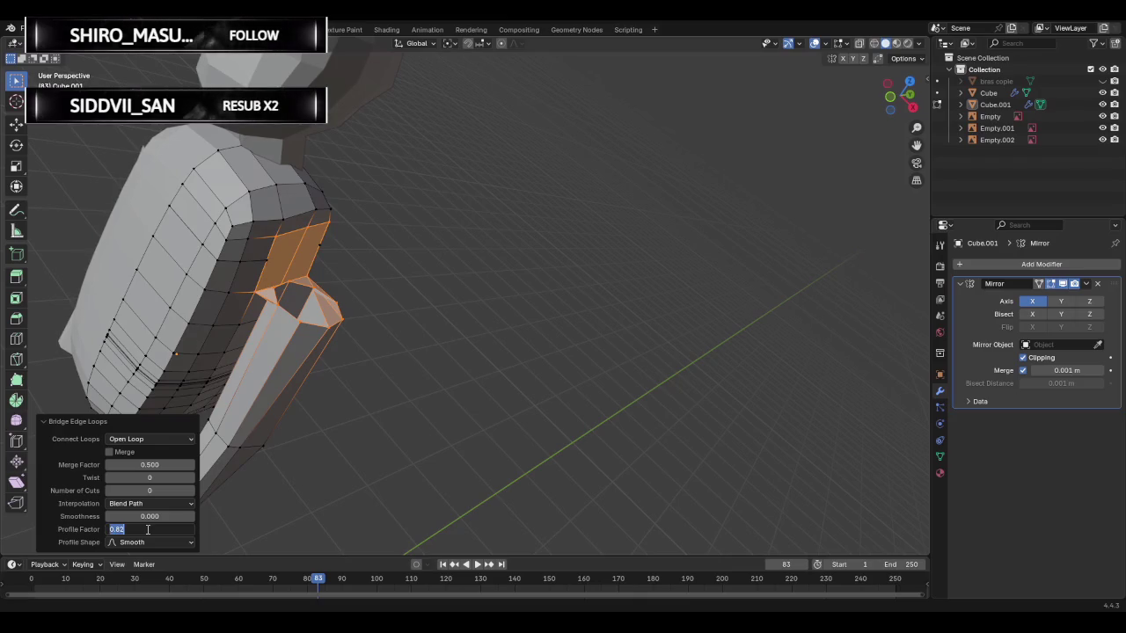
{"action": "key", "text": "Return"}
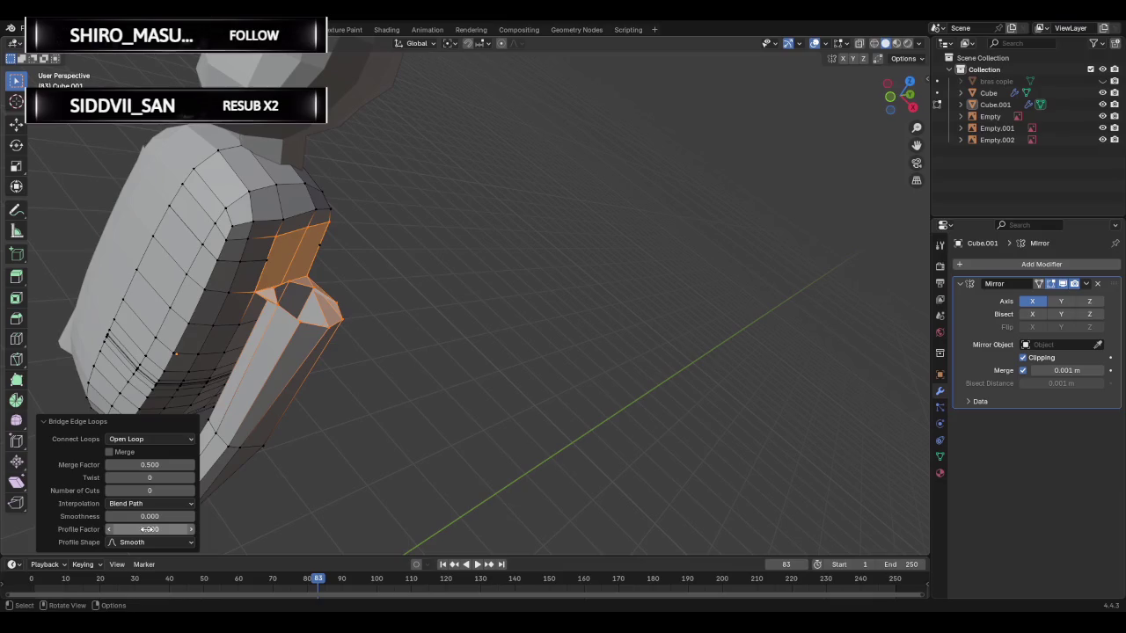
{"action": "left_click", "coordinate": [163, 436]}
{"action": "left_click", "coordinate": [155, 461]}
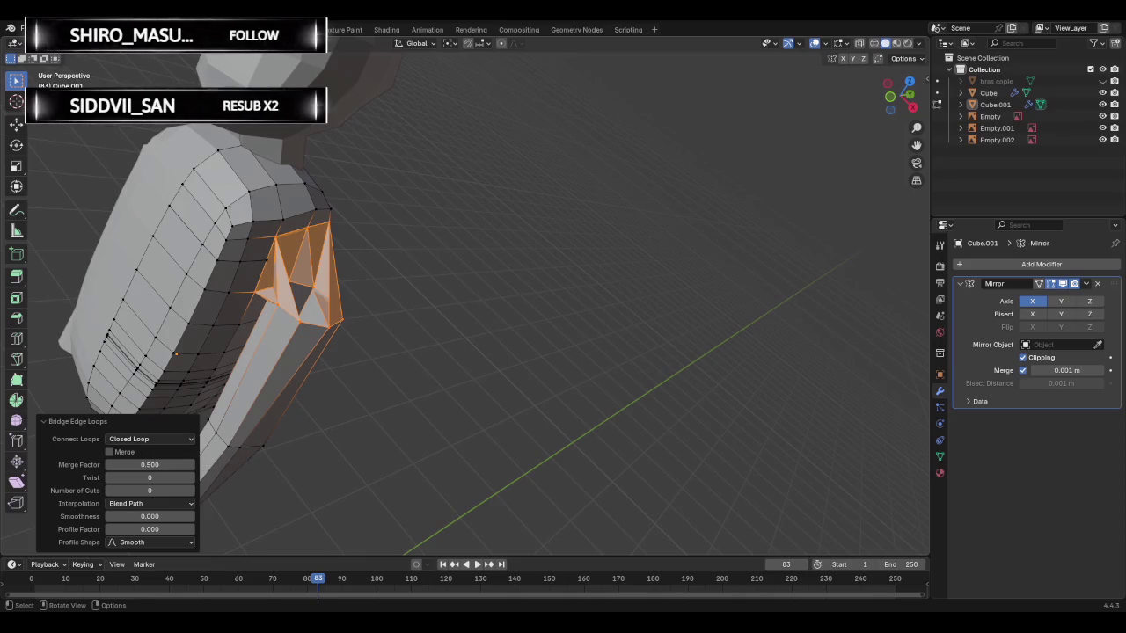
{"action": "left_click", "coordinate": [152, 439]}
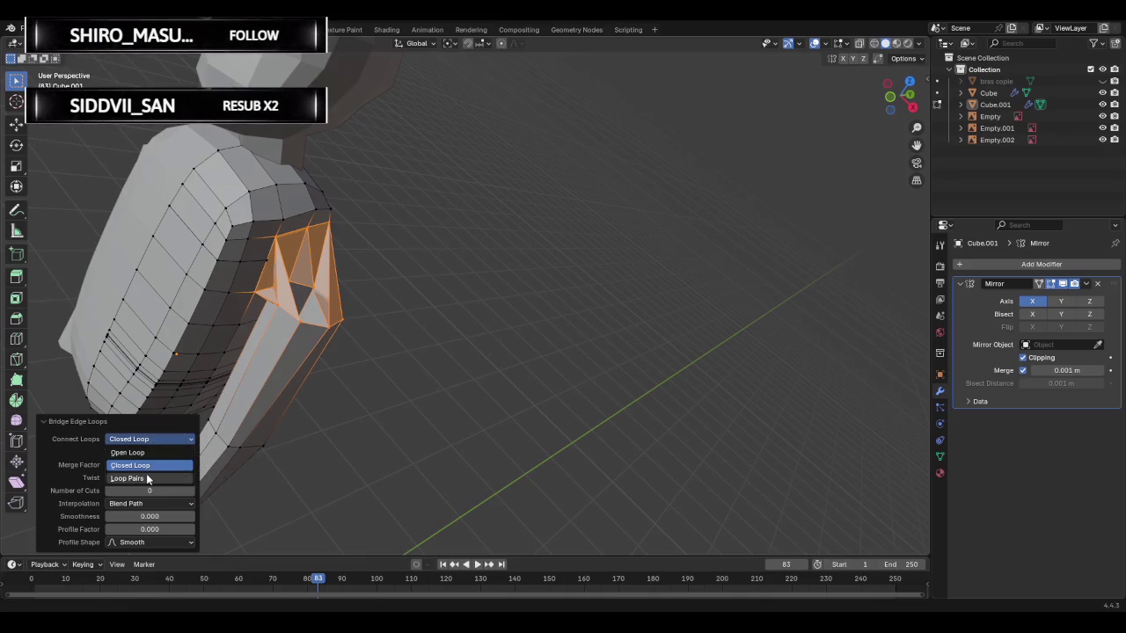
{"action": "left_click", "coordinate": [150, 472]}
{"action": "left_click", "coordinate": [151, 439]}
{"action": "left_click", "coordinate": [148, 465]}
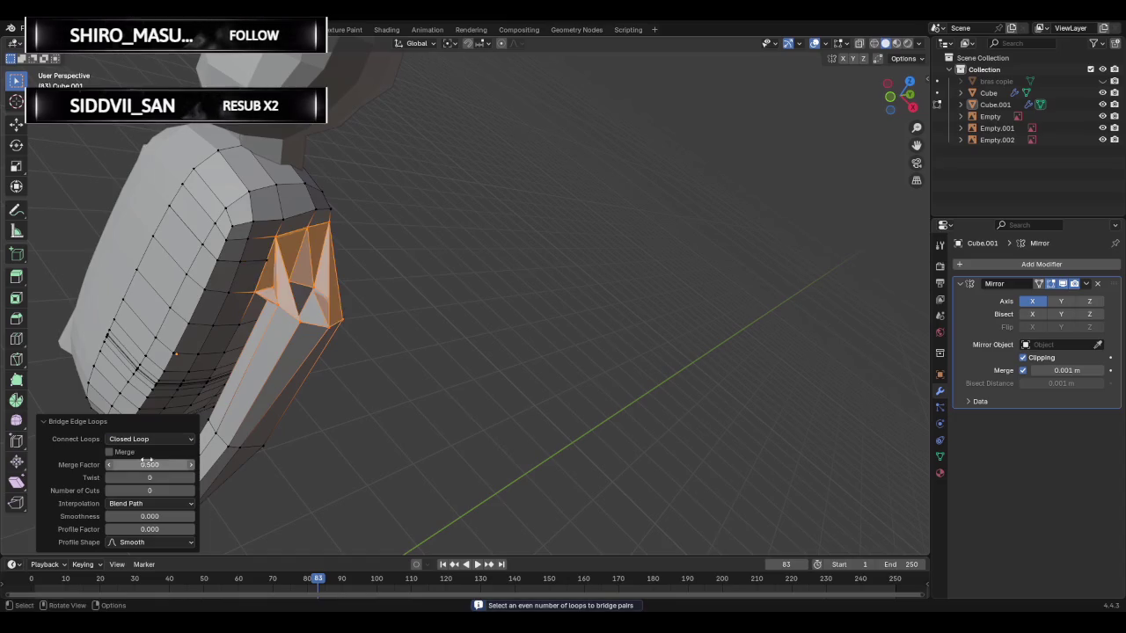
{"action": "mouse_move", "coordinate": [166, 443]}
{"action": "middle_mouse_down"}
{"action": "mouse_move", "coordinate": [469, 366]}
{"action": "mouse_move", "coordinate": [619, 298]}
{"action": "middle_mouse_up"}
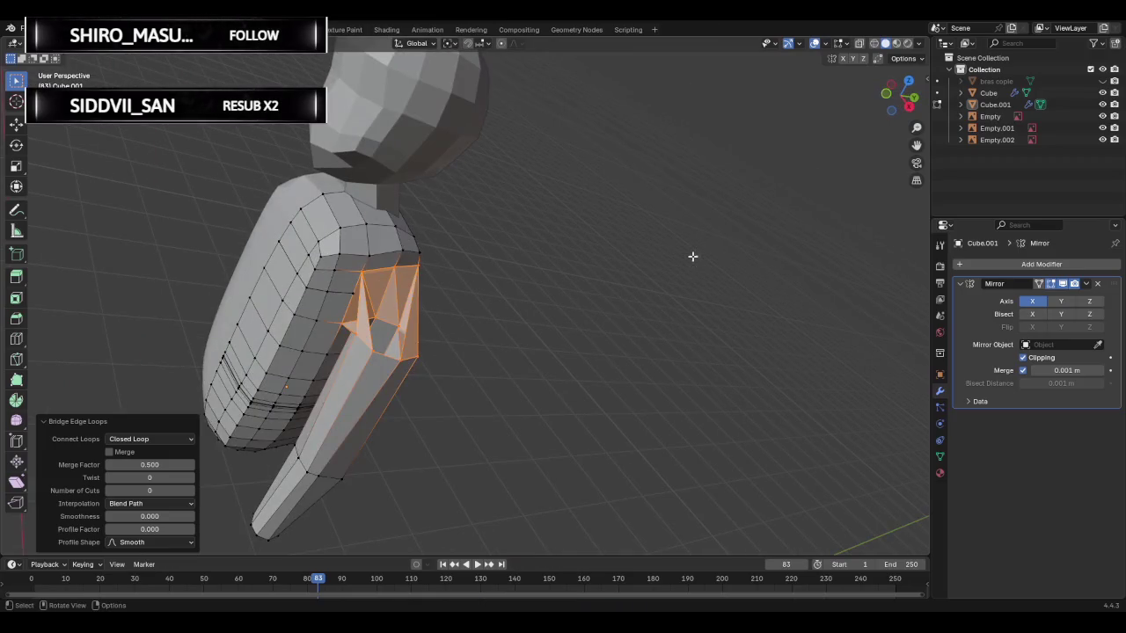
{"action": "left_click", "coordinate": [150, 464]}
{"action": "type", "text": "1"}
{"action": "key", "text": "Return"}
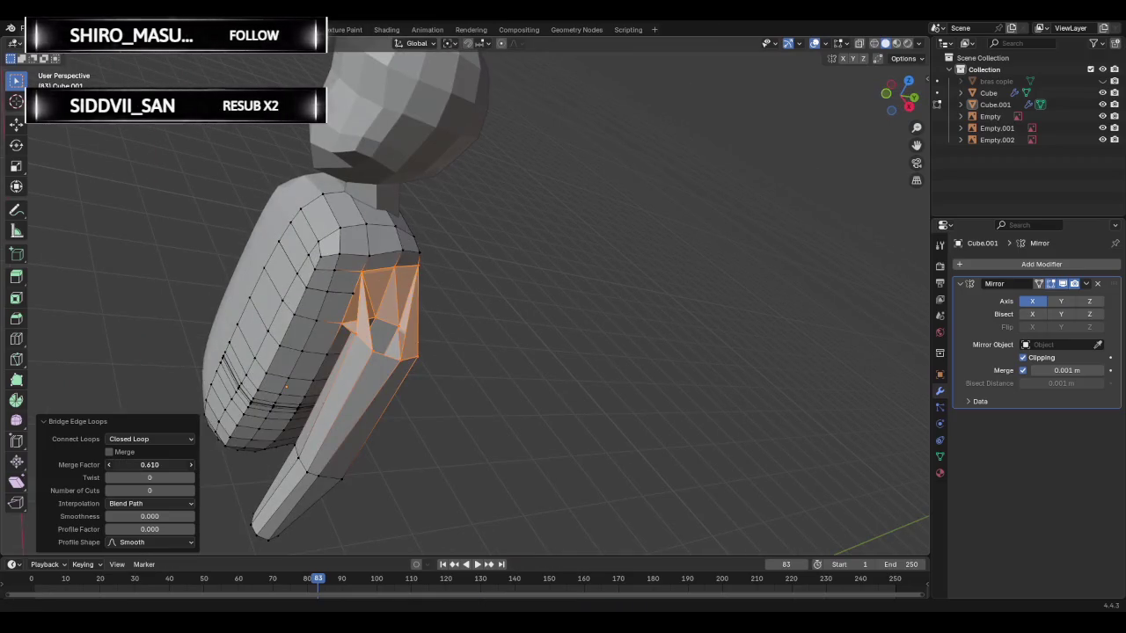
{"action": "left_click", "coordinate": [109, 451]}
{"action": "left_click", "coordinate": [109, 451]}
{"action": "mouse_move", "coordinate": [119, 478]}
{"action": "left_mouse_down"}
{"action": "mouse_move", "coordinate": [185, 477]}
{"action": "mouse_move", "coordinate": [176, 490]}
{"action": "mouse_move", "coordinate": [110, 490]}
{"action": "mouse_move", "coordinate": [132, 478]}
{"action": "left_mouse_up"}
{"action": "left_click", "coordinate": [140, 476]}
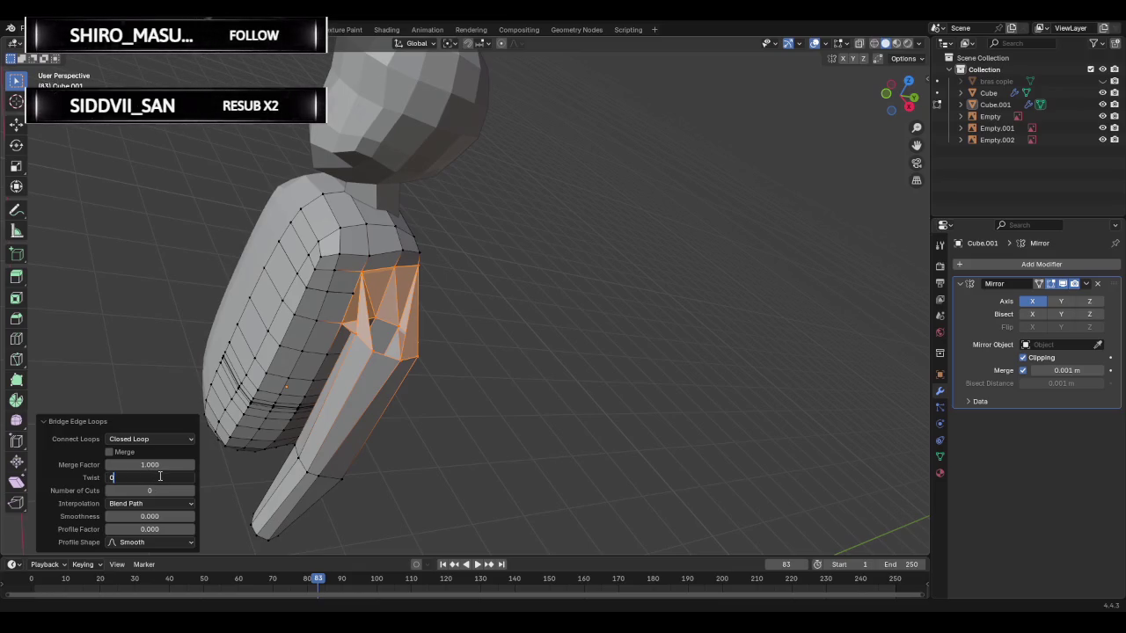
{"action": "key", "text": "Return"}
{"action": "left_click", "coordinate": [150, 503]}
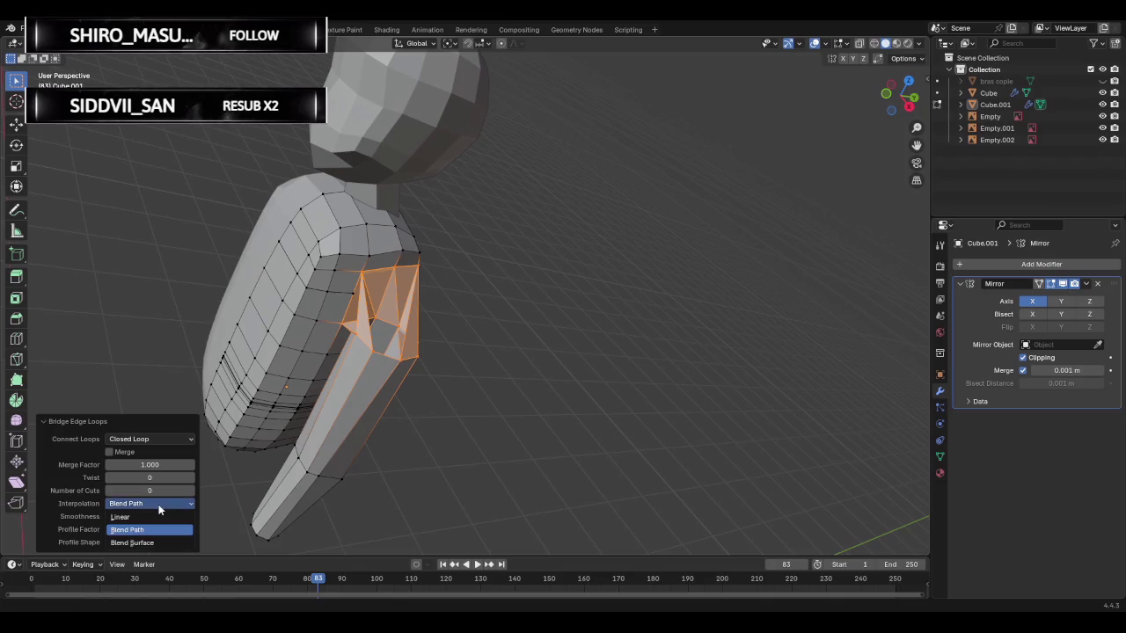
{"action": "left_click", "coordinate": [140, 505]}
{"action": "left_click", "coordinate": [149, 503]}
{"action": "left_click", "coordinate": [145, 516]}
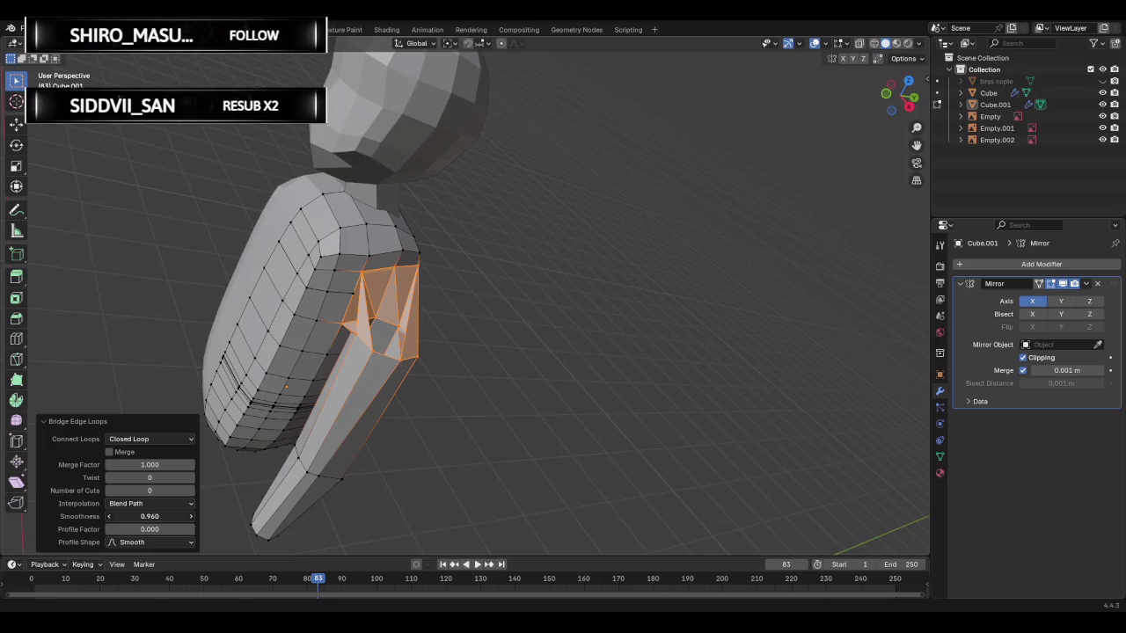
{"action": "left_click_drag", "start_coordinate": [149, 516], "coordinate": [203, 516]}
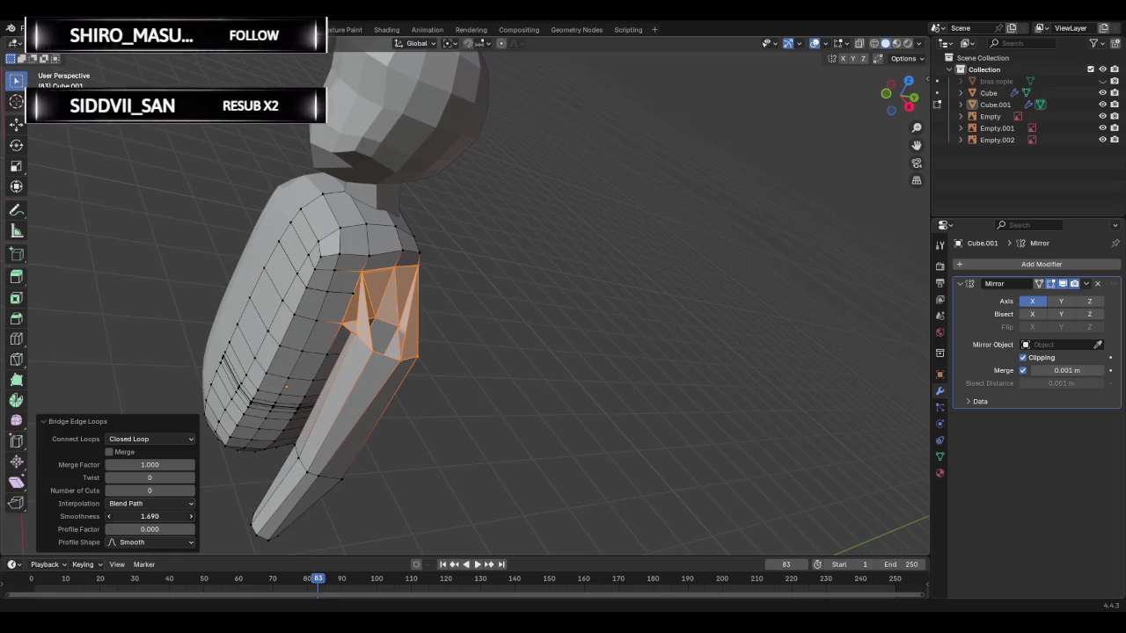
{"action": "left_click_drag", "start_coordinate": [150, 516], "coordinate": [131, 516]}
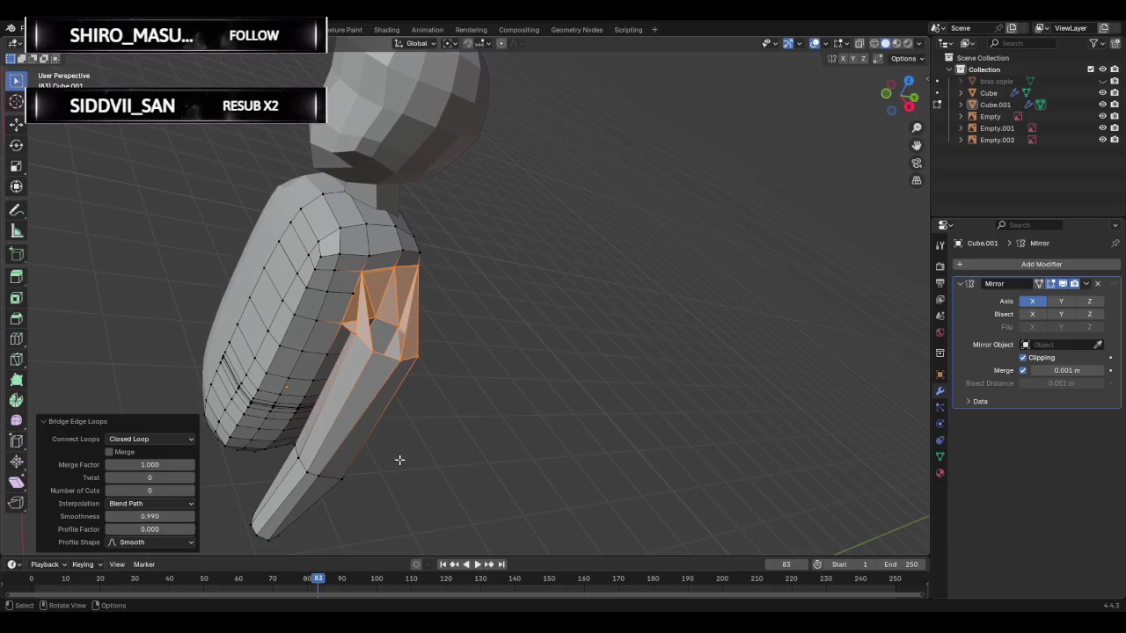
{"action": "key", "text": "ctrl+z"}
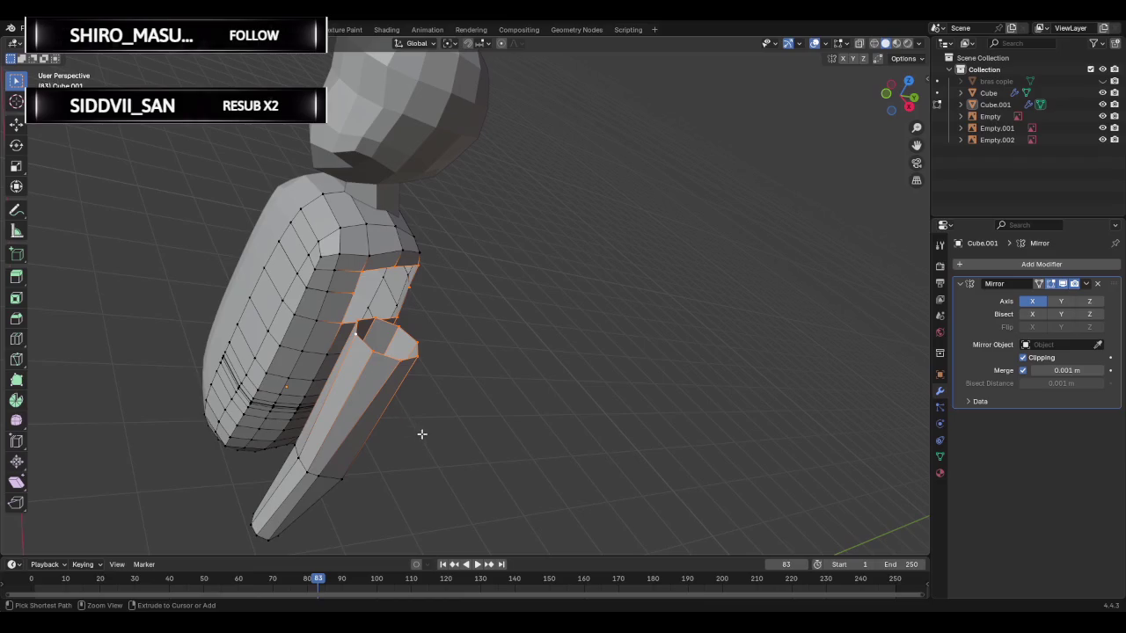
- Reduce the body selection to one strip and zoom in on arm and shoulder
{"action": "mouse_move", "coordinate": [396, 414]}
{"action": "middle_mouse_down"}
{"action": "mouse_move", "coordinate": [487, 410]}
{"action": "mouse_move", "coordinate": [593, 377]}
{"action": "mouse_move", "coordinate": [540, 385]}
{"action": "mouse_move", "coordinate": [565, 384]}
{"action": "middle_mouse_up"}
{"action": "key", "text": "ctrl+z"}
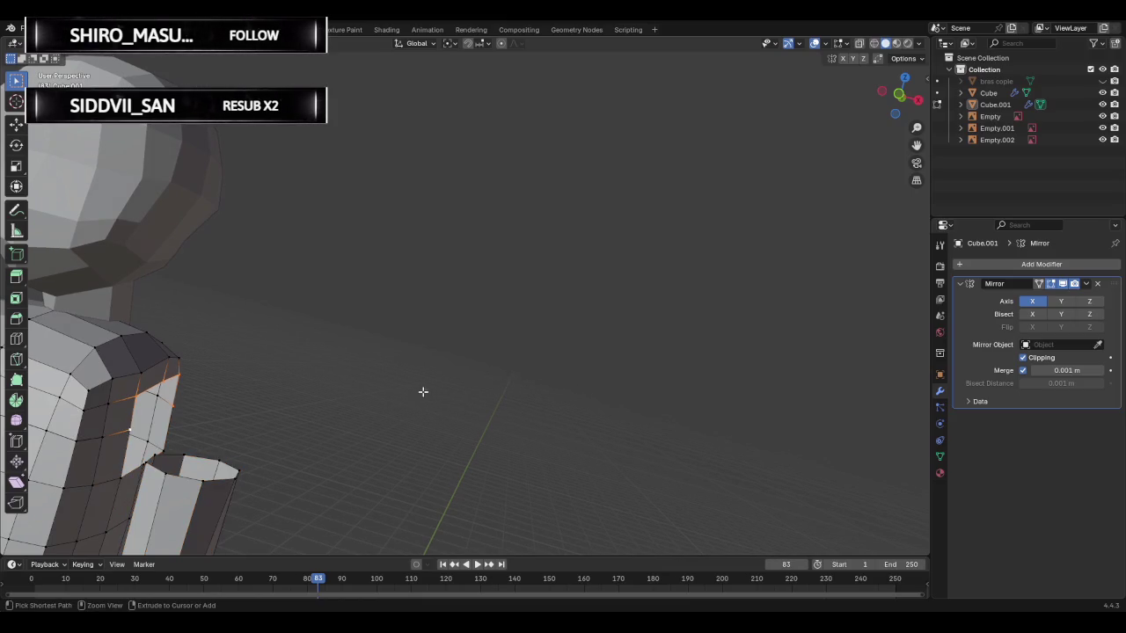
{"action": "scroll", "coordinate": [423, 391], "scroll_direction": "down", "scroll_amount": 2}
{"action": "middle_click_drag", "start_coordinate": [380, 402], "coordinate": [276, 501]}
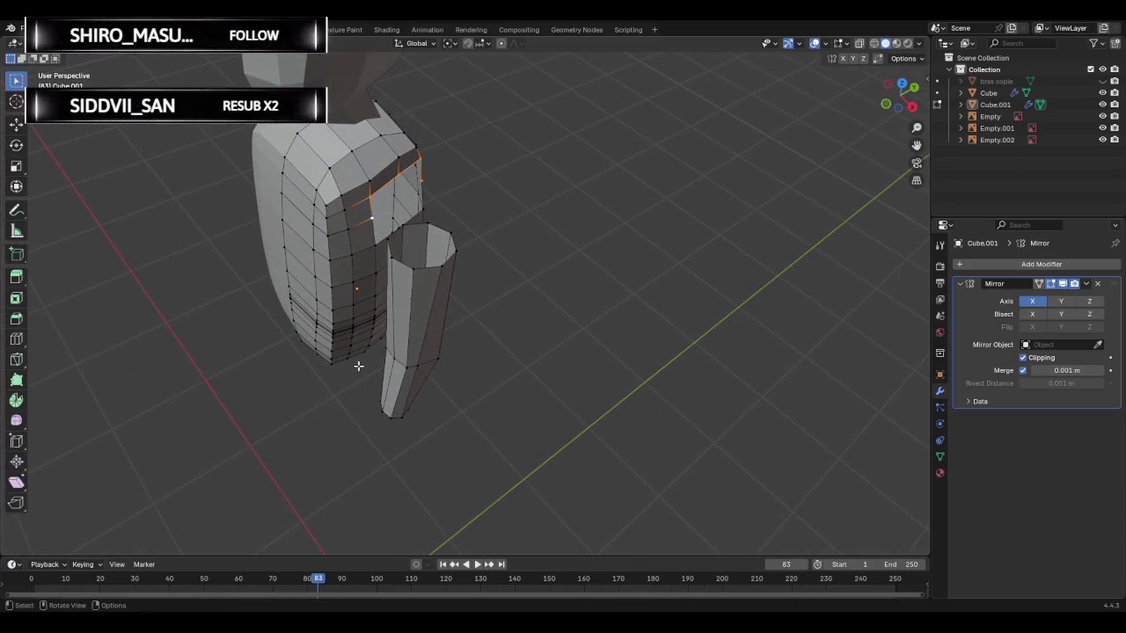
{"action": "scroll", "coordinate": [358, 365], "scroll_direction": "up", "scroll_amount": 2}
{"action": "scroll", "coordinate": [384, 291], "scroll_direction": "up", "scroll_amount": 2}
{"action": "scroll", "coordinate": [329, 234], "scroll_direction": "up", "scroll_amount": 2}
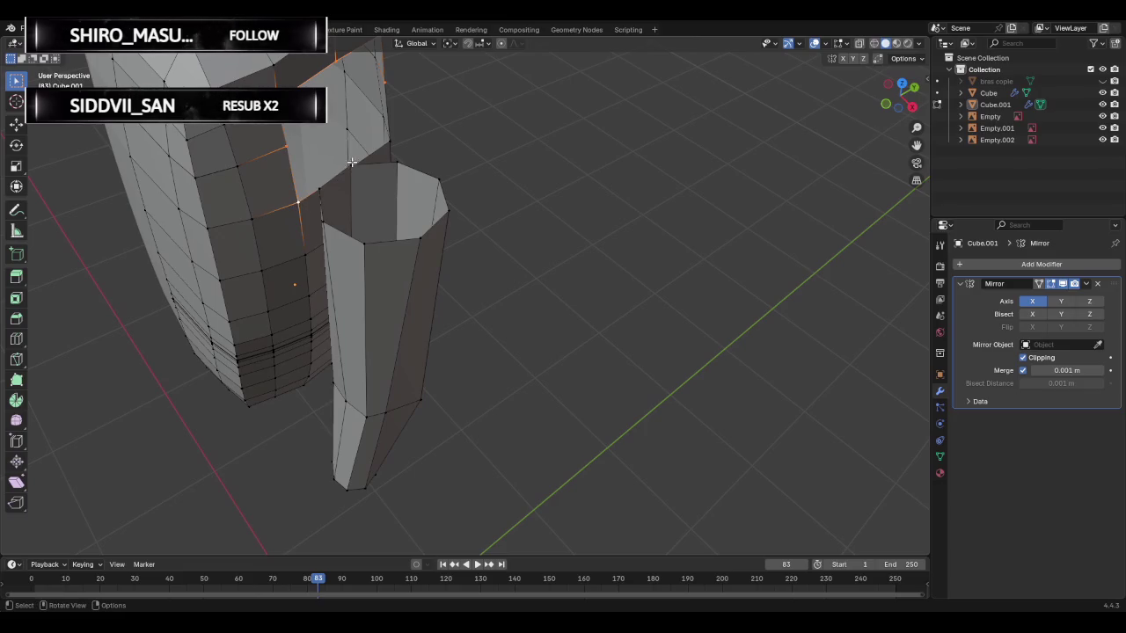
- Select the shoulder opening and arm-top loops and bridge them with faces
{"action": "left_click", "coordinate": [389, 140], "text": "shift"}
{"action": "mouse_move", "coordinate": [321, 145]}
{"action": "middle_mouse_down"}
{"action": "mouse_move", "coordinate": [577, 438]}
{"action": "mouse_move", "coordinate": [427, 282]}
{"action": "middle_mouse_up"}
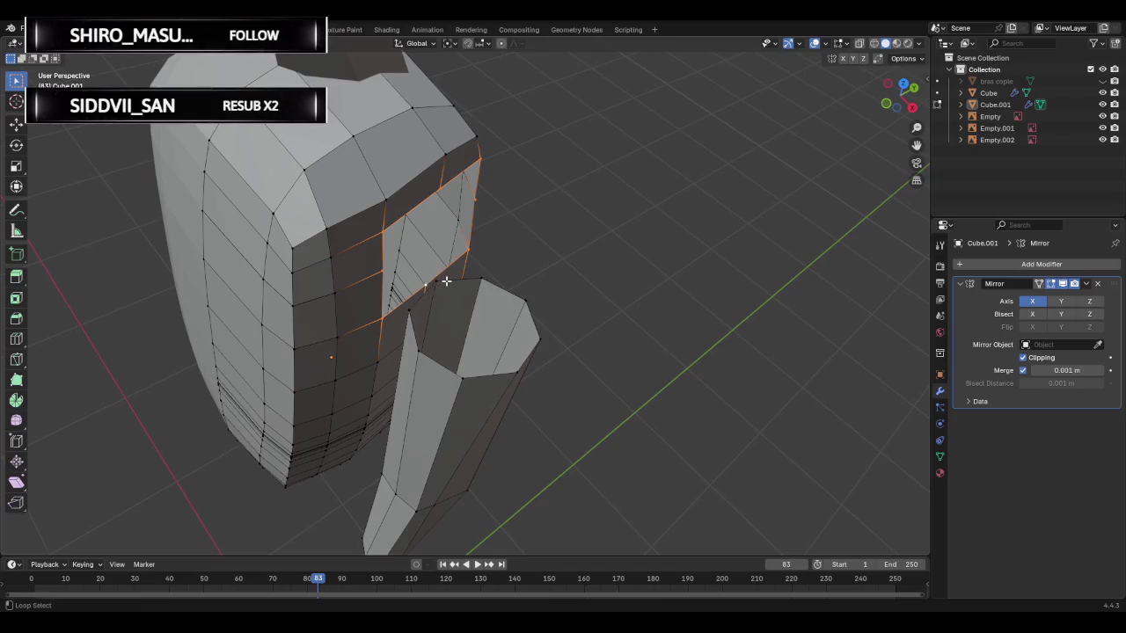
{"action": "left_click", "coordinate": [446, 280], "text": "alt+shift"}
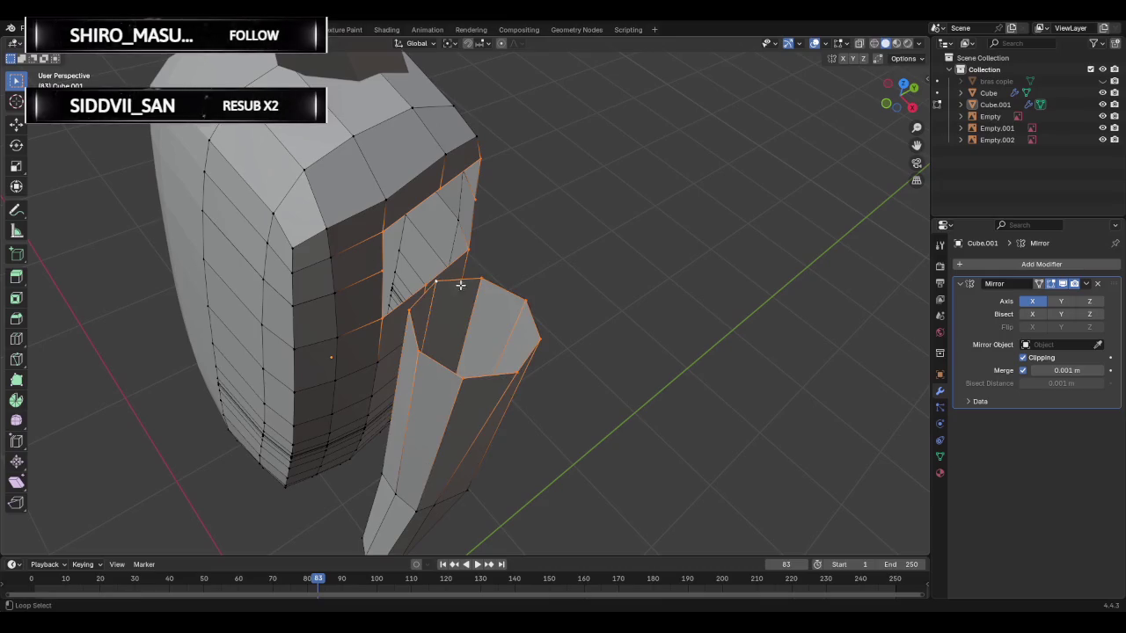
{"action": "key", "text": "ctrl+e"}
{"action": "left_click", "coordinate": [554, 305]}
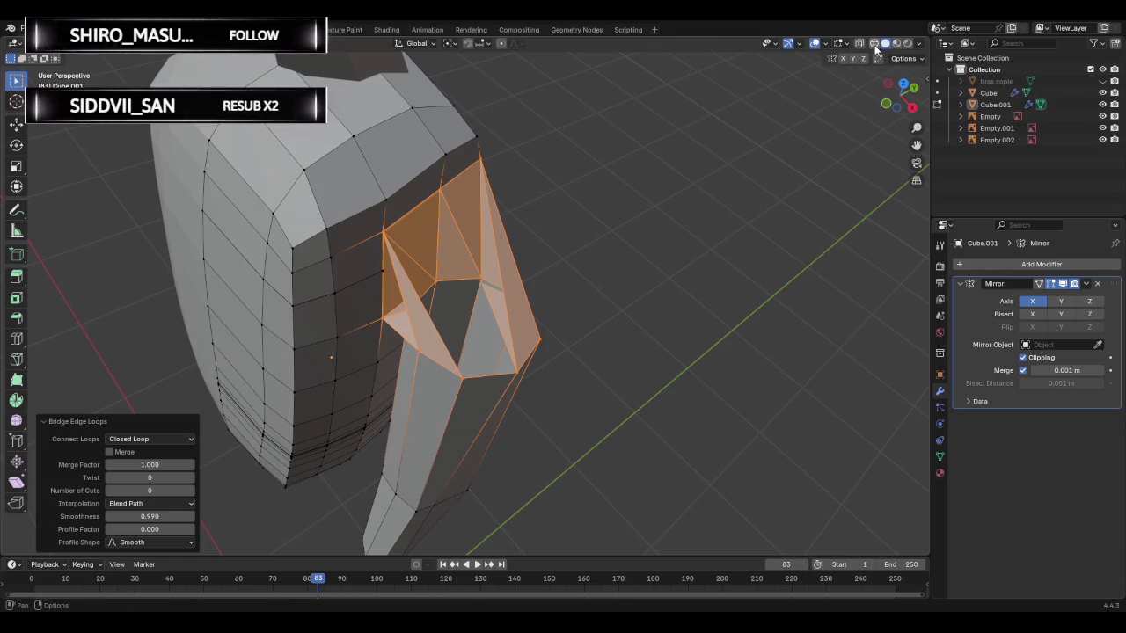
- Inspect the joint at object level, then drop the arm tube from the selection
{"action": "key", "text": "Tab"}
{"action": "mouse_move", "coordinate": [602, 217]}
{"action": "middle_mouse_down"}
{"action": "mouse_move", "coordinate": [550, 204]}
{"action": "mouse_move", "coordinate": [598, 198]}
{"action": "mouse_move", "coordinate": [529, 238]}
{"action": "mouse_move", "coordinate": [583, 244]}
{"action": "middle_mouse_up"}
{"action": "mouse_move", "coordinate": [516, 259]}
{"action": "middle_mouse_down"}
{"action": "mouse_move", "coordinate": [623, 244]}
{"action": "mouse_move", "coordinate": [508, 279]}
{"action": "mouse_move", "coordinate": [628, 227]}
{"action": "mouse_move", "coordinate": [597, 227]}
{"action": "middle_mouse_up"}
{"action": "key", "text": "Tab"}
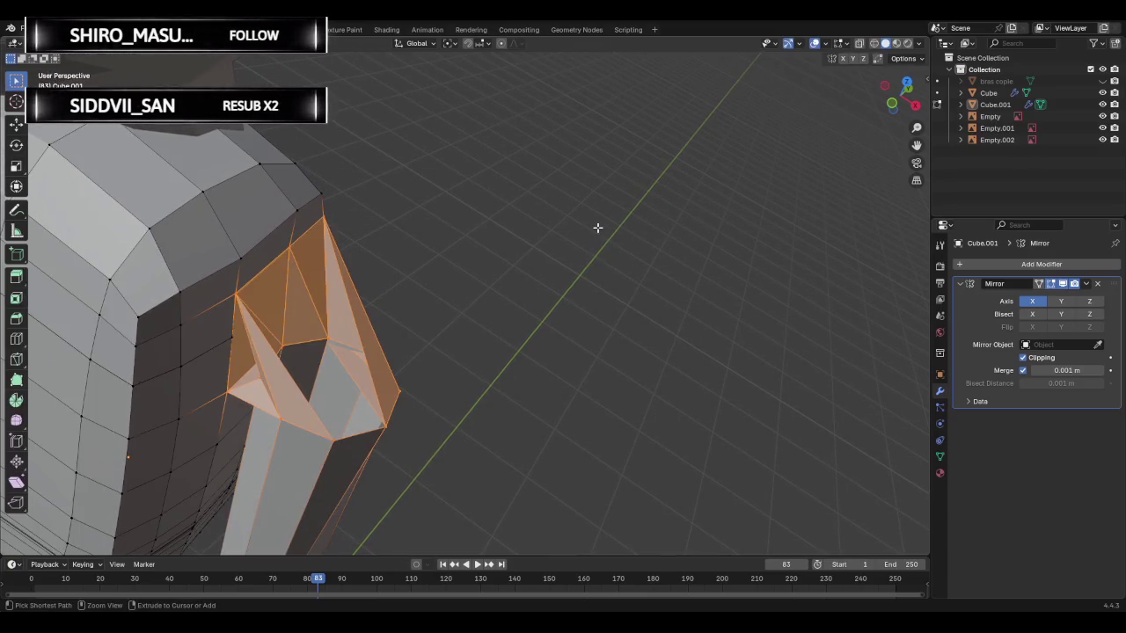
{"action": "key", "text": "ctrl+z"}
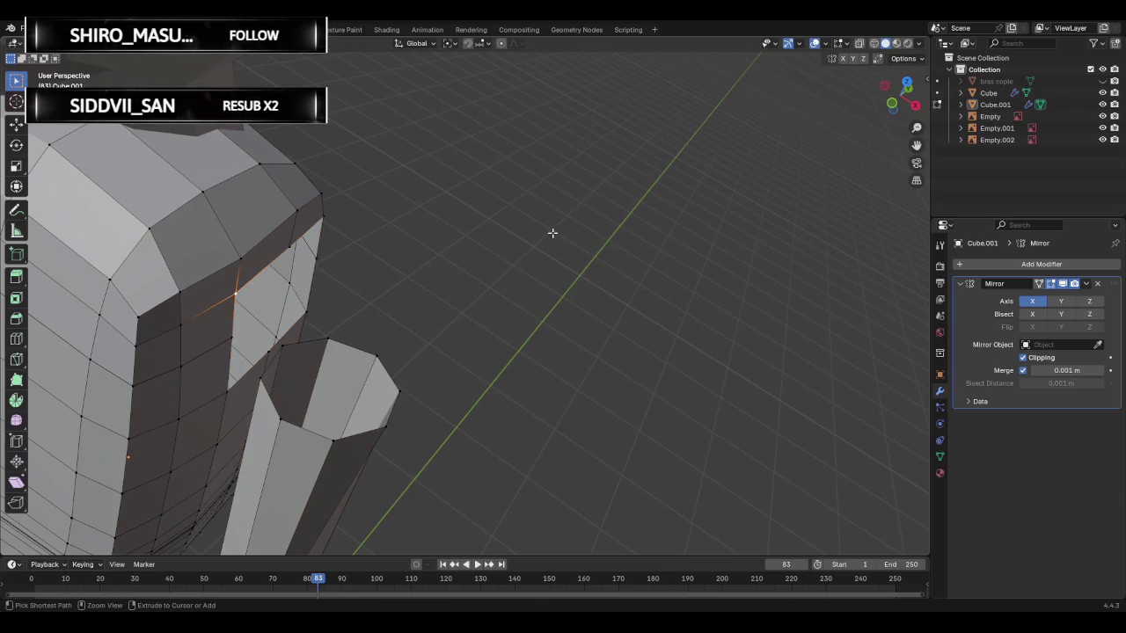
- Try bridging the arm-top loop to a shoulder edge, then undo it
{"action": "middle_click_drag", "start_coordinate": [548, 238], "coordinate": [509, 260]}
{"action": "left_click", "coordinate": [439, 304], "text": "alt"}
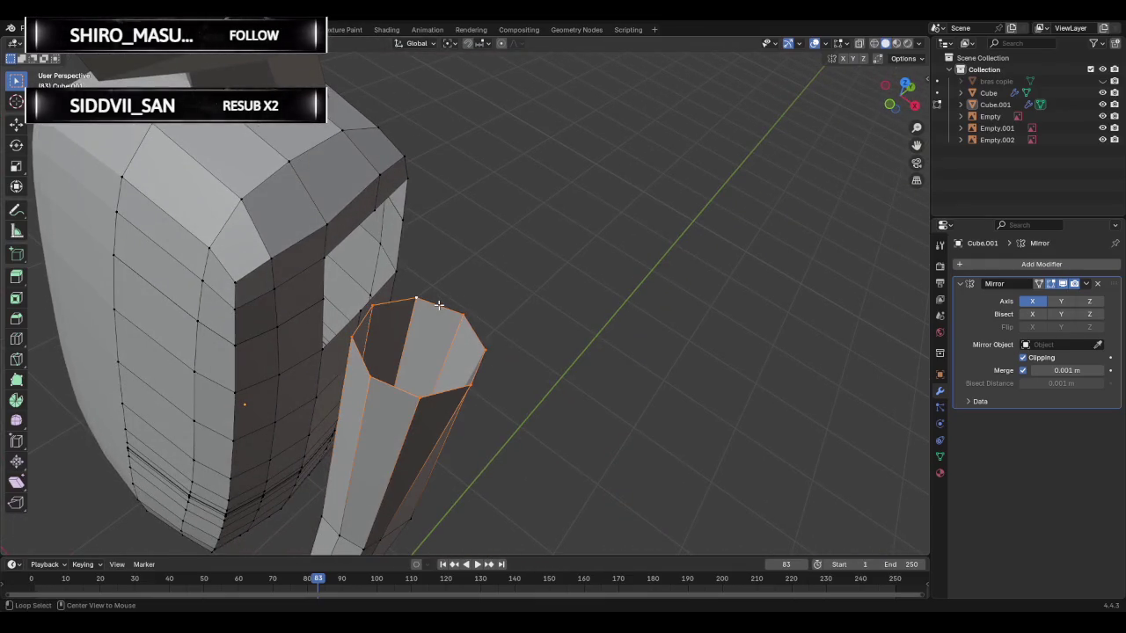
{"action": "left_click", "coordinate": [374, 212], "text": "alt+shift"}
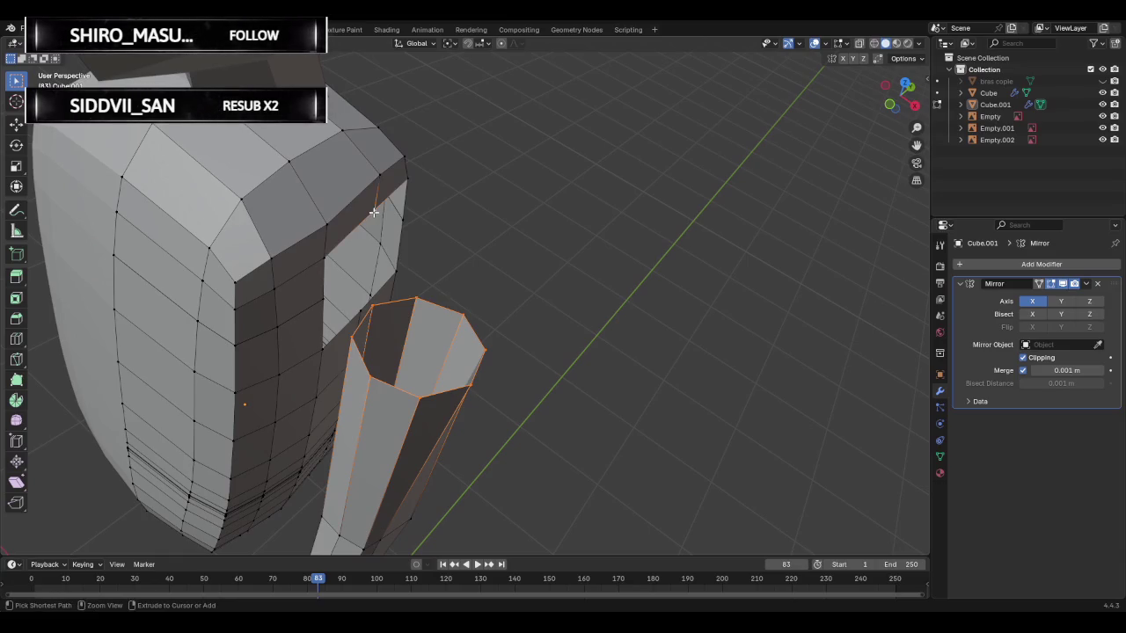
{"action": "key", "text": "ctrl+e"}
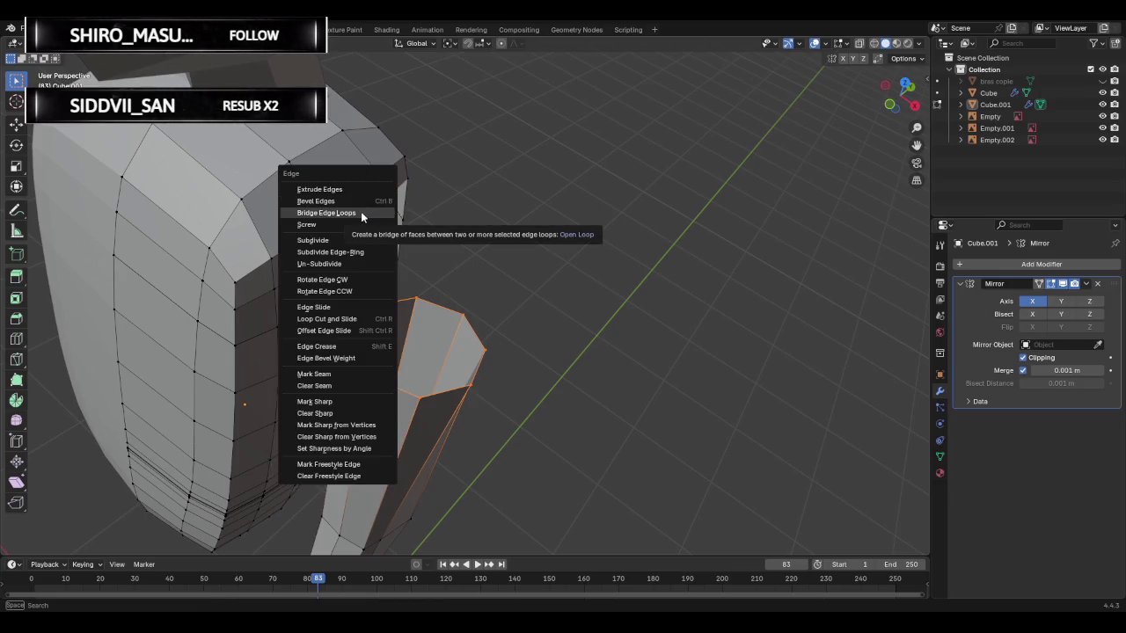
{"action": "left_click", "coordinate": [360, 213]}
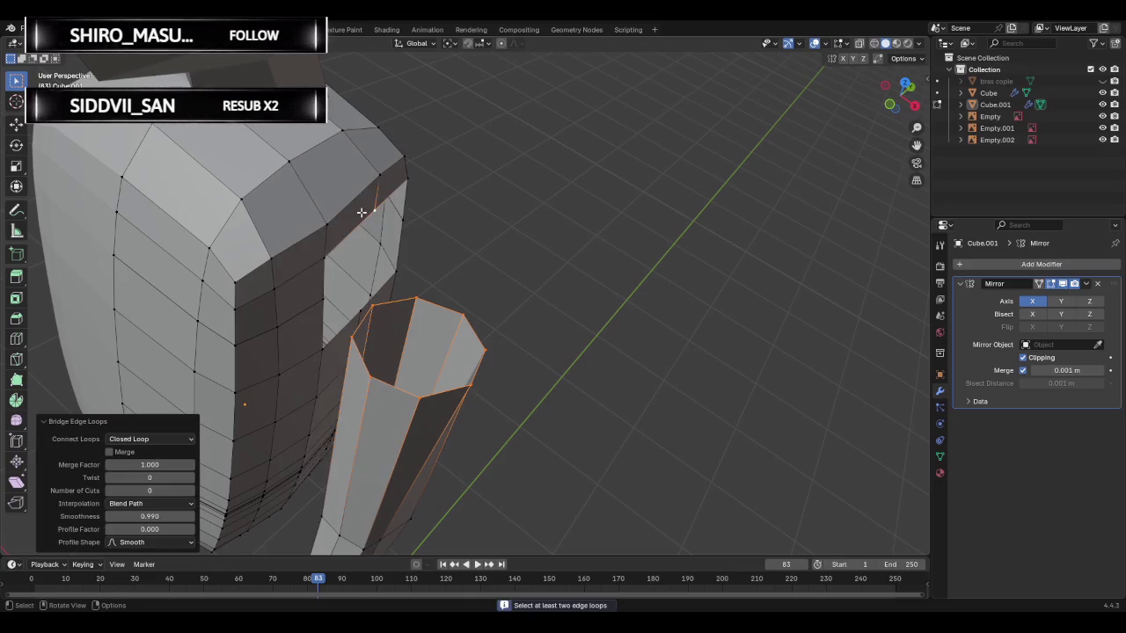
{"action": "key", "text": "ctrl+z"}
- Select the torso opening's vertices, save Ren.blend, and bridge the arm top to it
{"action": "left_click", "coordinate": [324, 258], "text": "shift"}
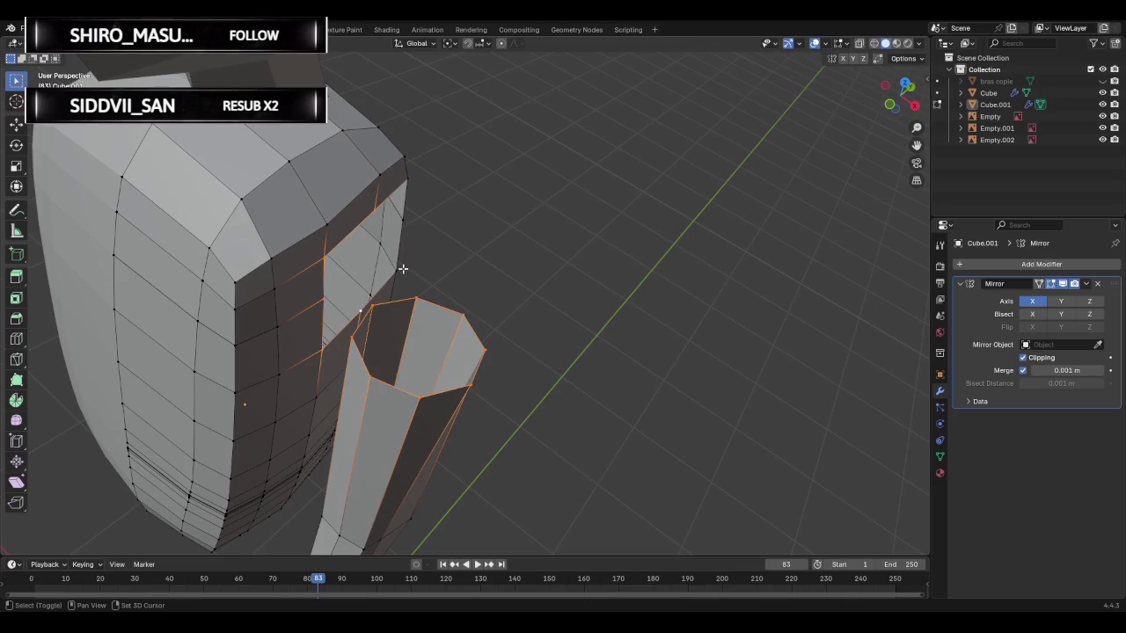
{"action": "left_click", "coordinate": [402, 219], "text": "shift"}
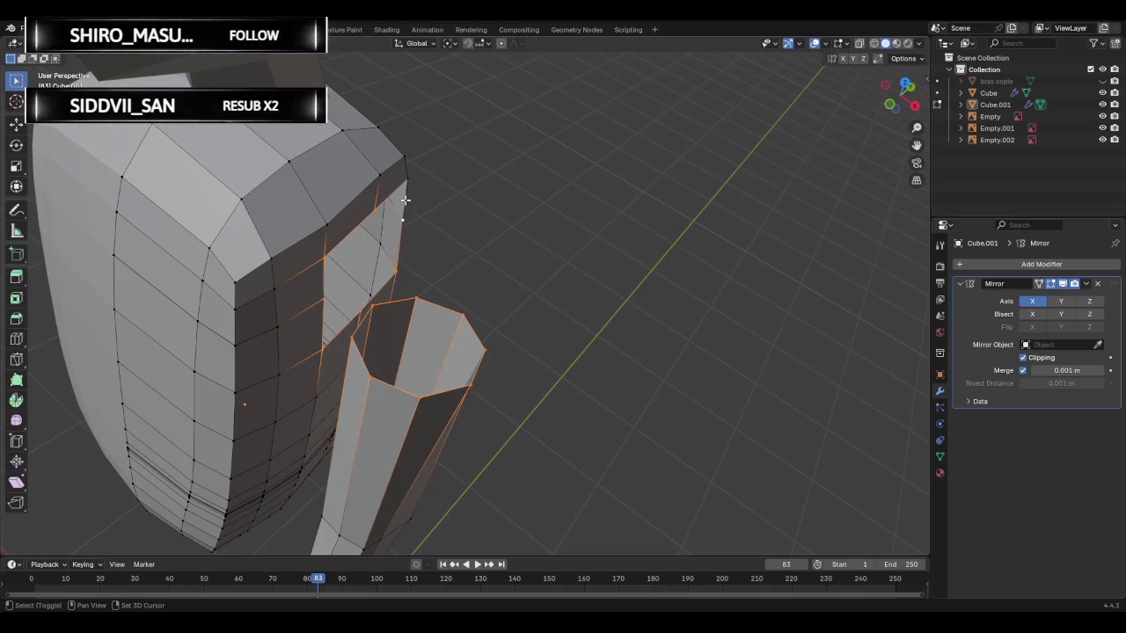
{"action": "left_click", "coordinate": [407, 179], "text": "shift"}
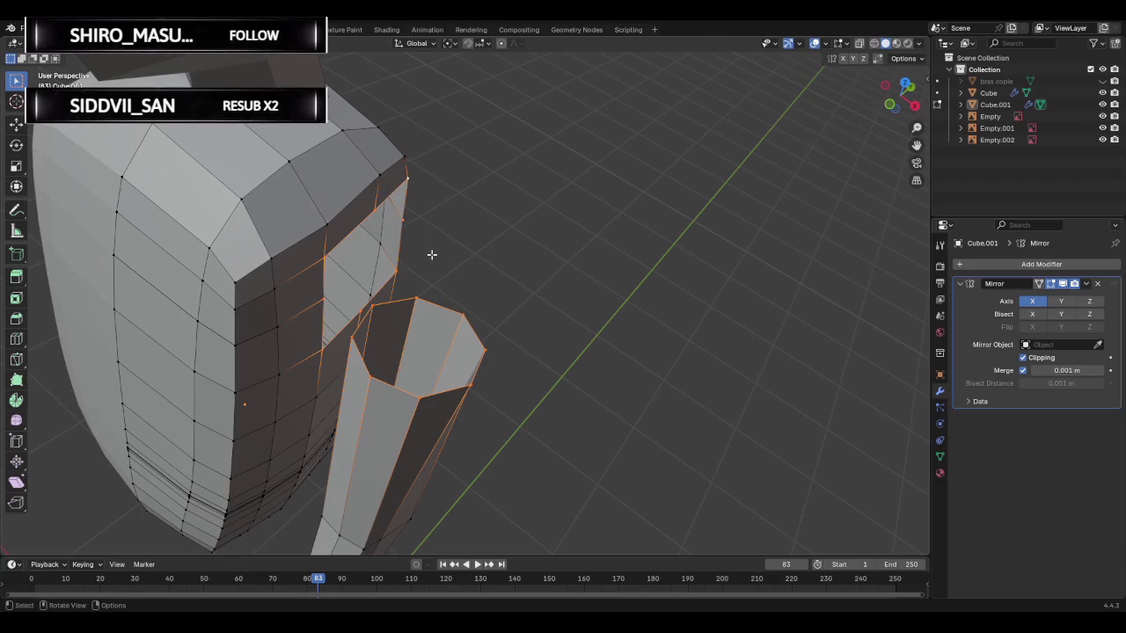
{"action": "key", "text": "ctrl+s"}
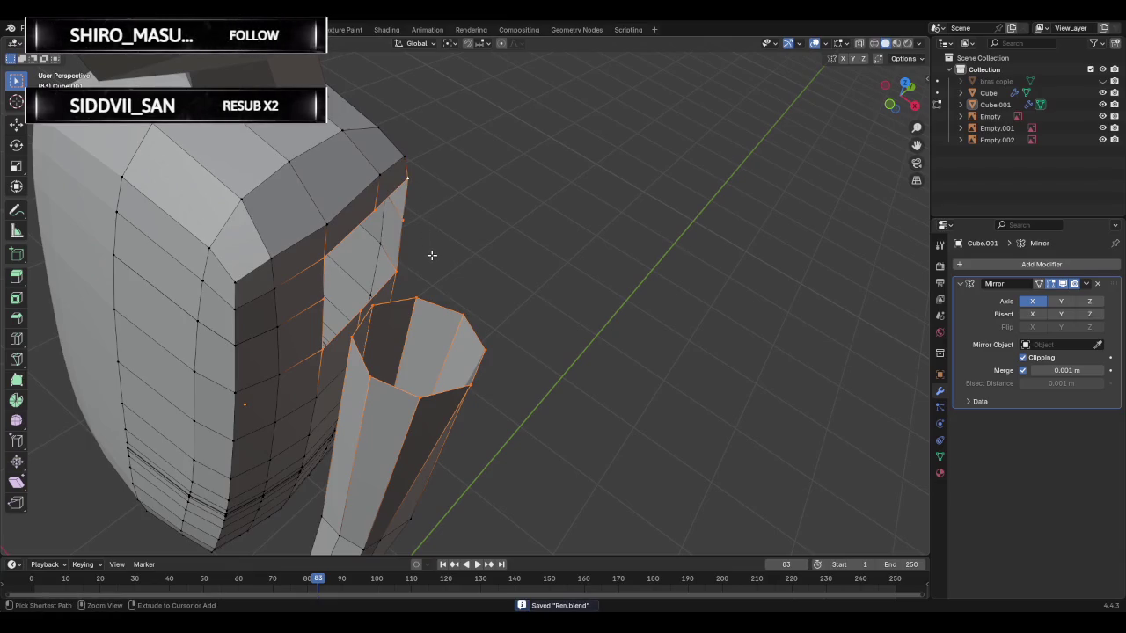
{"action": "key", "text": "ctrl+e"}
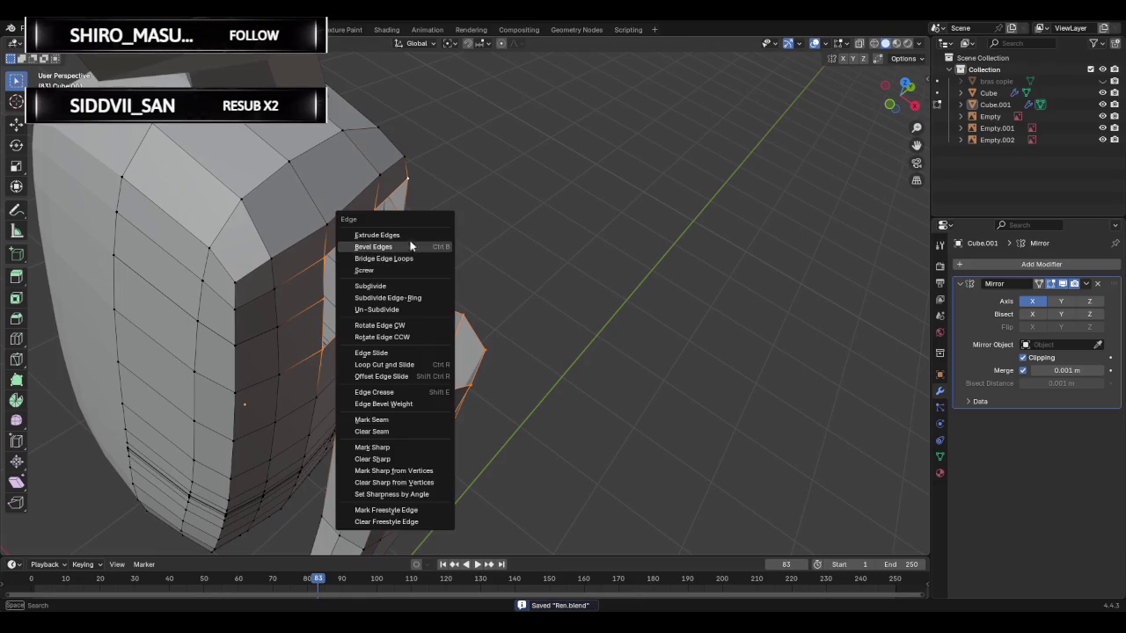
{"action": "left_click", "coordinate": [409, 258]}
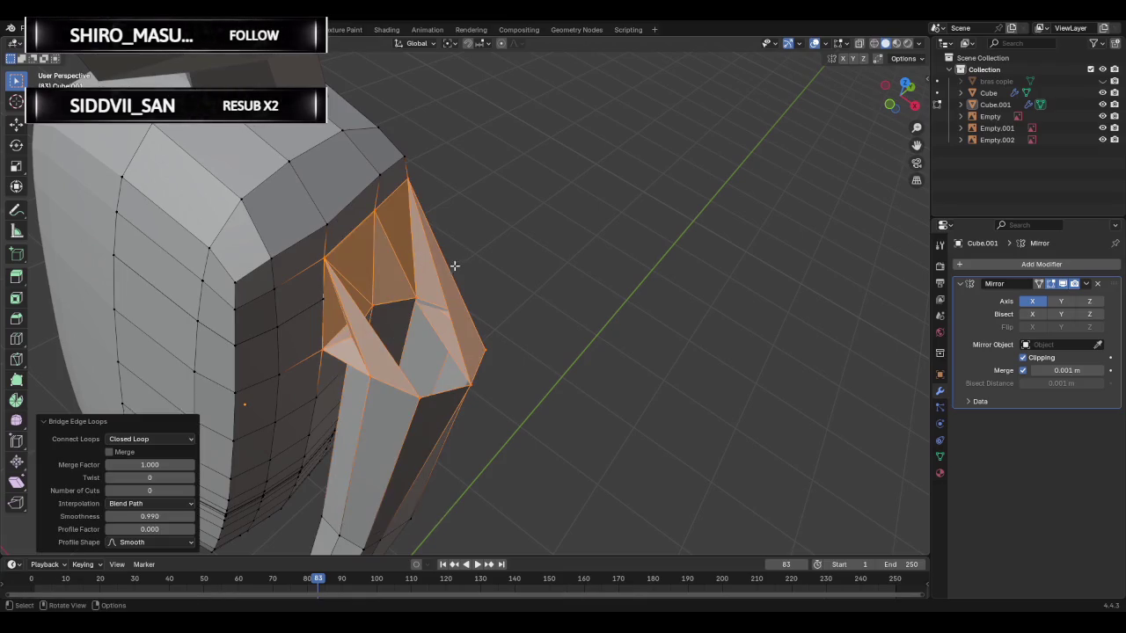
- Zoom out and trial-rotate the arm top around Y, then cancel and undo
{"action": "mouse_move", "coordinate": [501, 252]}
{"action": "middle_mouse_down"}
{"action": "mouse_move", "coordinate": [461, 255]}
{"action": "mouse_move", "coordinate": [491, 242]}
{"action": "middle_mouse_up"}
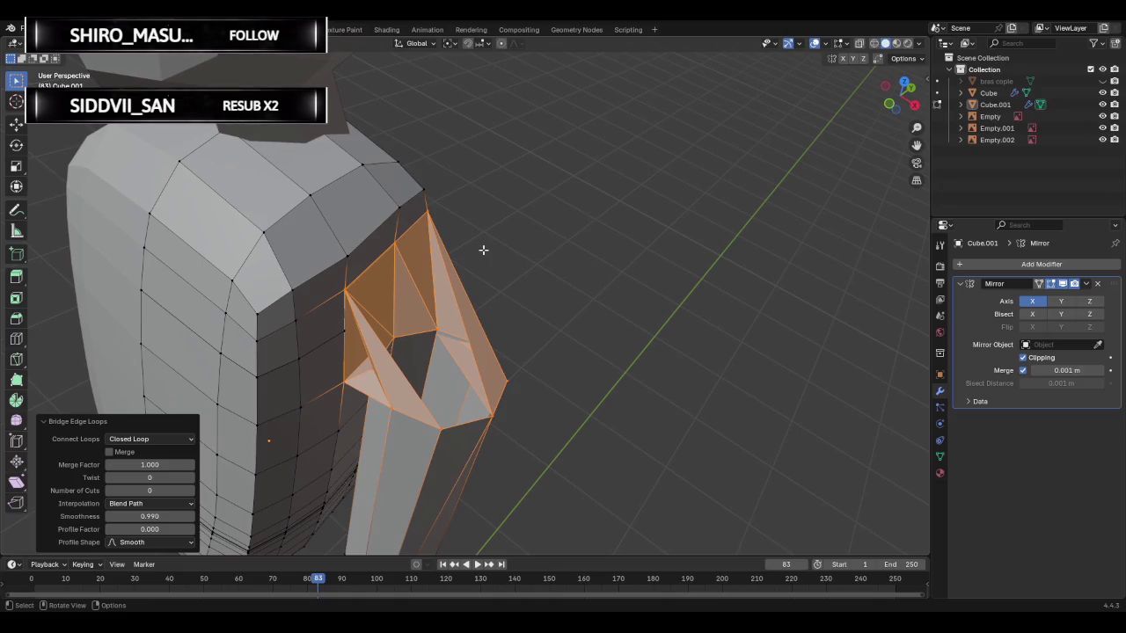
{"action": "scroll", "coordinate": [483, 249], "scroll_direction": "down", "scroll_amount": 2}
{"action": "scroll", "coordinate": [485, 249], "scroll_direction": "down", "scroll_amount": 2}
{"action": "scroll", "coordinate": [533, 281], "scroll_direction": "down", "scroll_amount": 2}
{"action": "scroll", "coordinate": [540, 286], "scroll_direction": "down", "scroll_amount": 1}
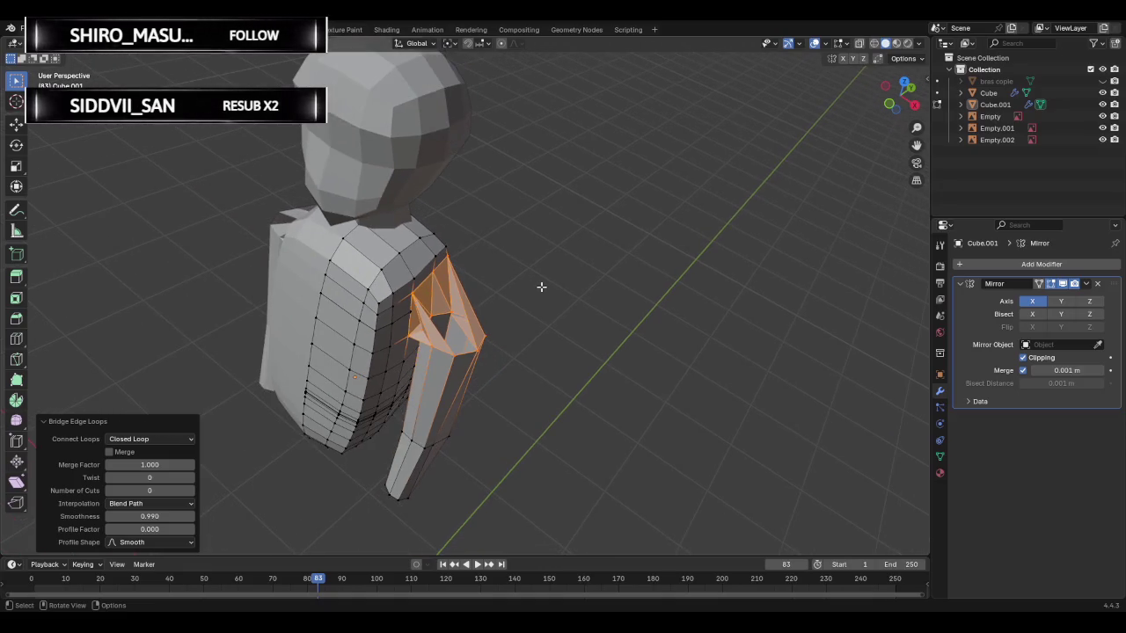
{"action": "key", "text": "shift+space"}
{"action": "key", "text": "r"}
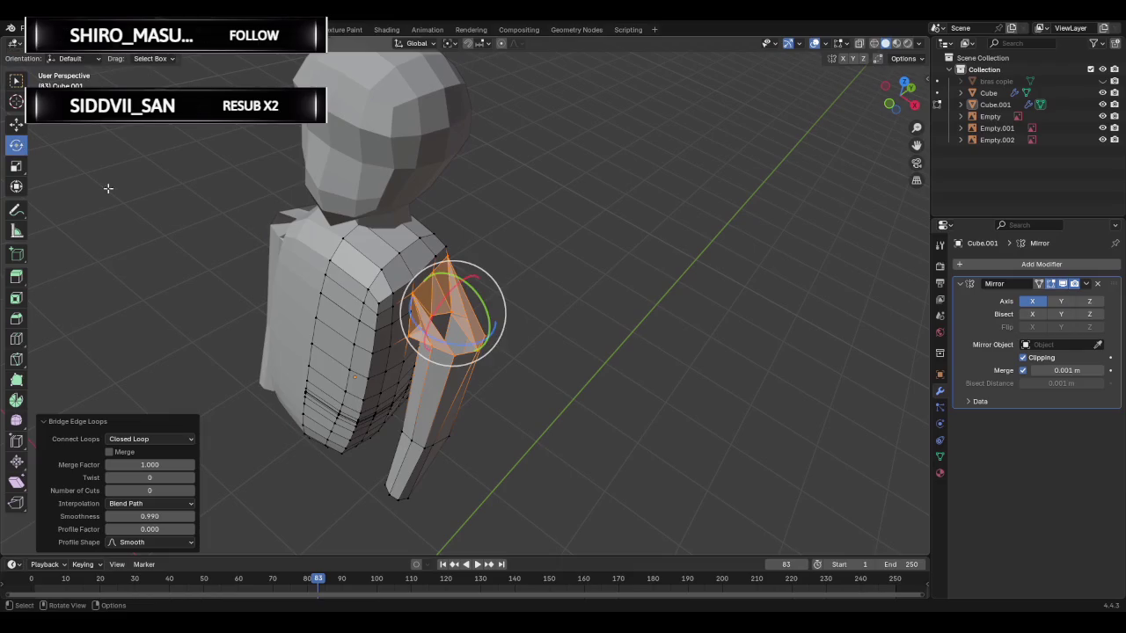
{"action": "mouse_move", "coordinate": [488, 321]}
{"action": "left_mouse_down"}
{"action": "mouse_move", "coordinate": [469, 288]}
{"action": "mouse_move", "coordinate": [520, 329]}
{"action": "left_mouse_up"}
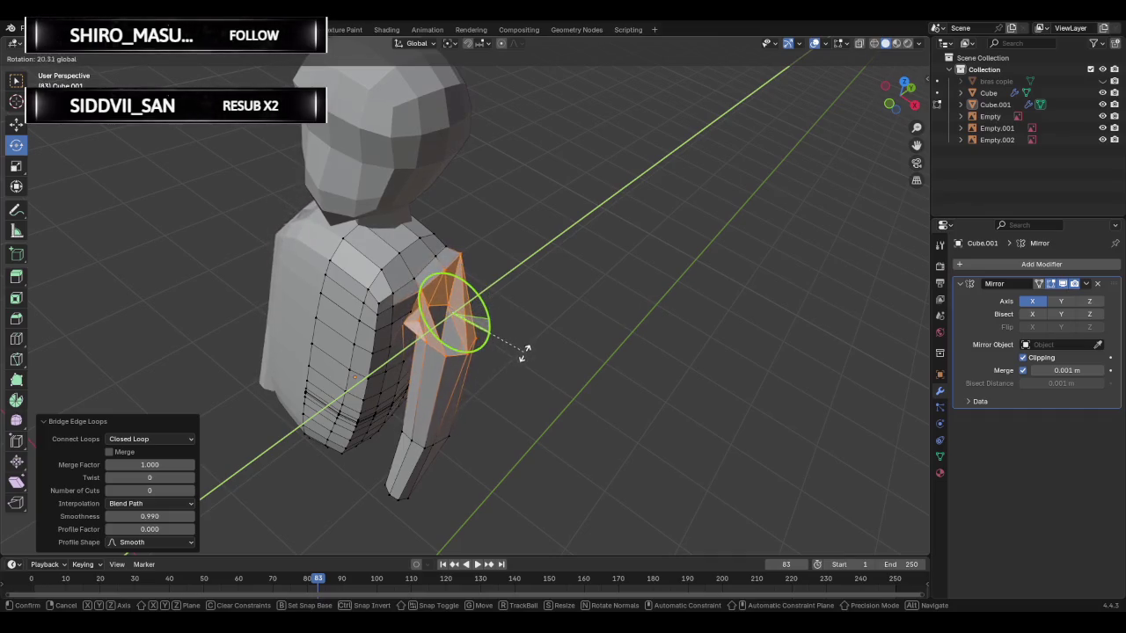
{"action": "left_click_drag", "start_coordinate": [520, 329], "coordinate": [511, 299]}
{"action": "right_click", "coordinate": [512, 298]}
{"action": "key", "text": "ctrl+z"}
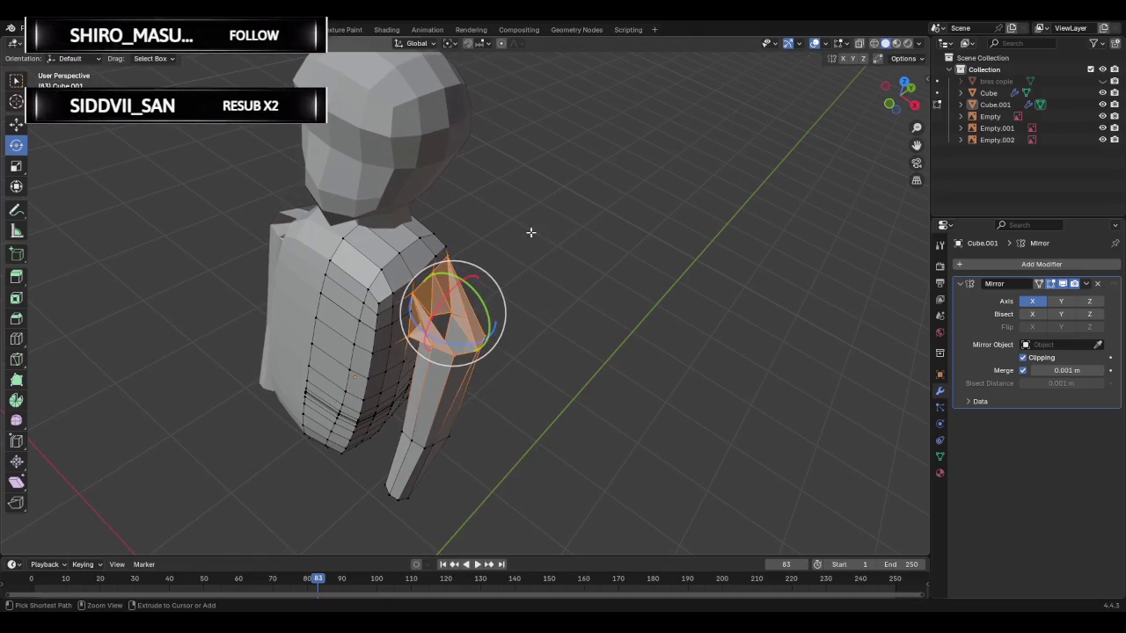
- Toggle to Object Mode and back, then undo the shoulder bridge
{"action": "key", "text": "Tab"}
{"action": "mouse_move", "coordinate": [467, 247]}
{"action": "middle_mouse_down"}
{"action": "mouse_move", "coordinate": [377, 223]}
{"action": "mouse_move", "coordinate": [326, 255]}
{"action": "mouse_move", "coordinate": [538, 224]}
{"action": "middle_mouse_up"}
{"action": "key", "text": "Tab"}
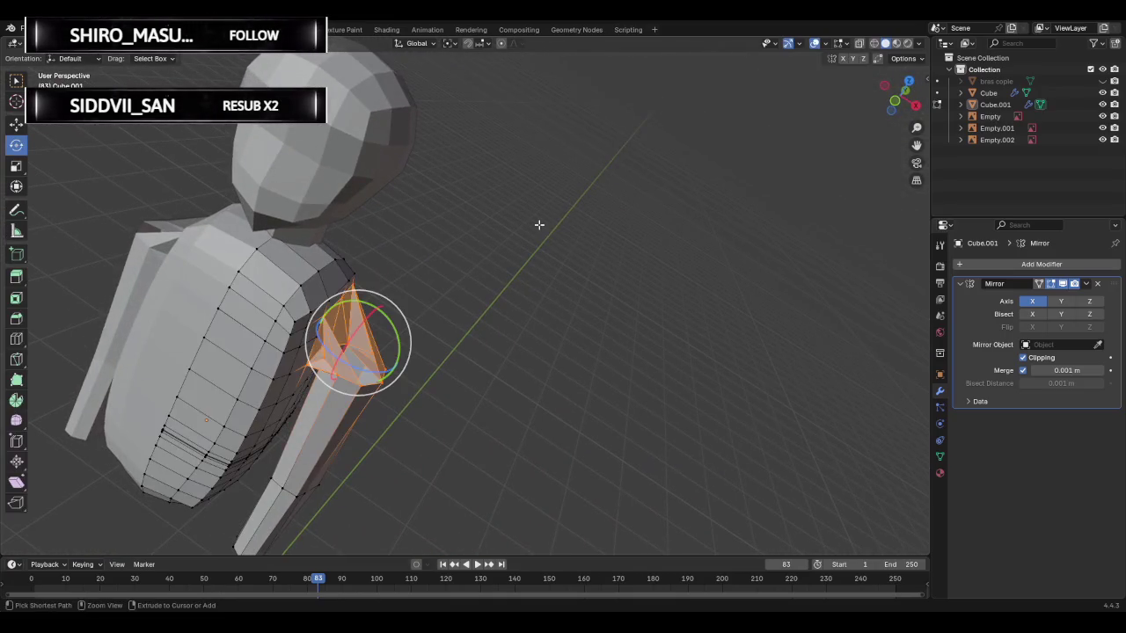
{"action": "key", "text": "ctrl+z"}
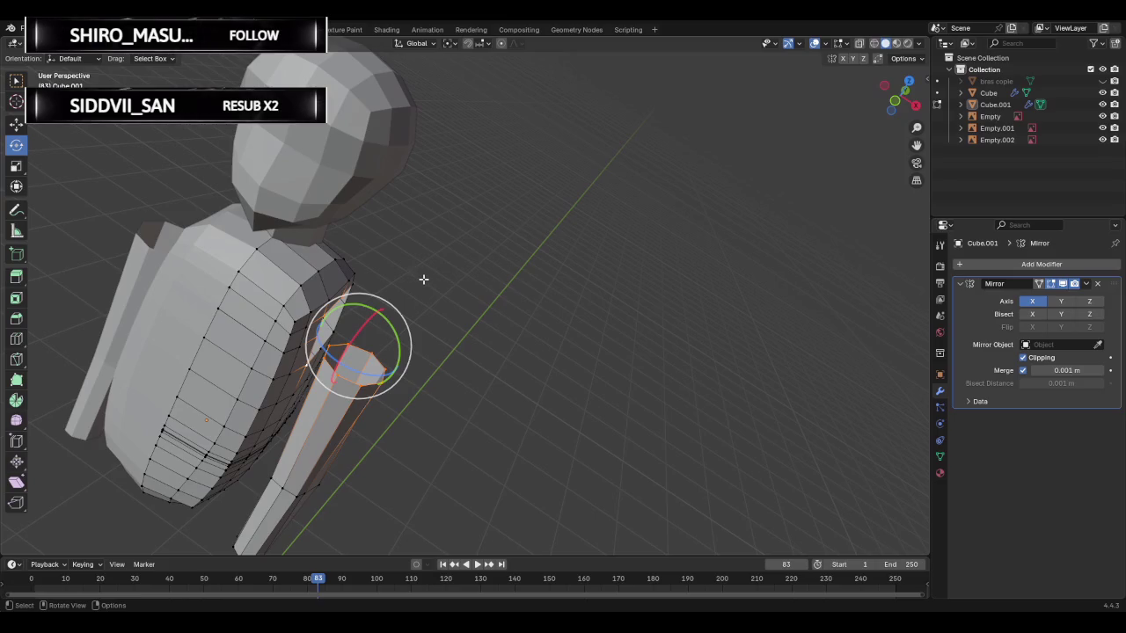
{"action": "left_click", "coordinate": [21, 29]}
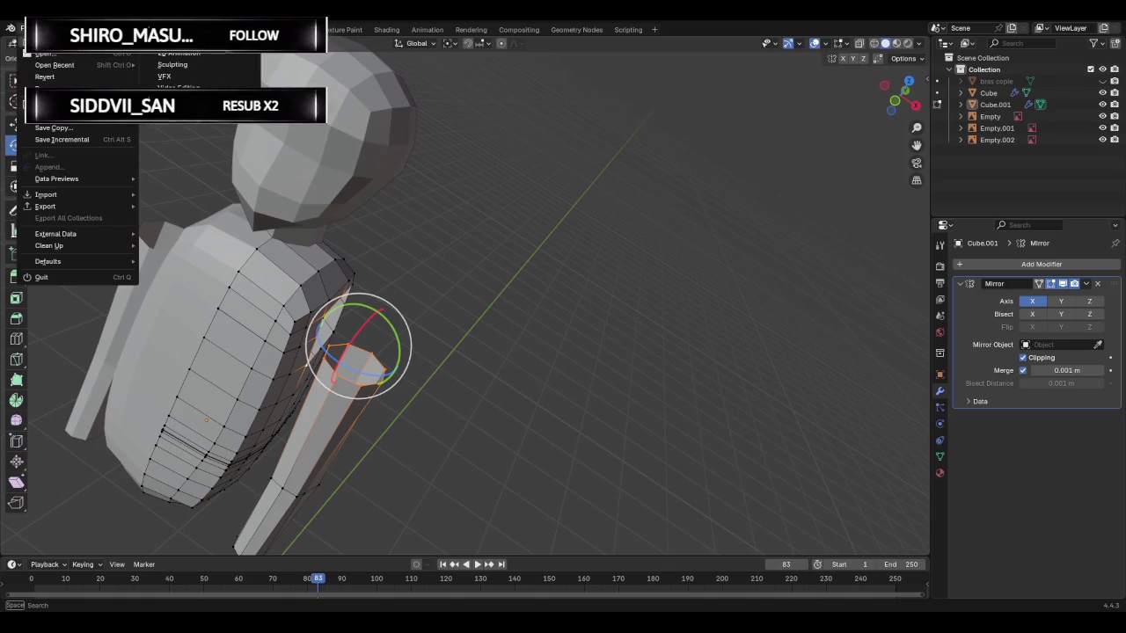
- Undo several steps via Edit > Undo, then reselect the Select Box tool
{"action": "key", "text": "Escape"}
{"action": "left_click", "coordinate": [44, 29]}
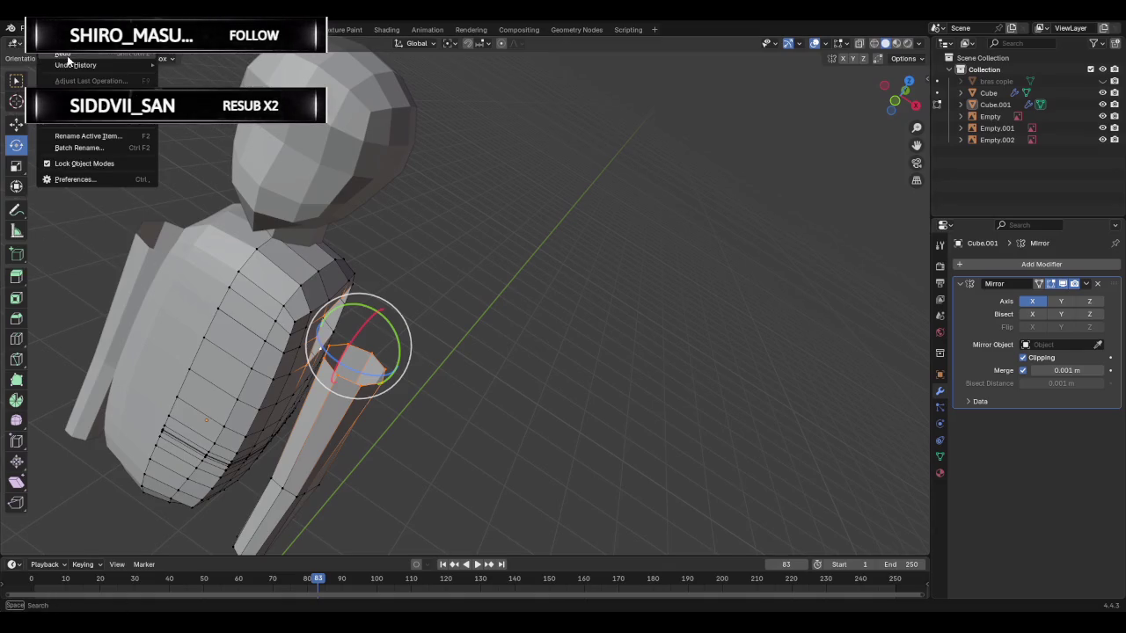
{"action": "left_click", "coordinate": [44, 29]}
{"action": "left_click", "coordinate": [44, 29]}
{"action": "left_click", "coordinate": [58, 55]}
{"action": "left_click", "coordinate": [44, 29]}
{"action": "left_click", "coordinate": [58, 54]}
{"action": "left_click", "coordinate": [44, 29]}
{"action": "left_click", "coordinate": [58, 55]}
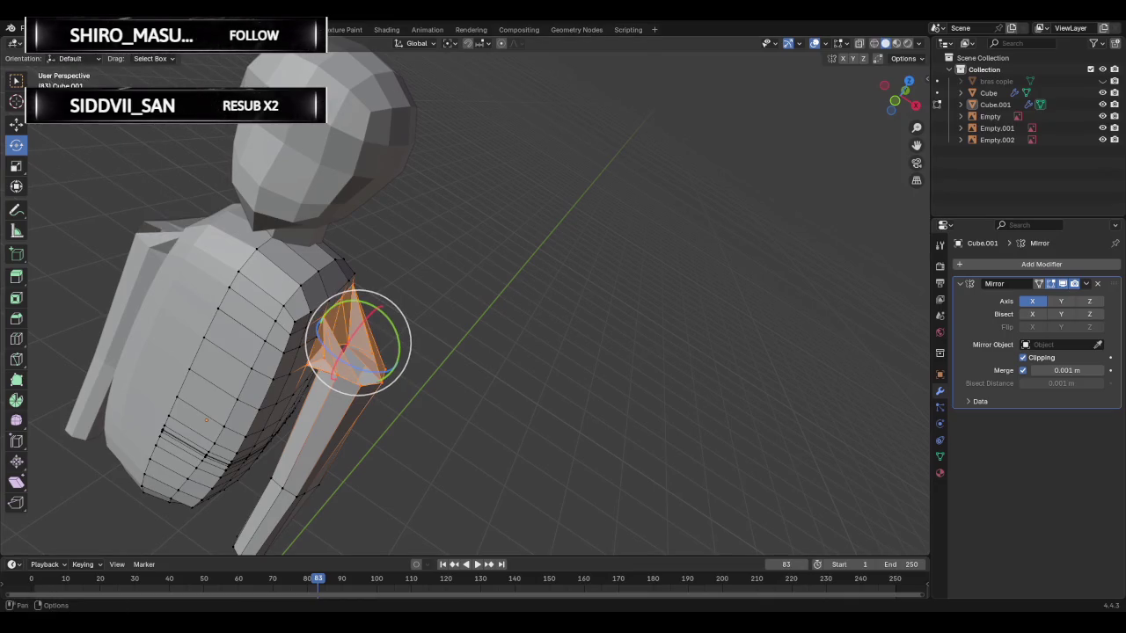
{"action": "left_click", "coordinate": [44, 29]}
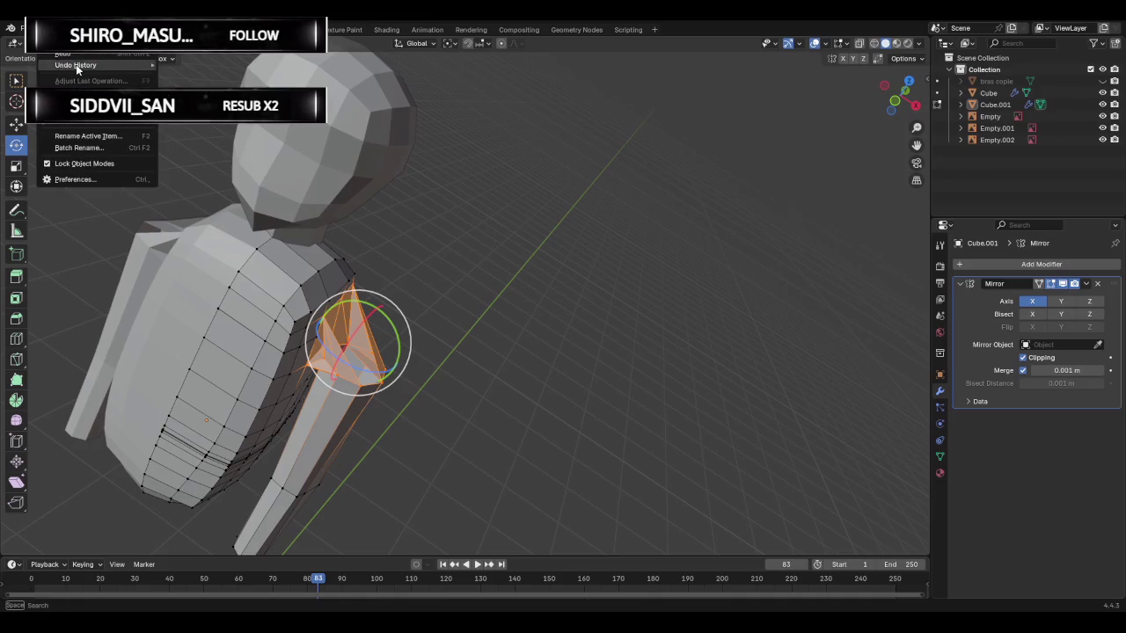
{"action": "left_click", "coordinate": [58, 55]}
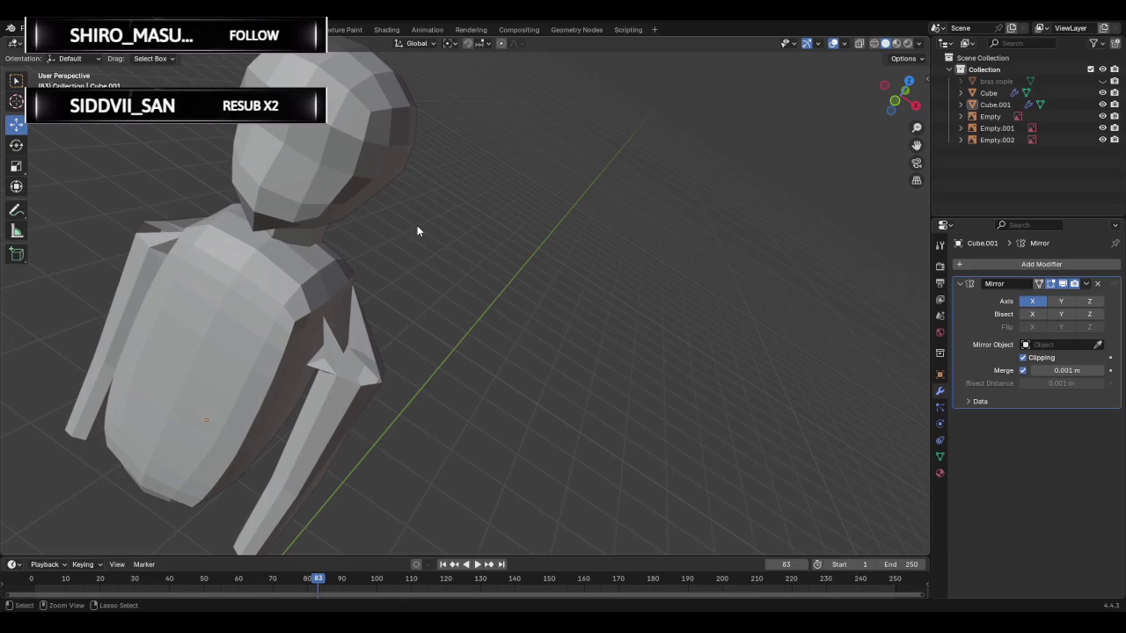
{"action": "key", "text": "ctrl+z"}
{"action": "middle_click_drag", "start_coordinate": [485, 258], "coordinate": [463, 238]}
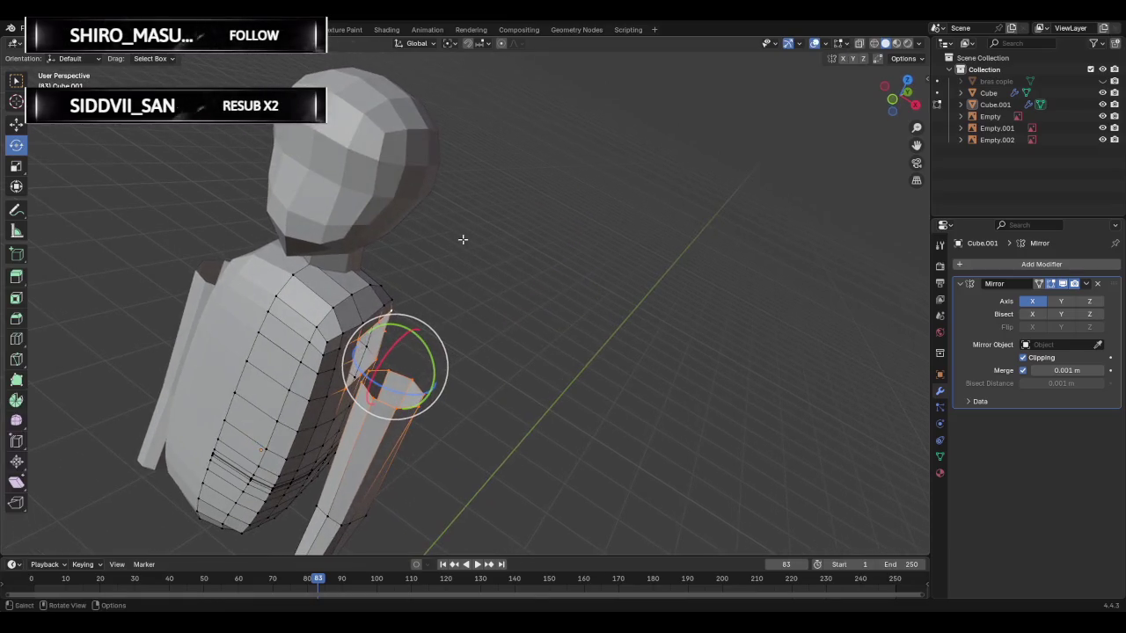
{"action": "left_click", "coordinate": [21, 81]}
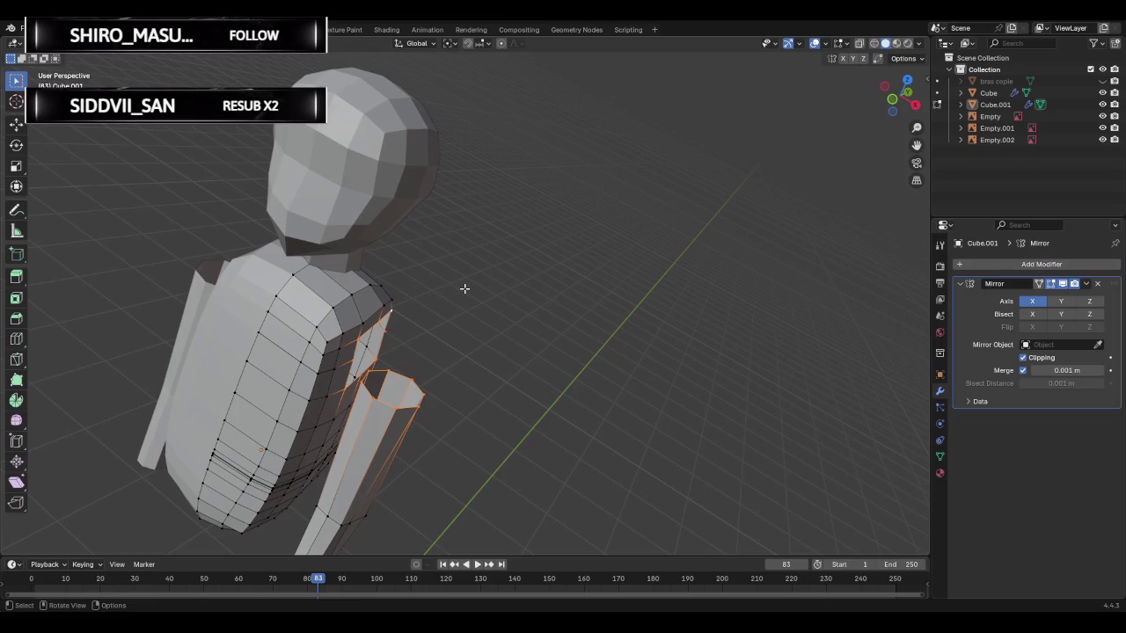
- Bridge the arm top to the torso opening as an Open Loop with 2 cuts
{"action": "key", "text": "ctrl+e"}
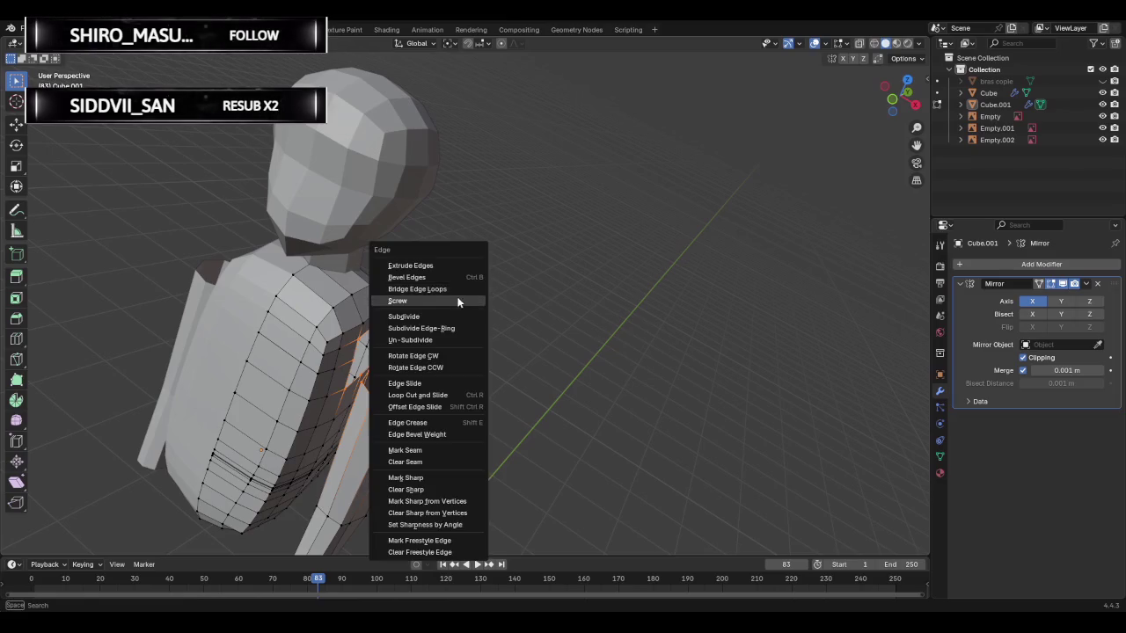
{"action": "left_click", "coordinate": [447, 292]}
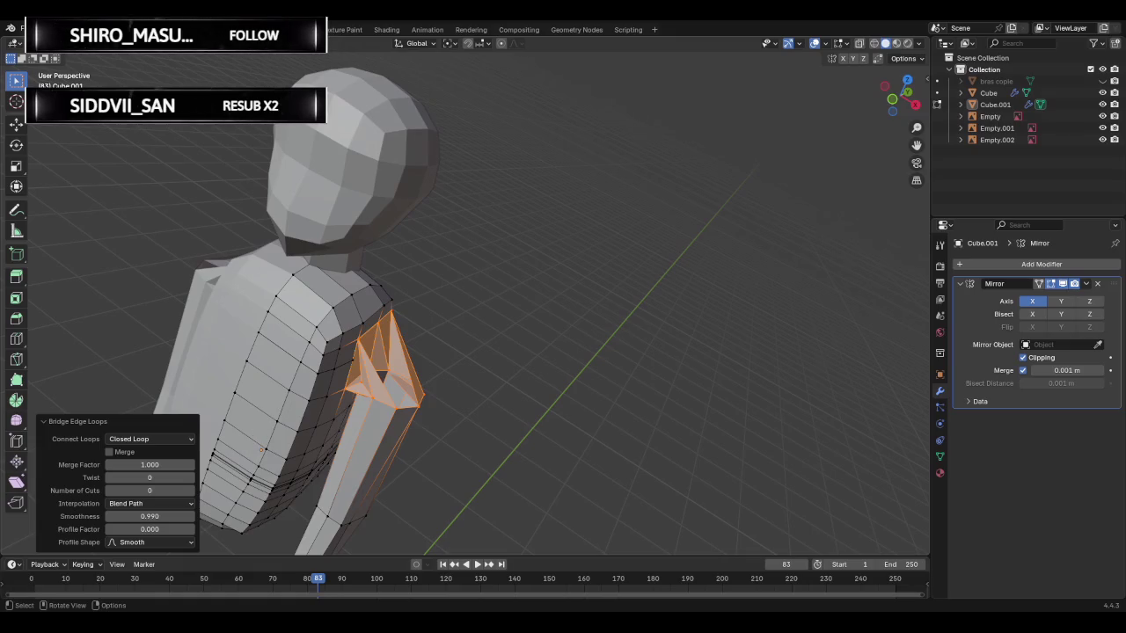
{"action": "left_click", "coordinate": [149, 439]}
{"action": "left_click", "coordinate": [148, 448]}
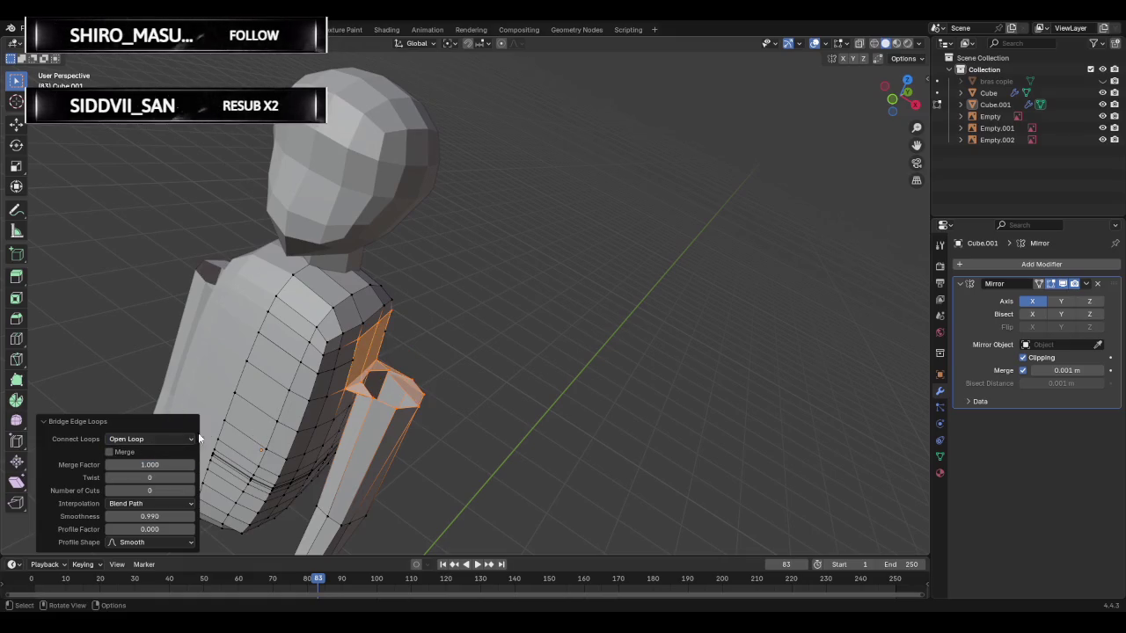
{"action": "mouse_move", "coordinate": [483, 370]}
{"action": "middle_mouse_down"}
{"action": "mouse_move", "coordinate": [399, 308]}
{"action": "mouse_move", "coordinate": [431, 314]}
{"action": "middle_mouse_up"}
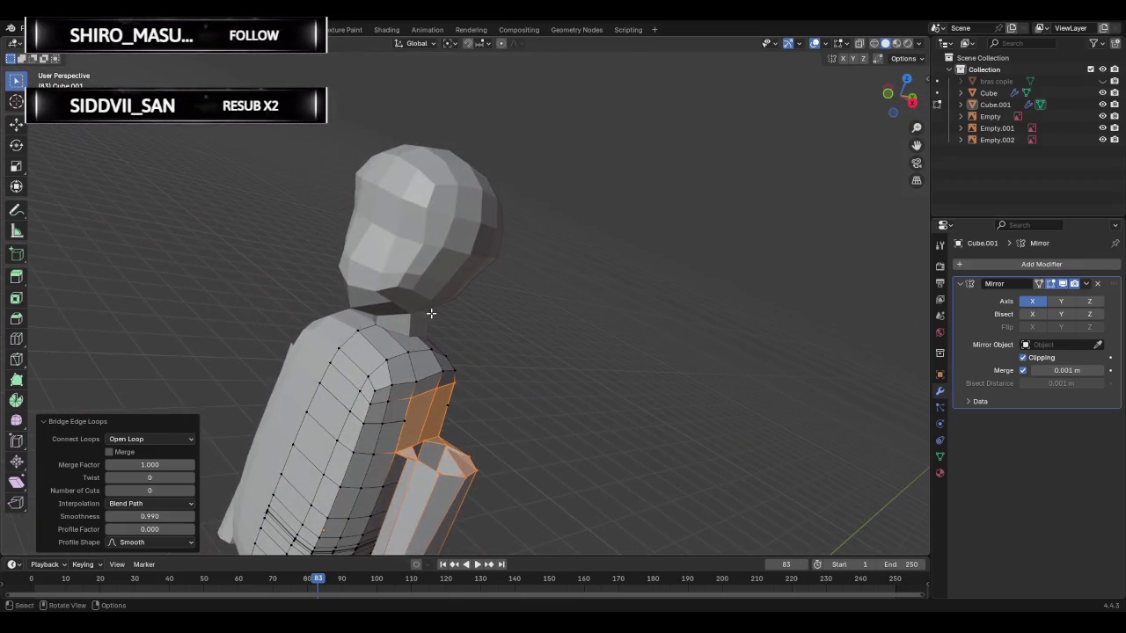
{"action": "left_click_drag", "start_coordinate": [149, 490], "coordinate": [175, 486]}
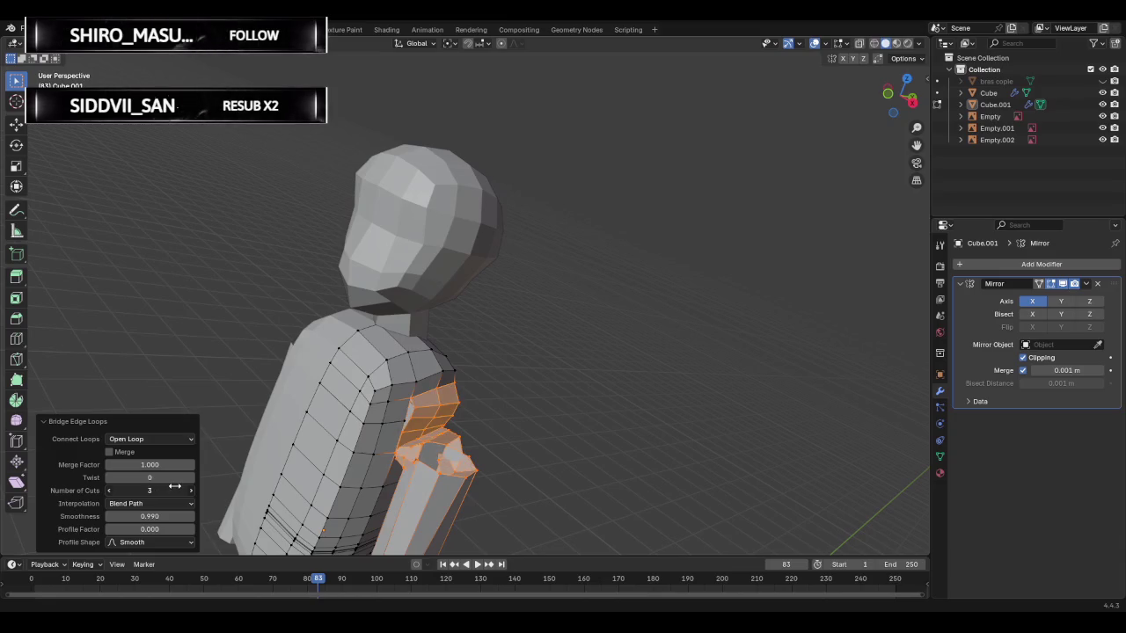
{"action": "left_click_drag", "start_coordinate": [175, 487], "coordinate": [176, 487]}
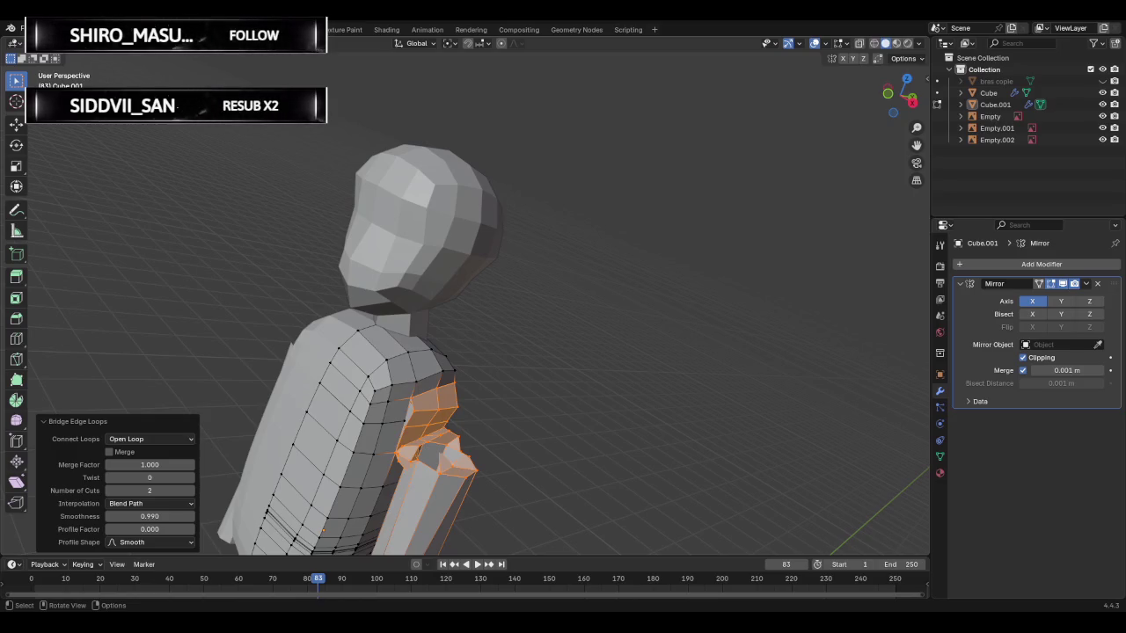
{"action": "left_click", "coordinate": [478, 375], "text": "ctrl"}
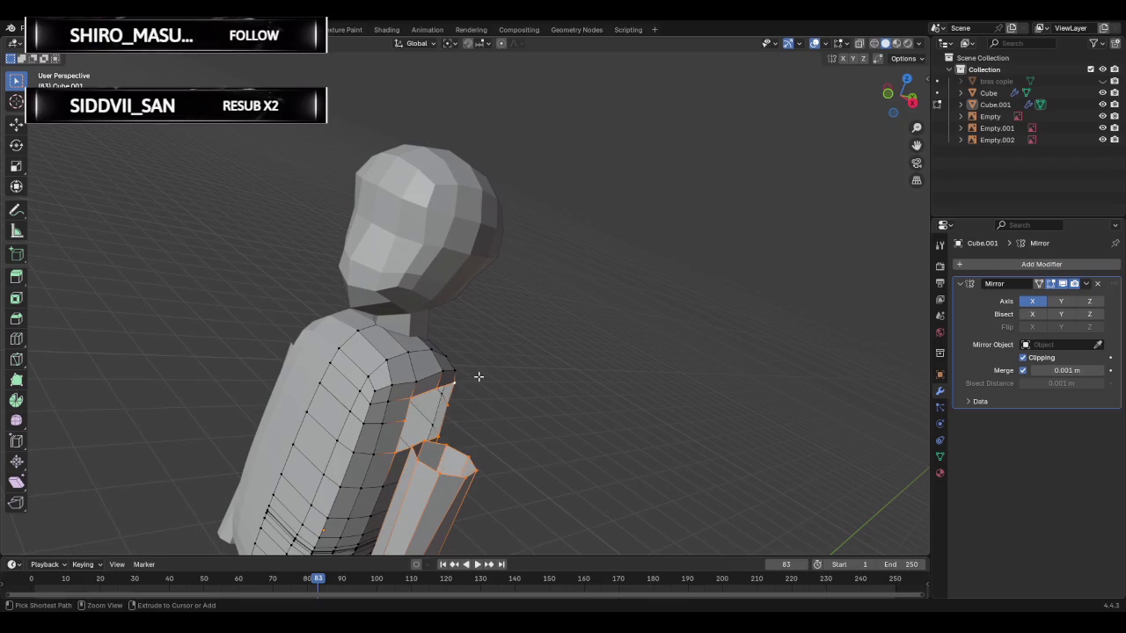
- Delete the 2-cut bridge geometry and select the linked arm piece
{"action": "left_click", "coordinate": [478, 375]}
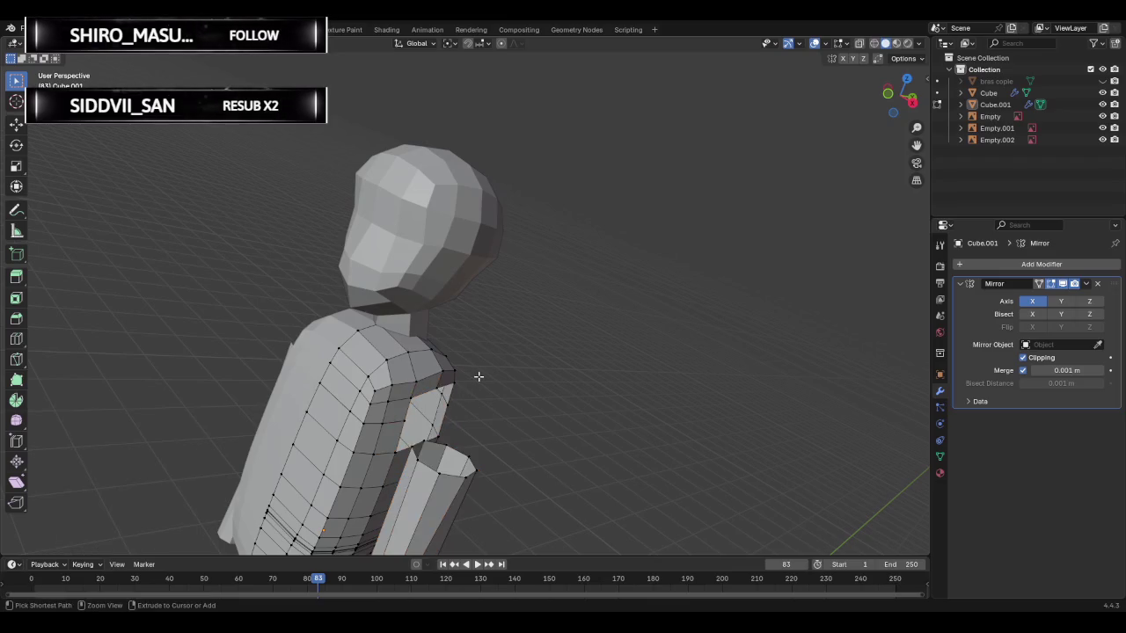
{"action": "key", "text": "x"}
{"action": "left_click", "coordinate": [488, 380]}
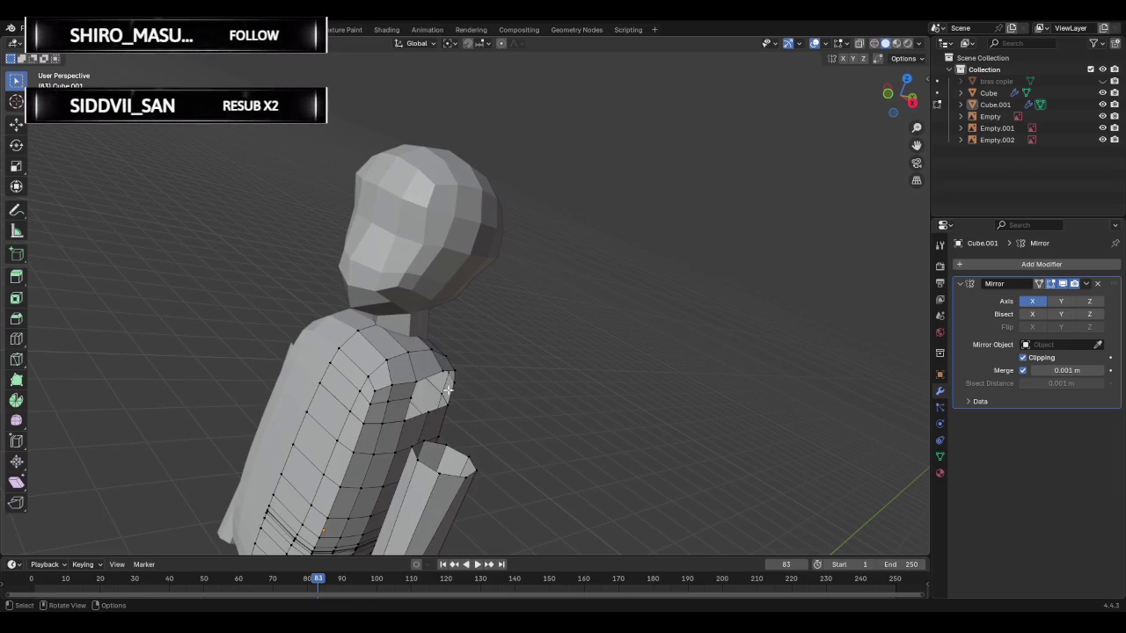
{"action": "left_click", "coordinate": [414, 382], "text": "ctrl"}
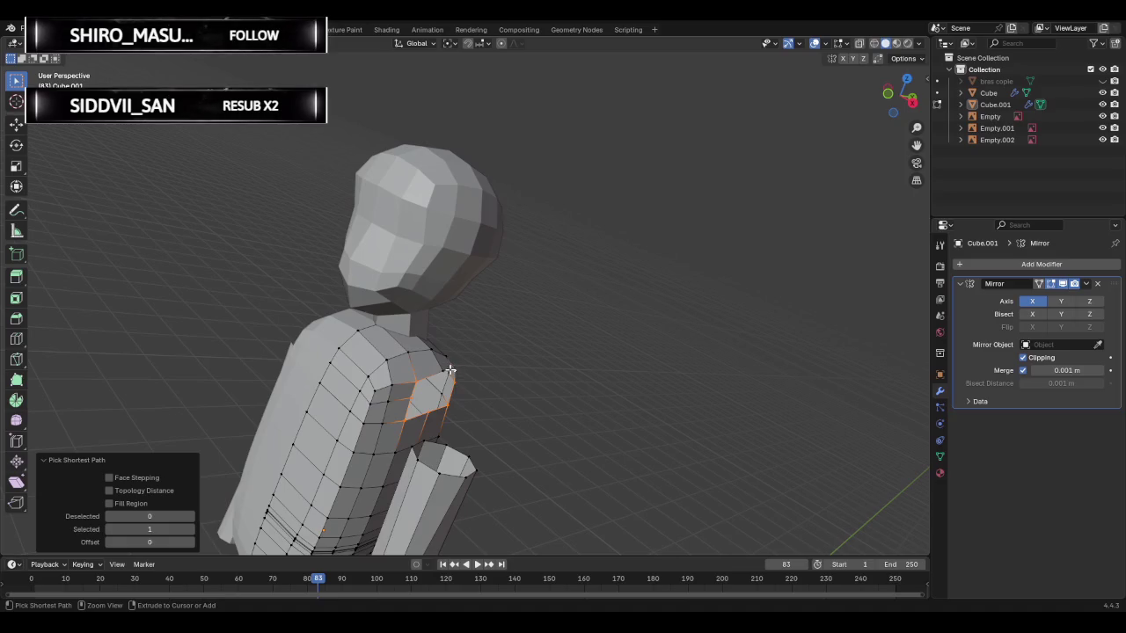
{"action": "left_click", "coordinate": [447, 447], "text": "alt"}
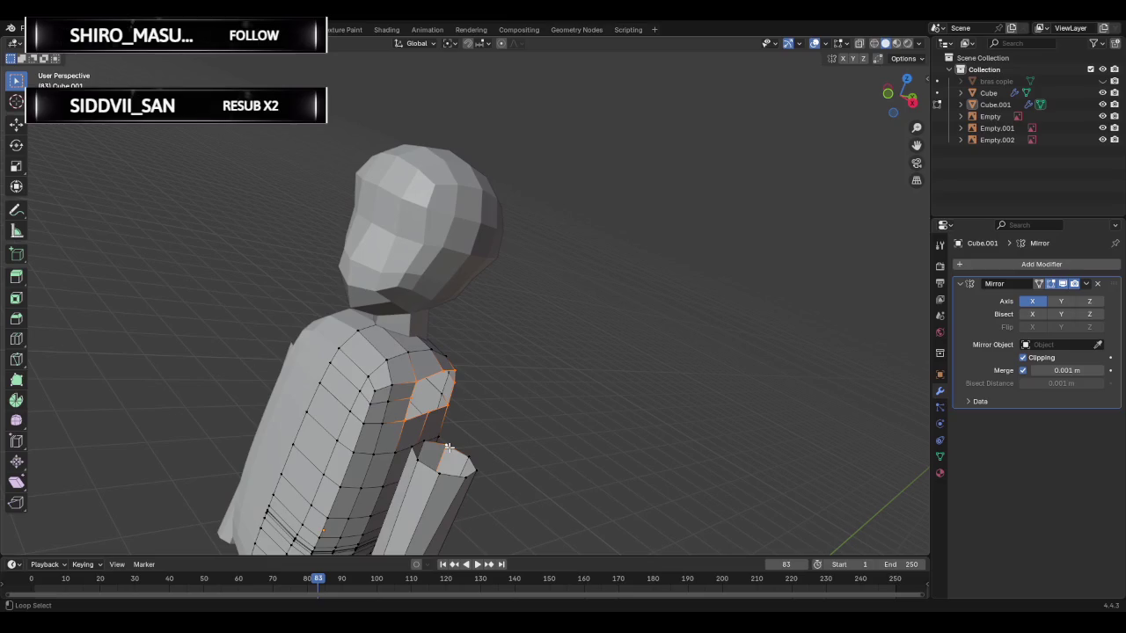
{"action": "key", "text": "l"}
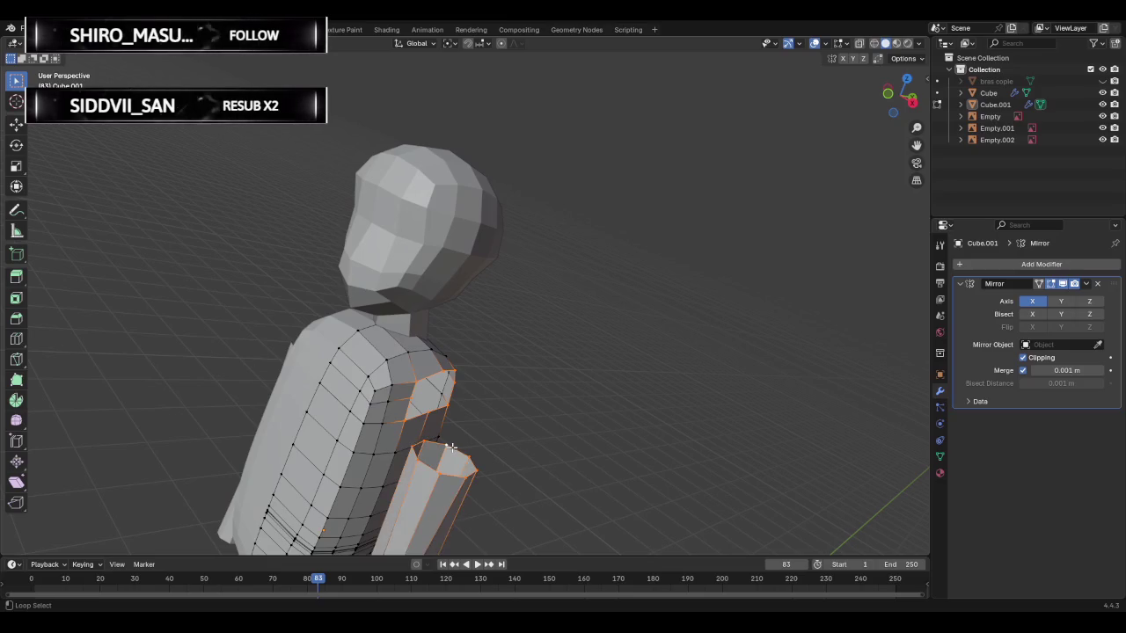
- Clear the selection and try picking edge loops on the forearm
{"action": "middle_click_drag", "start_coordinate": [465, 445], "coordinate": [490, 442]}
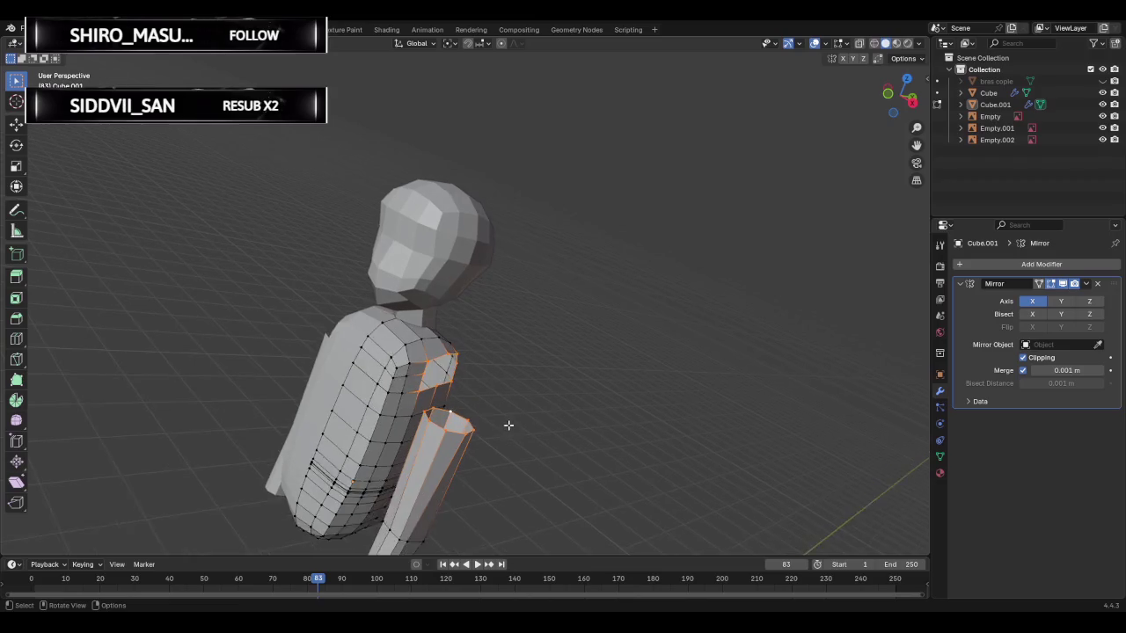
{"action": "scroll", "coordinate": [507, 424], "scroll_direction": "up", "scroll_amount": 1}
{"action": "scroll", "coordinate": [510, 424], "scroll_direction": "up", "scroll_amount": 1}
{"action": "key", "text": "alt+a"}
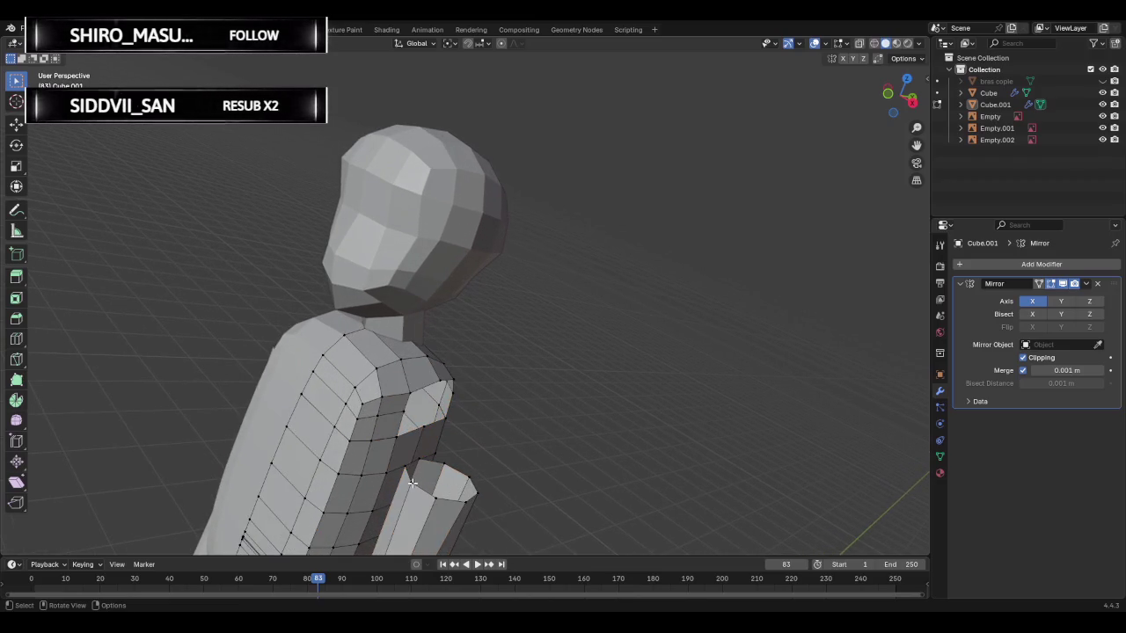
{"action": "left_click", "coordinate": [421, 482], "text": "alt"}
{"action": "left_click", "coordinate": [433, 498], "text": "alt"}
{"action": "left_click", "coordinate": [434, 498], "text": "alt+shift"}
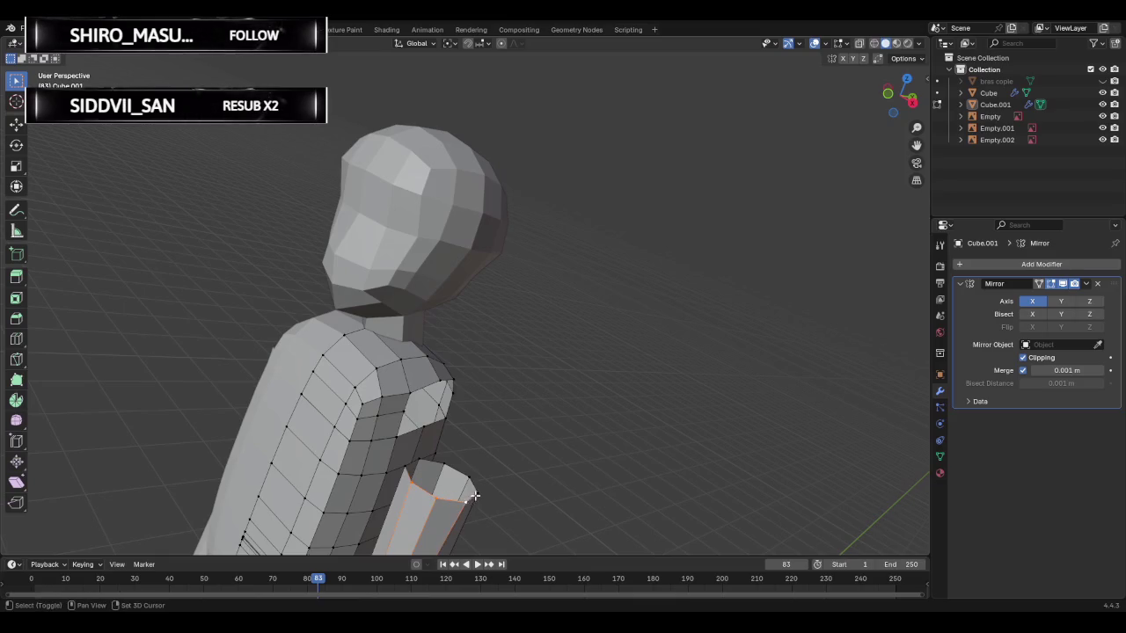
{"action": "left_click", "coordinate": [476, 492], "text": "alt"}
- Select the shoulder opening loop plus the arm's top loop for edge operations
{"action": "mouse_move", "coordinate": [493, 449]}
{"action": "middle_mouse_down"}
{"action": "mouse_move", "coordinate": [483, 408]}
{"action": "mouse_move", "coordinate": [422, 392]}
{"action": "middle_mouse_up"}
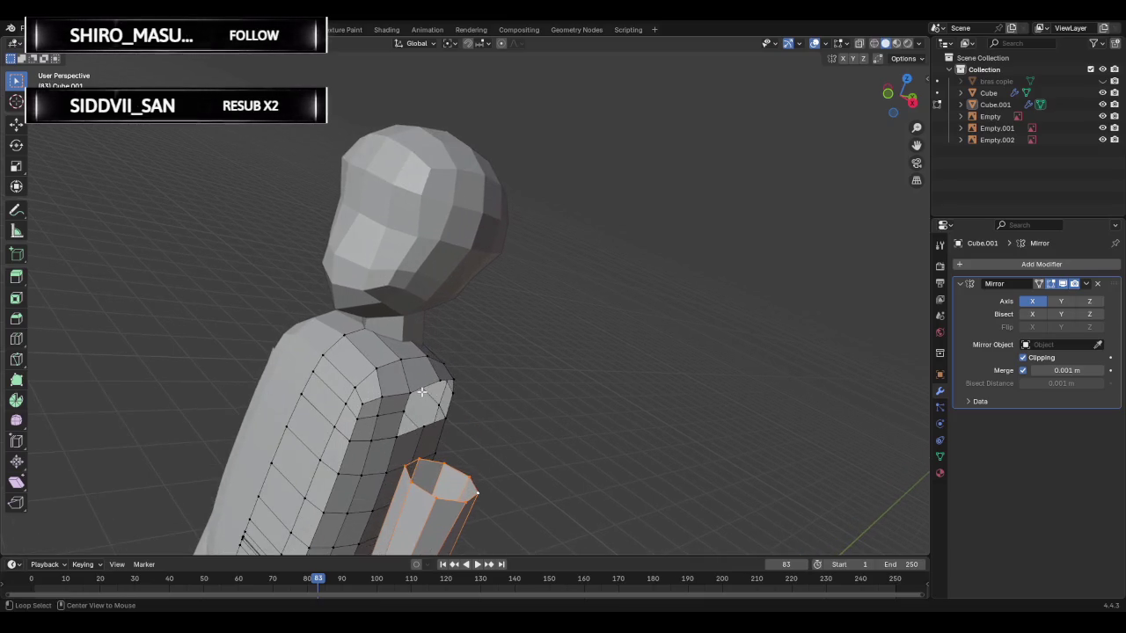
{"action": "left_click", "coordinate": [421, 389], "text": "alt"}
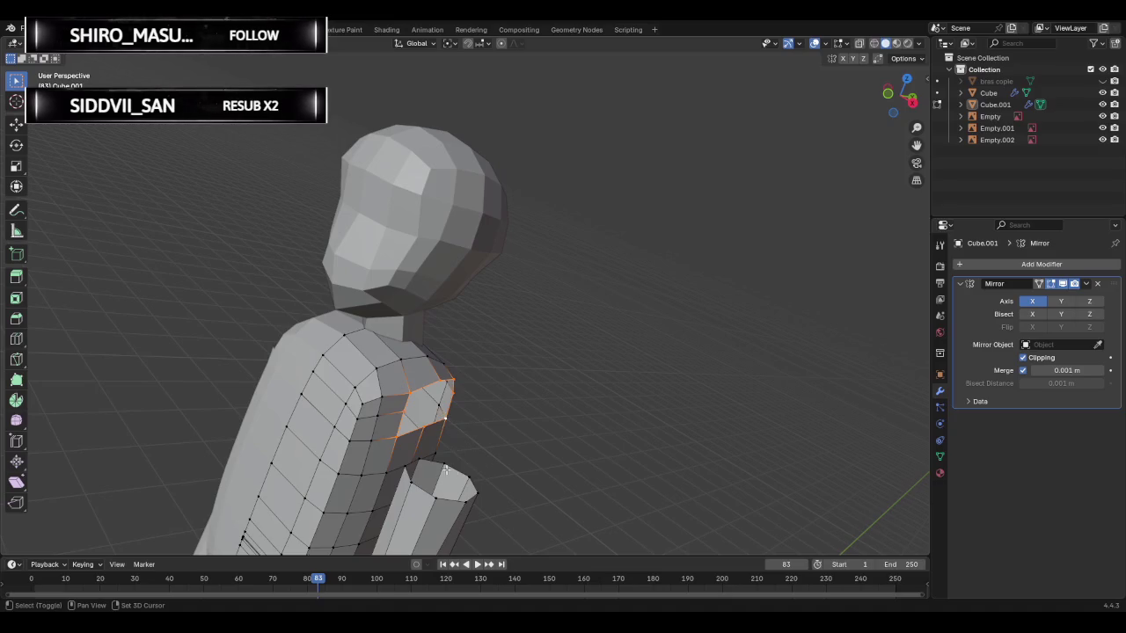
{"action": "left_click", "coordinate": [418, 459], "text": "alt+shift"}
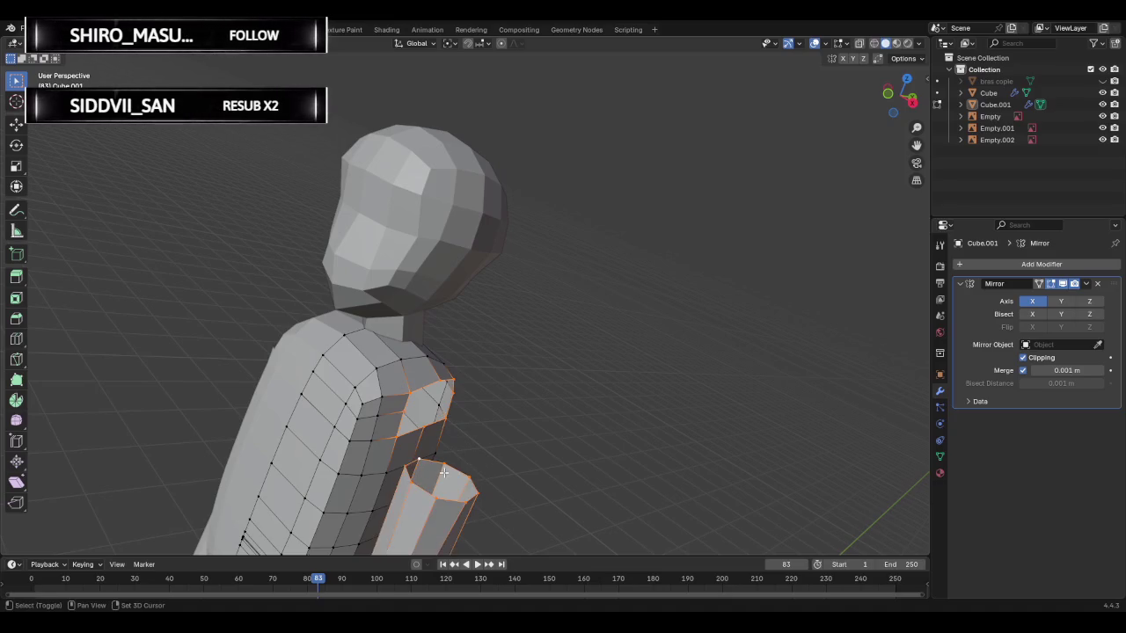
{"action": "key", "text": "ctrl+e"}
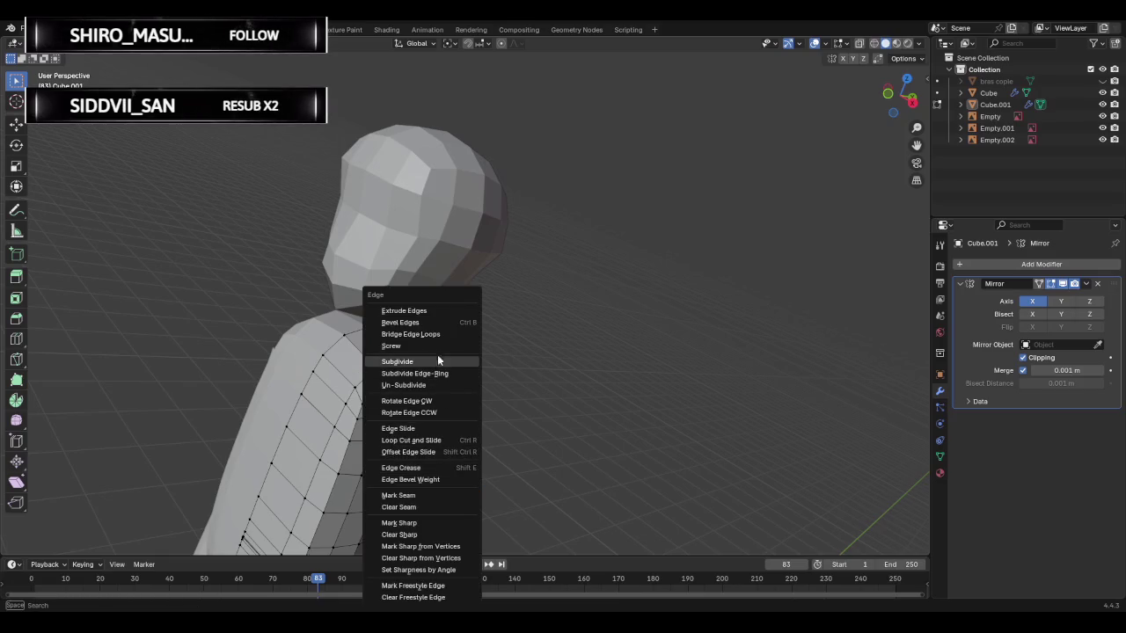
{"action": "left_click", "coordinate": [440, 334]}
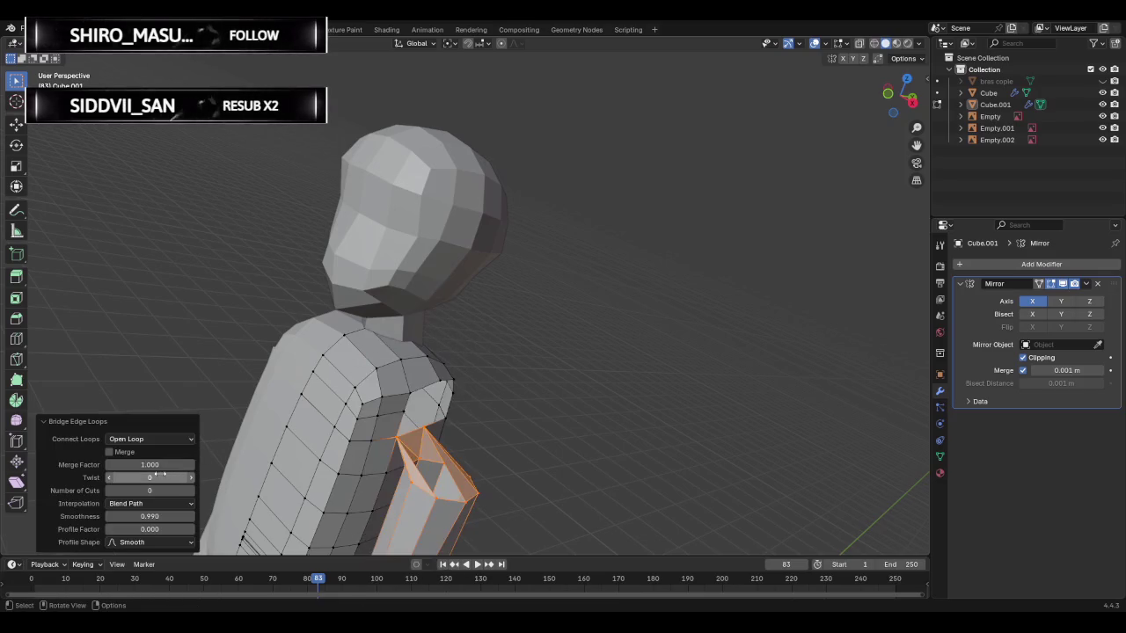
{"action": "left_click", "coordinate": [155, 494]}
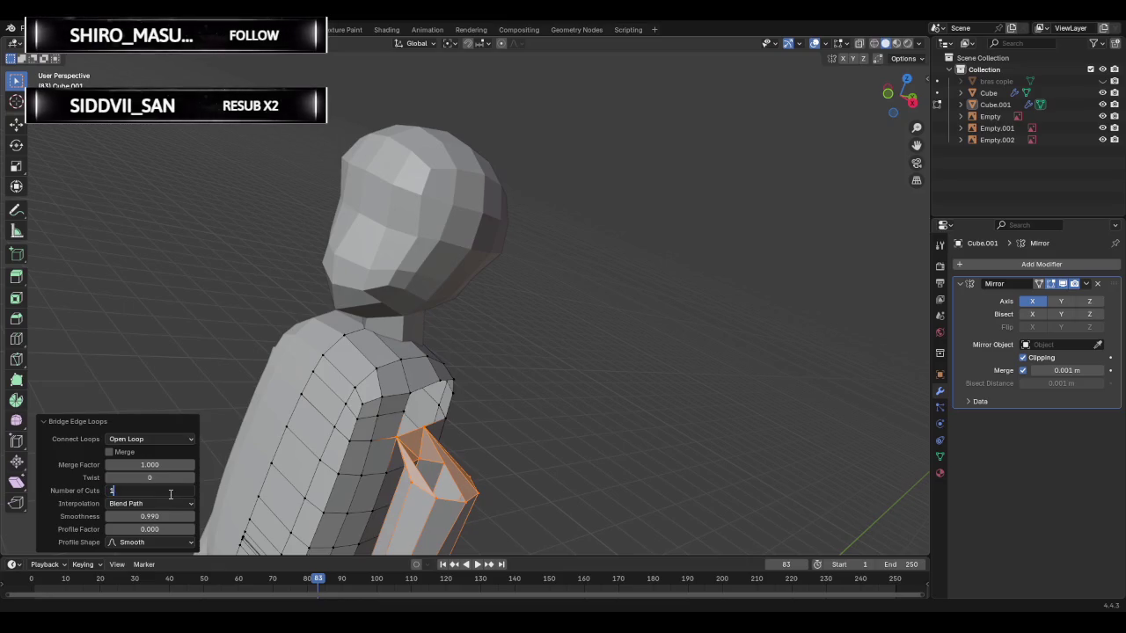
{"action": "type", "text": "2"}
{"action": "key", "text": "Return"}
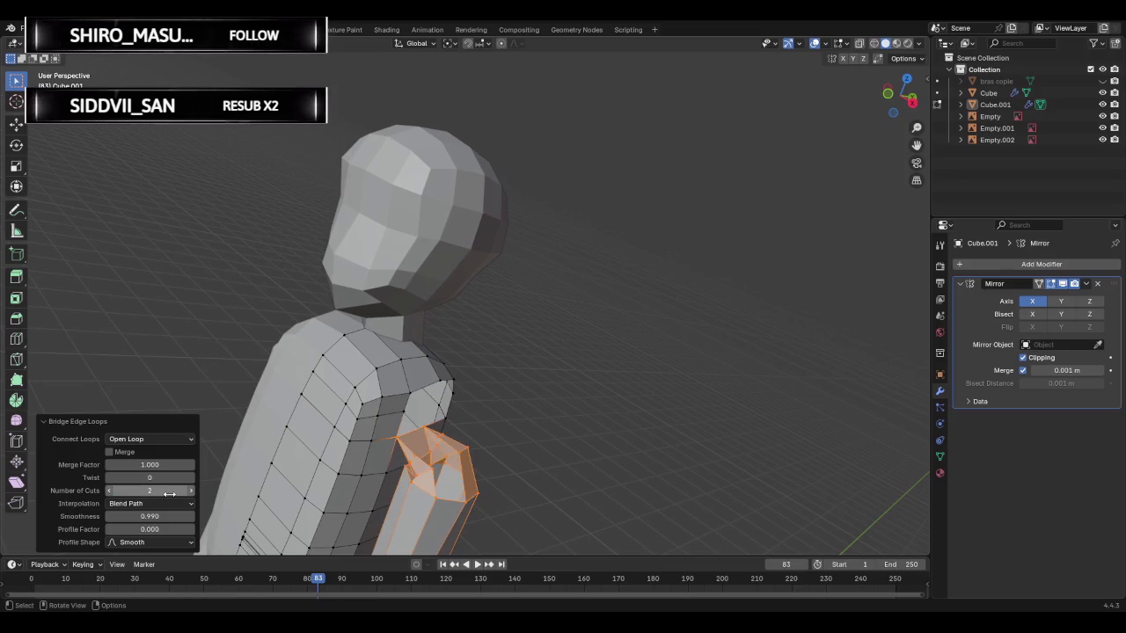
{"action": "mouse_move", "coordinate": [545, 459]}
{"action": "middle_mouse_down"}
{"action": "mouse_move", "coordinate": [492, 453]}
{"action": "mouse_move", "coordinate": [556, 477]}
{"action": "mouse_move", "coordinate": [631, 467]}
{"action": "middle_mouse_up"}
{"action": "key", "text": "ctrl+z"}
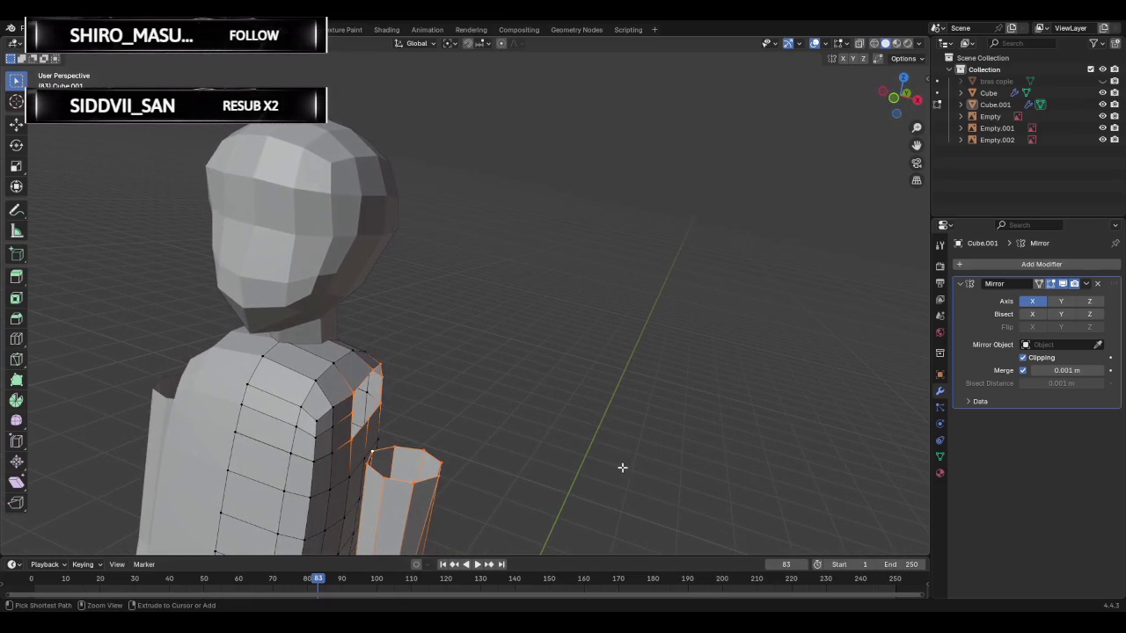
- Orbit and zoom around the shoulder, then bring up the Edge menu for the loops
{"action": "mouse_move", "coordinate": [513, 434]}
{"action": "middle_mouse_down"}
{"action": "mouse_move", "coordinate": [531, 431]}
{"action": "mouse_move", "coordinate": [452, 420]}
{"action": "mouse_move", "coordinate": [440, 429]}
{"action": "mouse_move", "coordinate": [495, 437]}
{"action": "mouse_move", "coordinate": [546, 505]}
{"action": "mouse_move", "coordinate": [580, 490]}
{"action": "mouse_move", "coordinate": [458, 453]}
{"action": "mouse_move", "coordinate": [452, 466]}
{"action": "middle_mouse_up"}
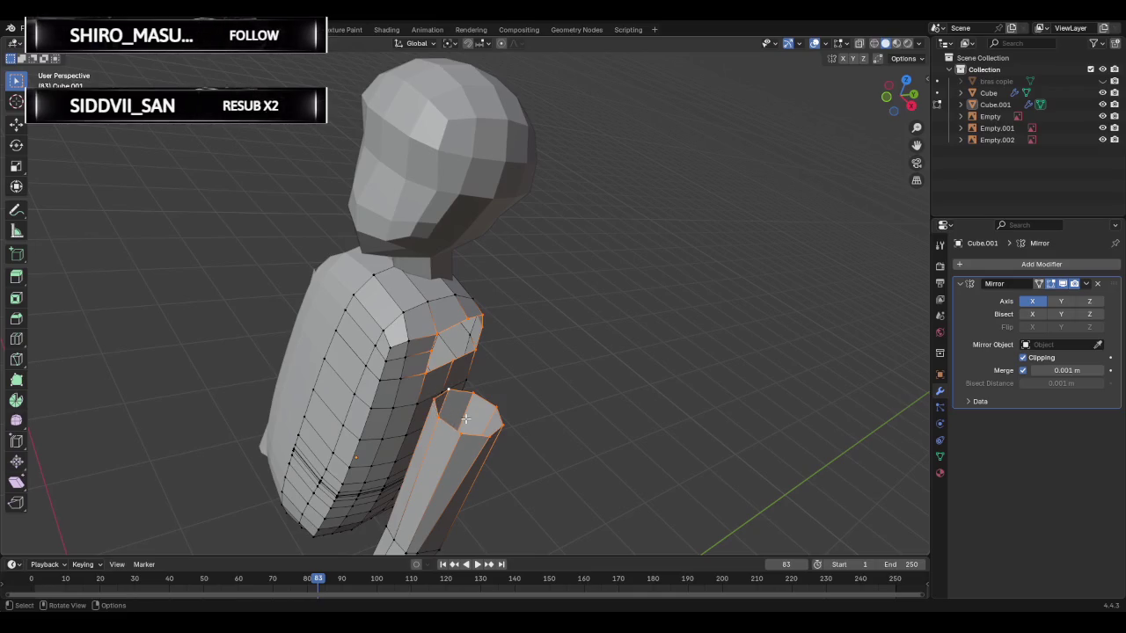
{"action": "scroll", "coordinate": [494, 452], "scroll_direction": "down", "scroll_amount": 2}
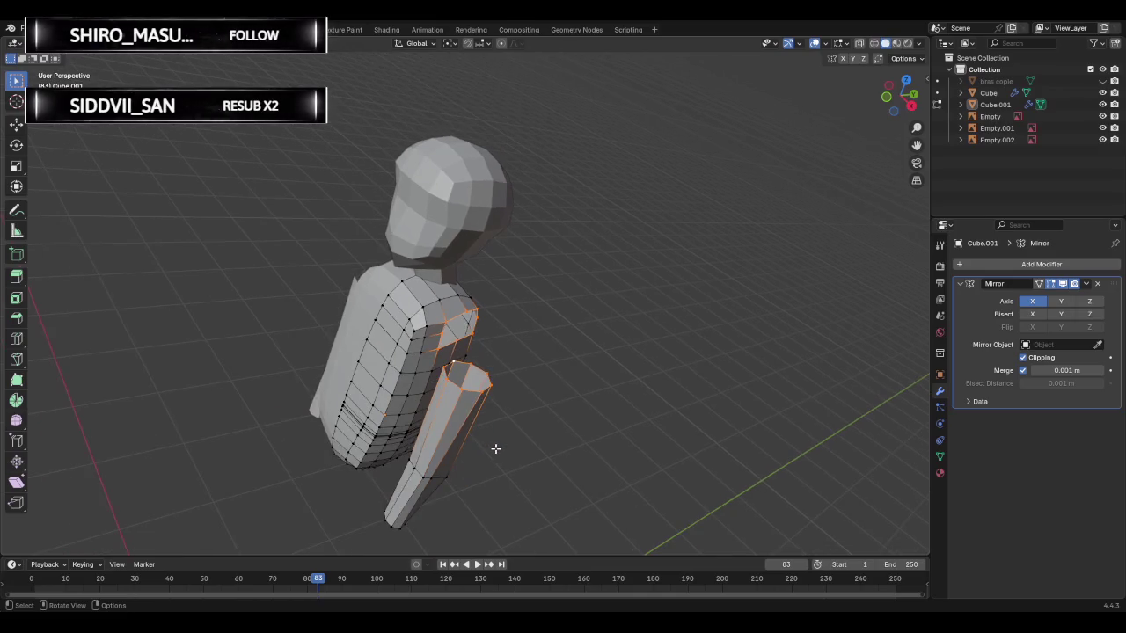
{"action": "mouse_move", "coordinate": [487, 447]}
{"action": "middle_mouse_down"}
{"action": "mouse_move", "coordinate": [523, 448]}
{"action": "mouse_move", "coordinate": [614, 401]}
{"action": "middle_mouse_up"}
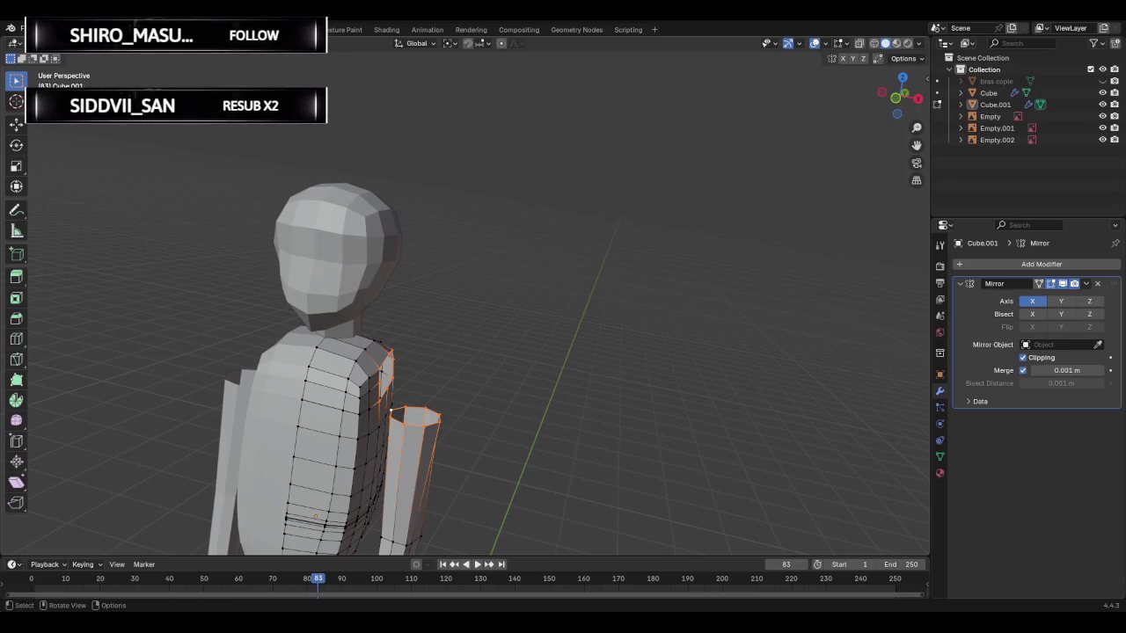
{"action": "key", "text": "ctrl+e"}
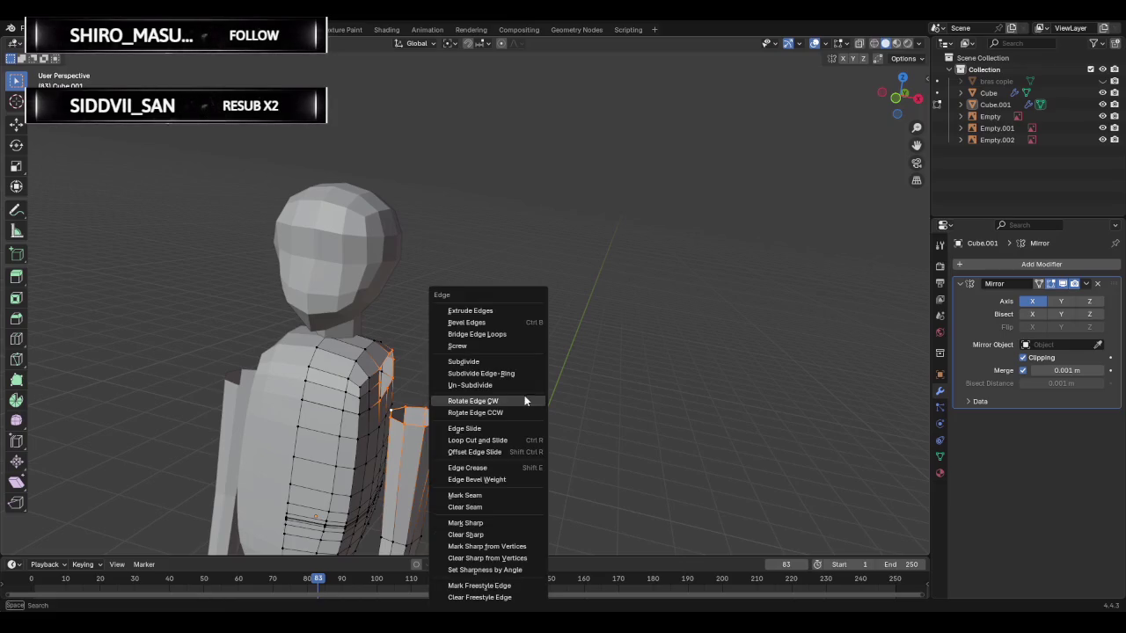
- Bridge the shoulder loop to the arm again, keeping Open Loop with Merge off
{"action": "left_click", "coordinate": [490, 334]}
{"action": "mouse_move", "coordinate": [490, 335]}
{"action": "middle_mouse_down"}
{"action": "mouse_move", "coordinate": [578, 374]}
{"action": "mouse_move", "coordinate": [621, 375]}
{"action": "mouse_move", "coordinate": [439, 378]}
{"action": "middle_mouse_up"}
{"action": "left_click", "coordinate": [175, 439]}
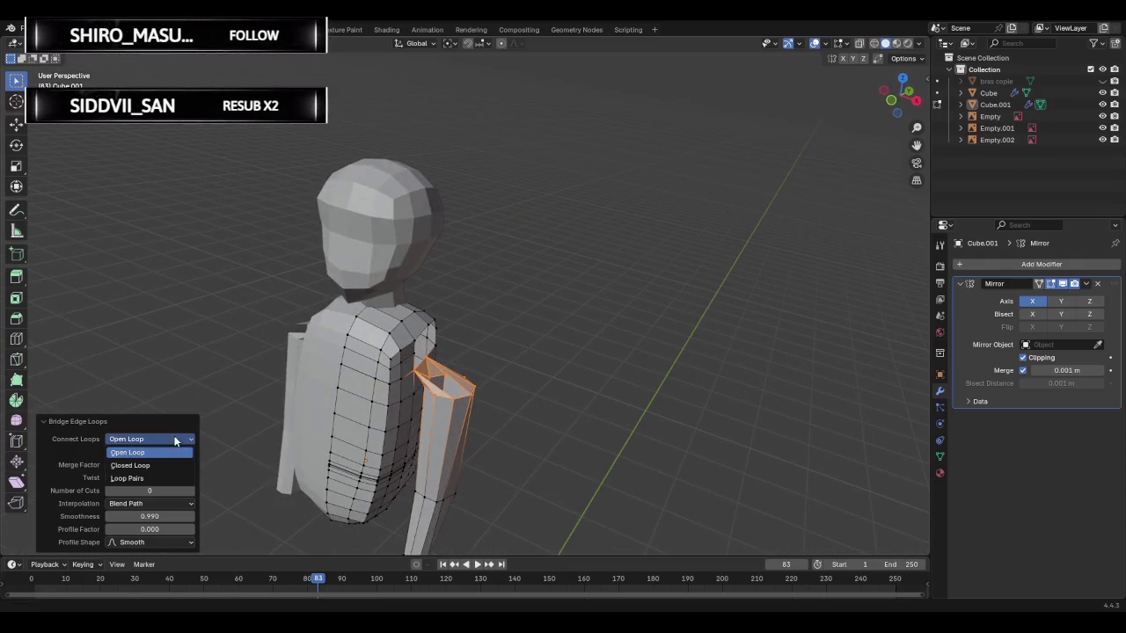
{"action": "left_click", "coordinate": [161, 452]}
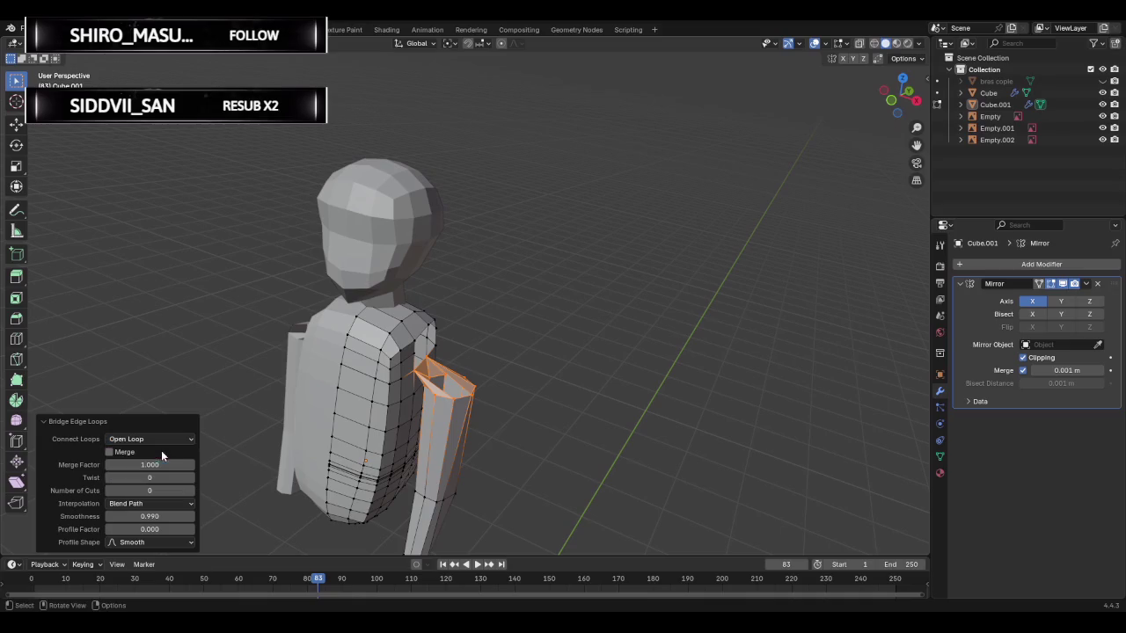
{"action": "left_click", "coordinate": [110, 452]}
{"action": "left_click", "coordinate": [110, 452]}
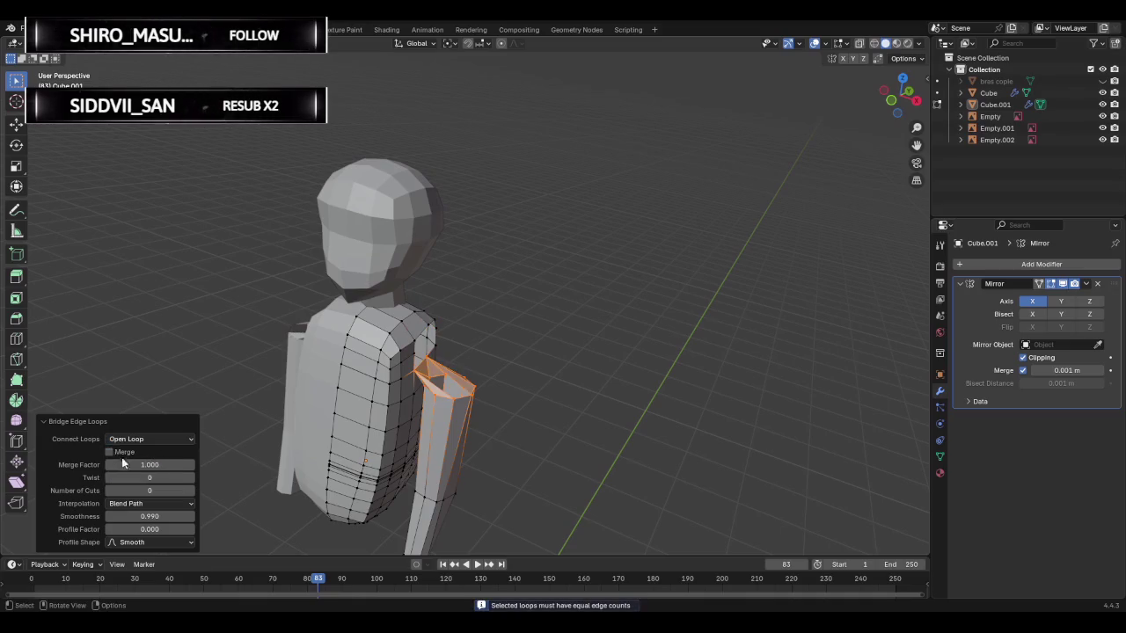
- Set the bridge profile shape to Linear and the Merge Factor to 0.5
{"action": "left_click", "coordinate": [164, 542]}
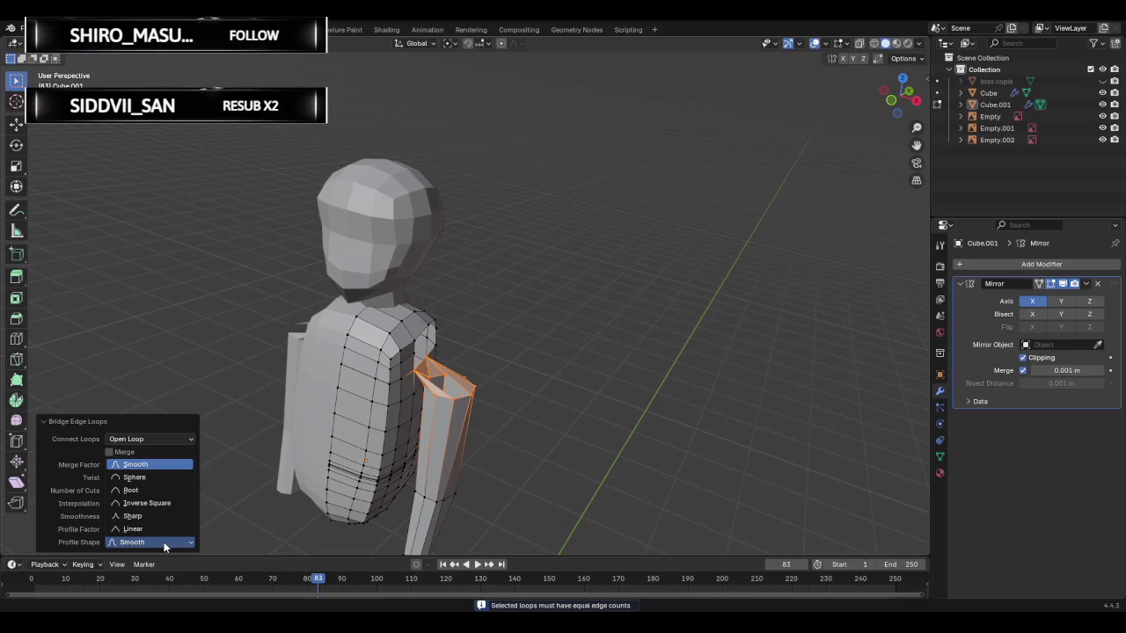
{"action": "left_click", "coordinate": [150, 529]}
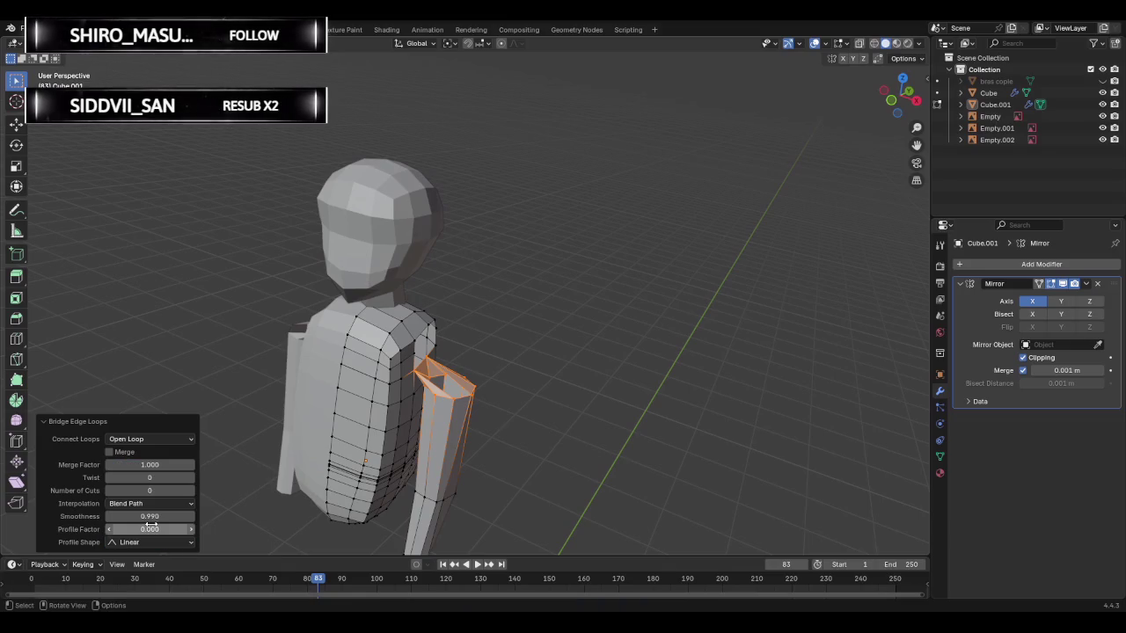
{"action": "left_click", "coordinate": [164, 503]}
{"action": "left_click", "coordinate": [149, 529]}
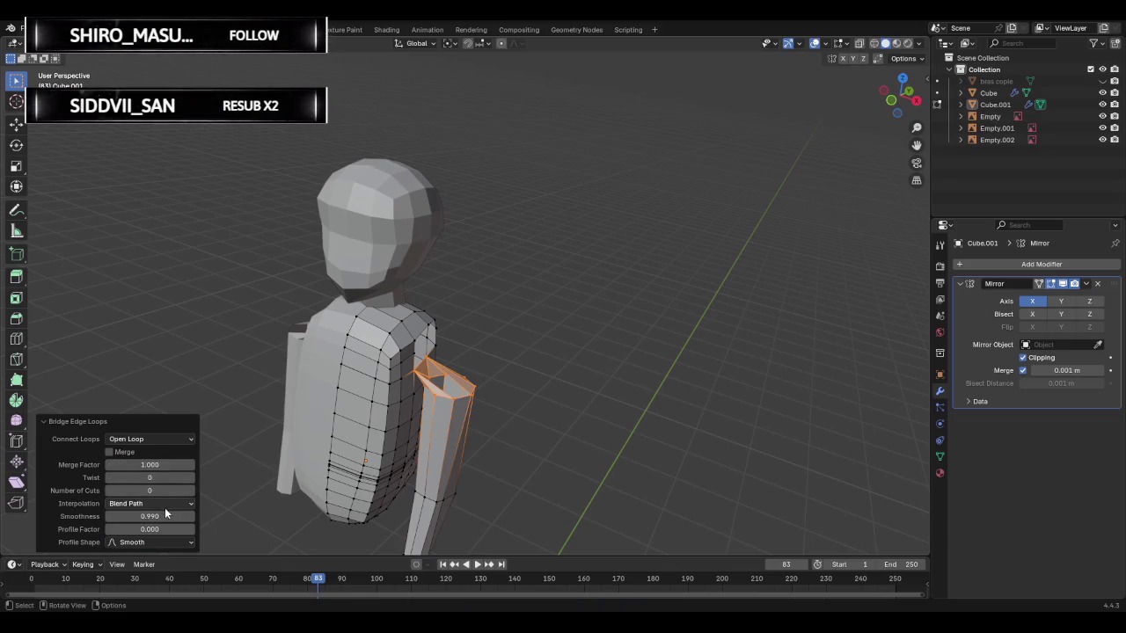
{"action": "left_click", "coordinate": [164, 503]}
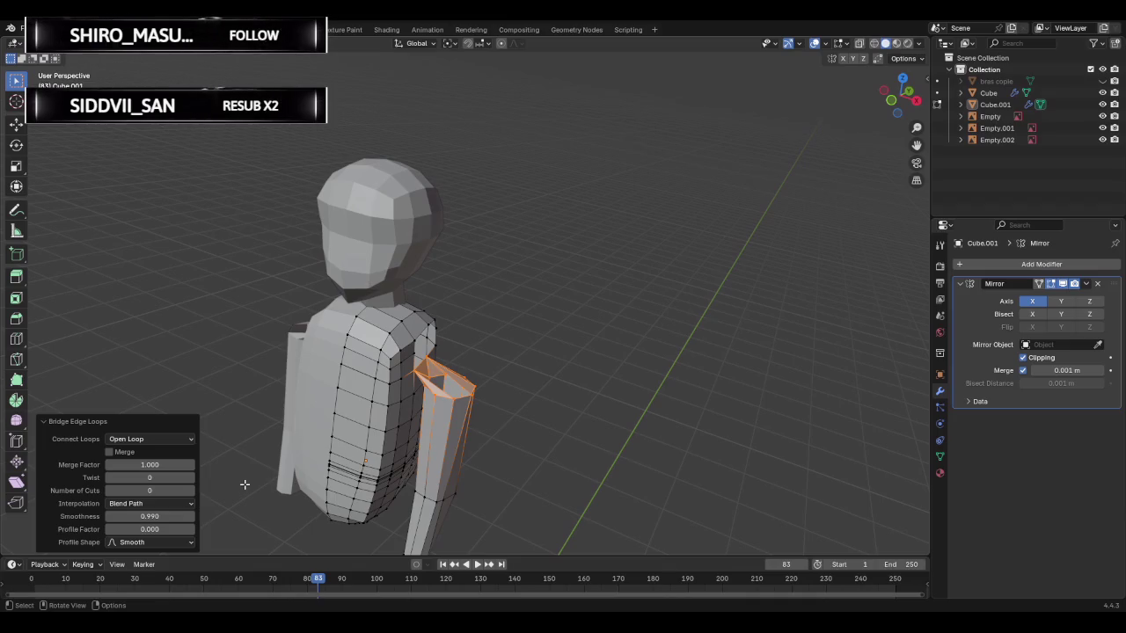
{"action": "double_click", "coordinate": [158, 465]}
{"action": "type", "text": "0"}
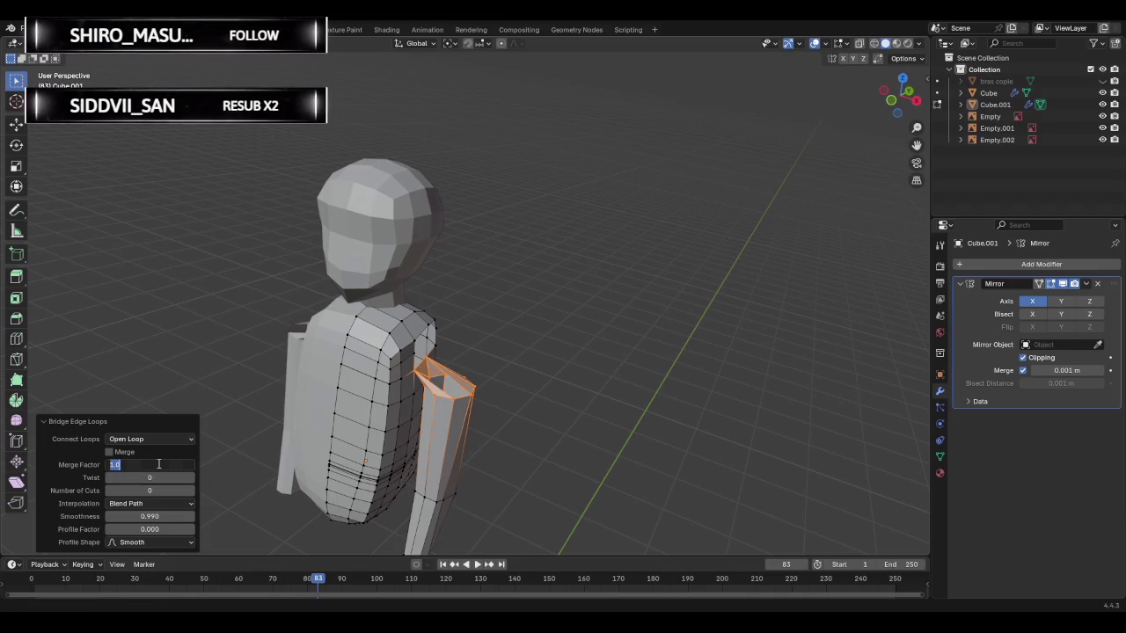
{"action": "type", "text": ".5"}
{"action": "key", "text": "Return"}
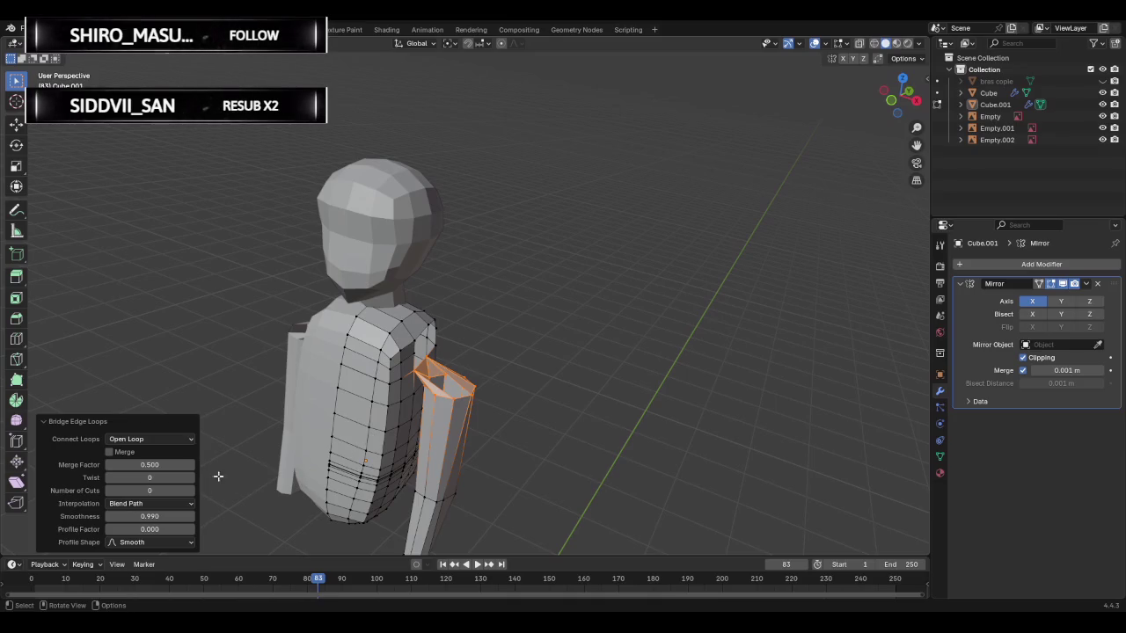
- Inspect the bridged shoulder, then undo it so the arm tube stays separate
{"action": "mouse_move", "coordinate": [498, 375]}
{"action": "middle_mouse_down"}
{"action": "mouse_move", "coordinate": [211, 366]}
{"action": "mouse_move", "coordinate": [545, 372]}
{"action": "middle_mouse_up"}
{"action": "scroll", "coordinate": [567, 374], "scroll_direction": "up", "scroll_amount": 1}
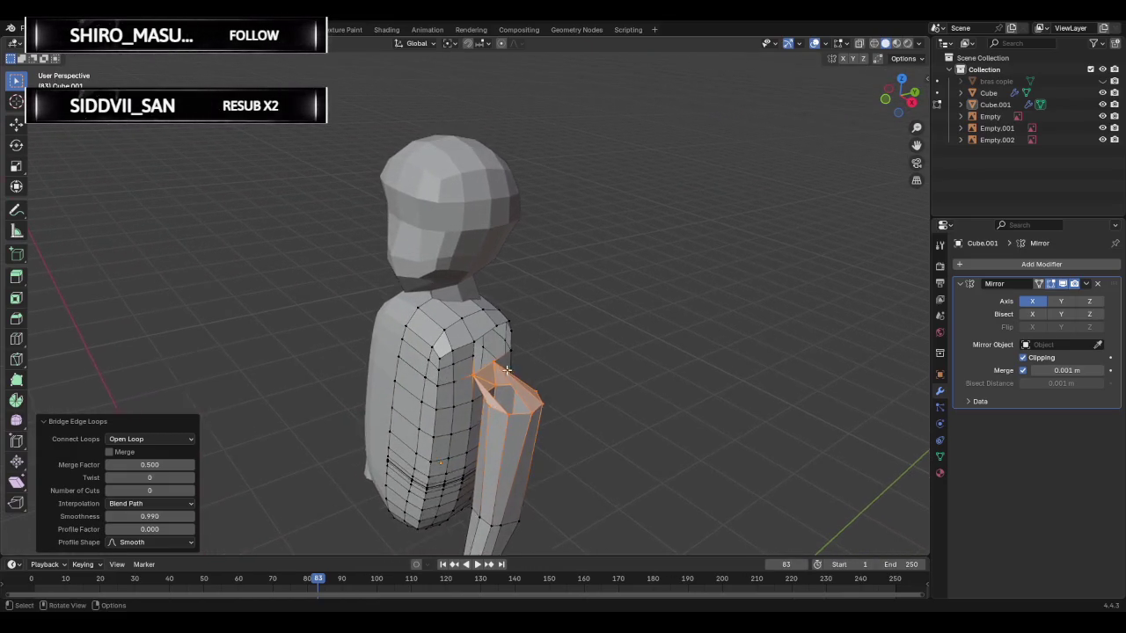
{"action": "scroll", "coordinate": [566, 374], "scroll_direction": "up", "scroll_amount": 2}
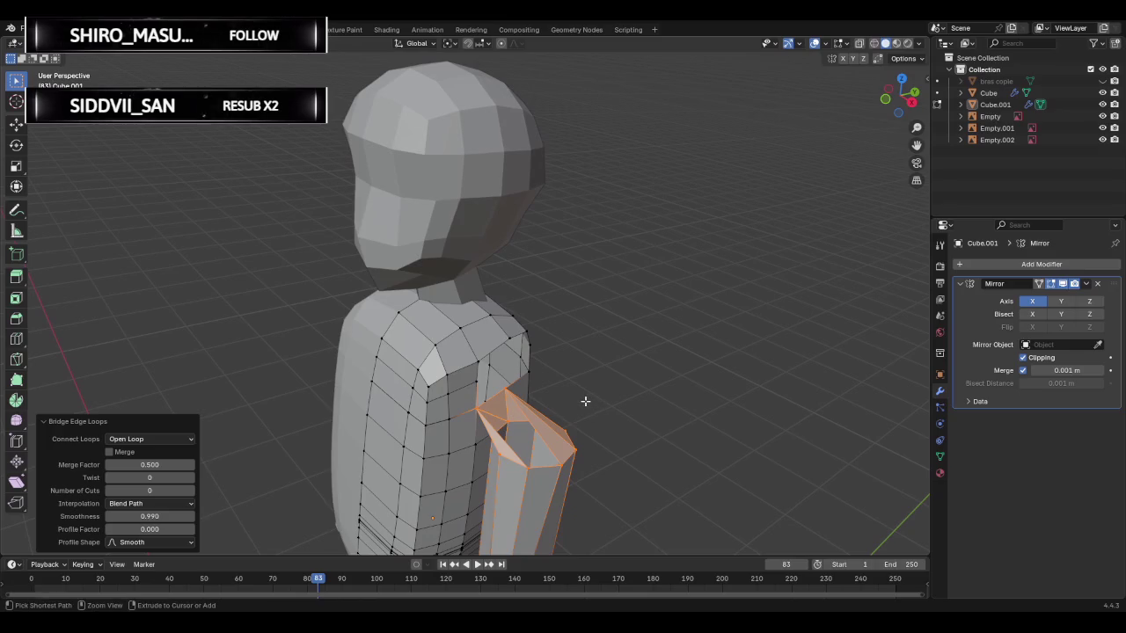
{"action": "key", "text": "ctrl+z"}
{"action": "key", "text": "ctrl+z"}
{"action": "key", "text": "ctrl+z"}
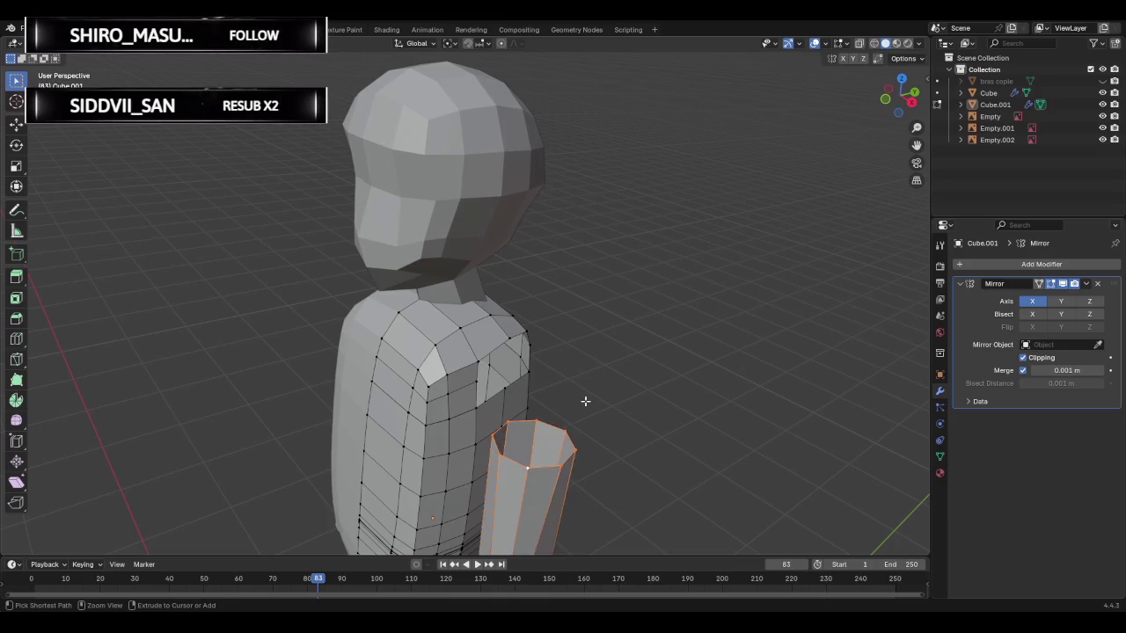
{"action": "key", "text": "ctrl+z"}
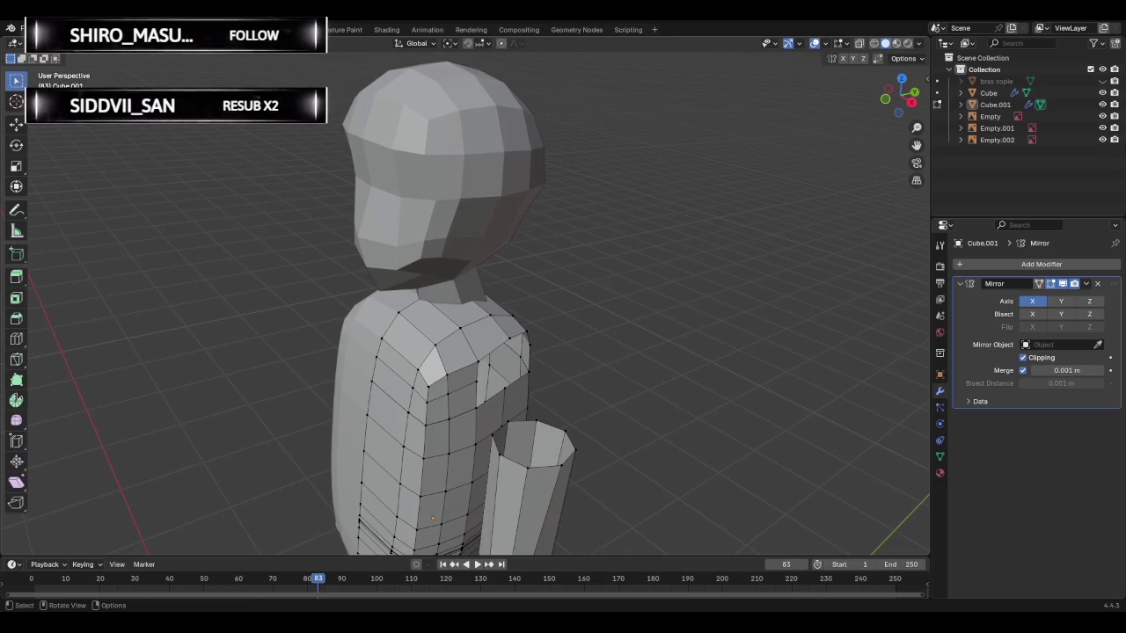
- Save the blend file while zooming around the character bust
{"action": "scroll", "coordinate": [522, 381], "scroll_direction": "up", "scroll_amount": 1}
{"action": "scroll", "coordinate": [522, 381], "scroll_direction": "up", "scroll_amount": 1}
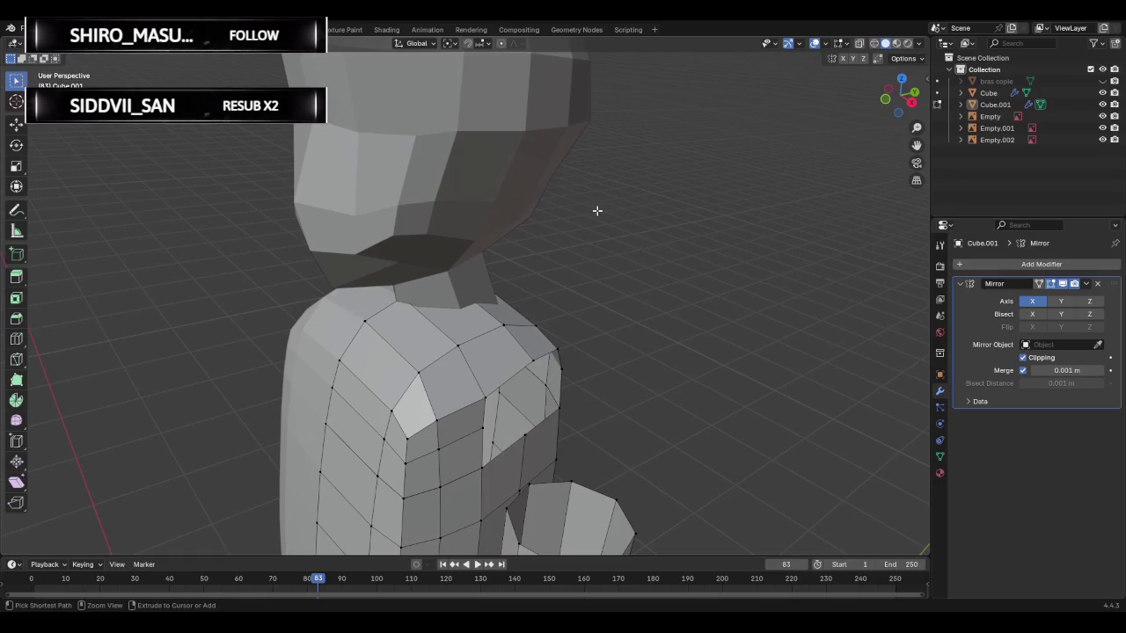
{"action": "key", "text": "ctrl+s"}
{"action": "scroll", "coordinate": [619, 211], "scroll_direction": "down", "scroll_amount": 1}
{"action": "scroll", "coordinate": [619, 211], "scroll_direction": "down", "scroll_amount": 2}
{"action": "scroll", "coordinate": [613, 290], "scroll_direction": "up", "scroll_amount": 1}
- Orbit around the torso and shoulder, then bring up the Select Similar menu
{"action": "mouse_move", "coordinate": [580, 387]}
{"action": "middle_mouse_down"}
{"action": "mouse_move", "coordinate": [623, 382]}
{"action": "mouse_move", "coordinate": [620, 398]}
{"action": "mouse_move", "coordinate": [611, 393]}
{"action": "middle_mouse_up"}
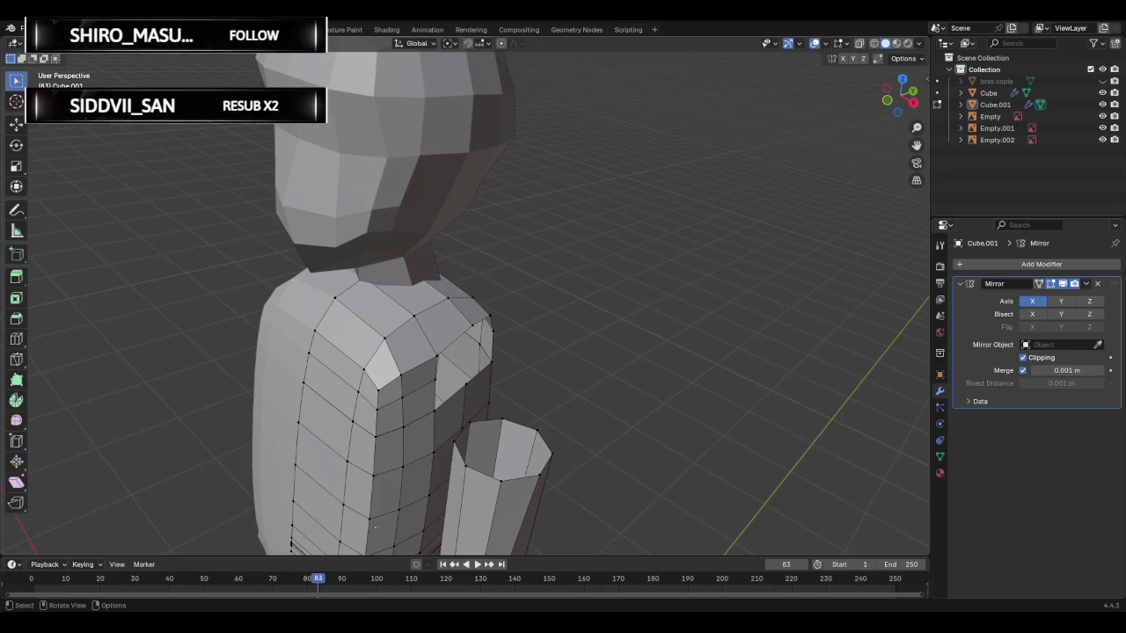
{"action": "middle_click_drag", "start_coordinate": [526, 290], "coordinate": [575, 300]}
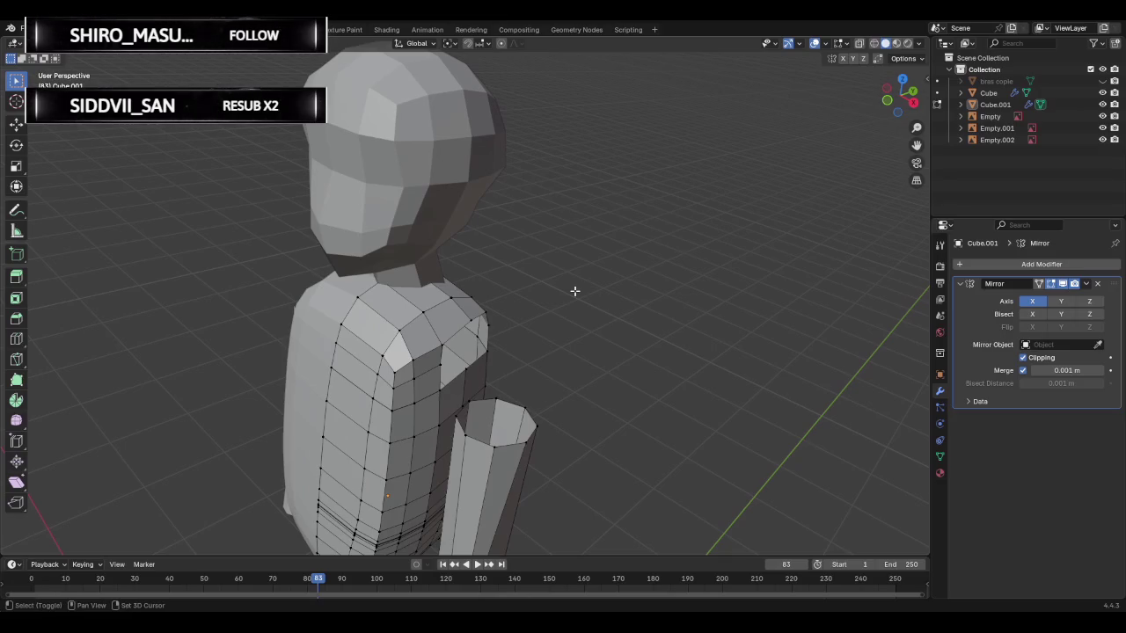
{"action": "middle_click_drag", "start_coordinate": [588, 307], "coordinate": [583, 317]}
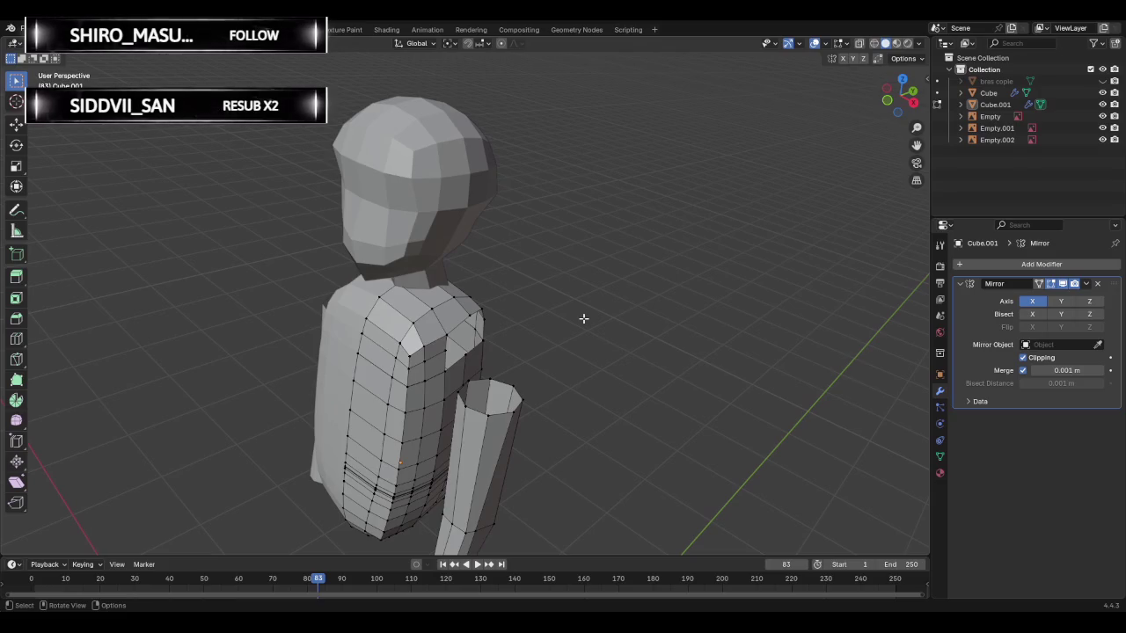
{"action": "key", "text": "shift+a"}
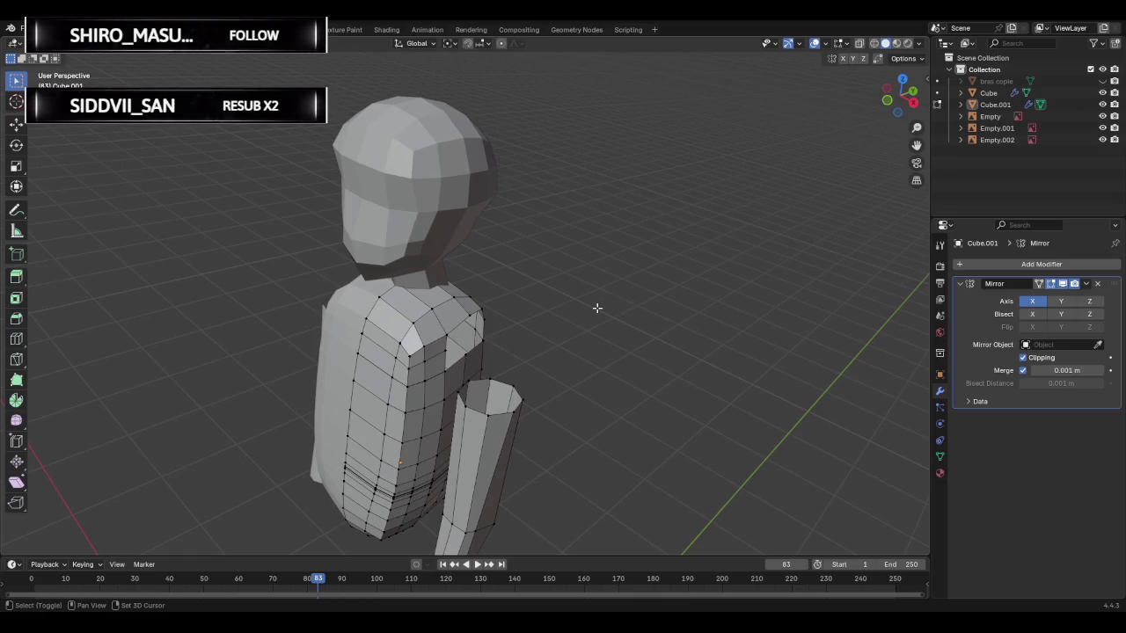
{"action": "key", "text": "shift+g"}
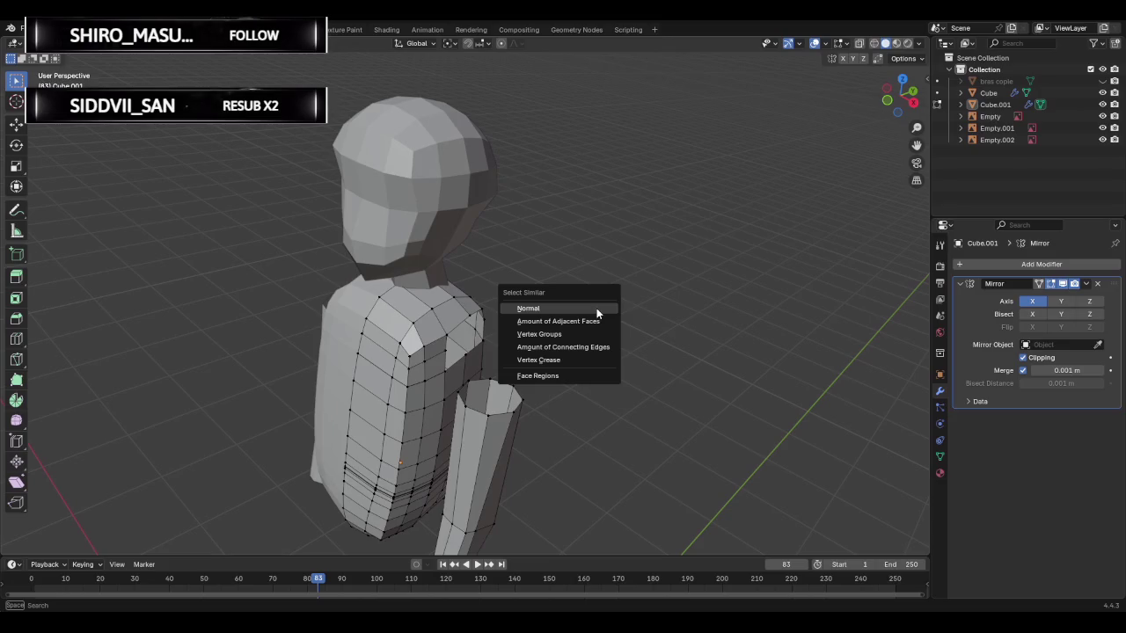
- Look through the pivot point choices in the viewport header
{"action": "left_click", "coordinate": [449, 44]}
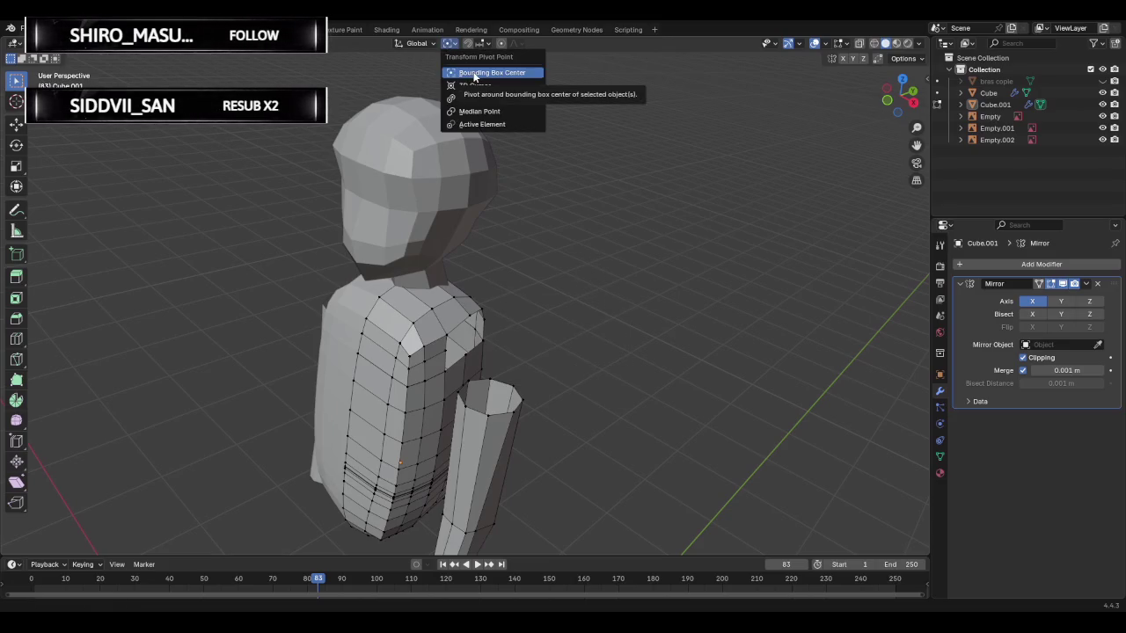
{"action": "left_click", "coordinate": [475, 86]}
{"action": "left_click", "coordinate": [450, 44]}
{"action": "left_click", "coordinate": [466, 72]}
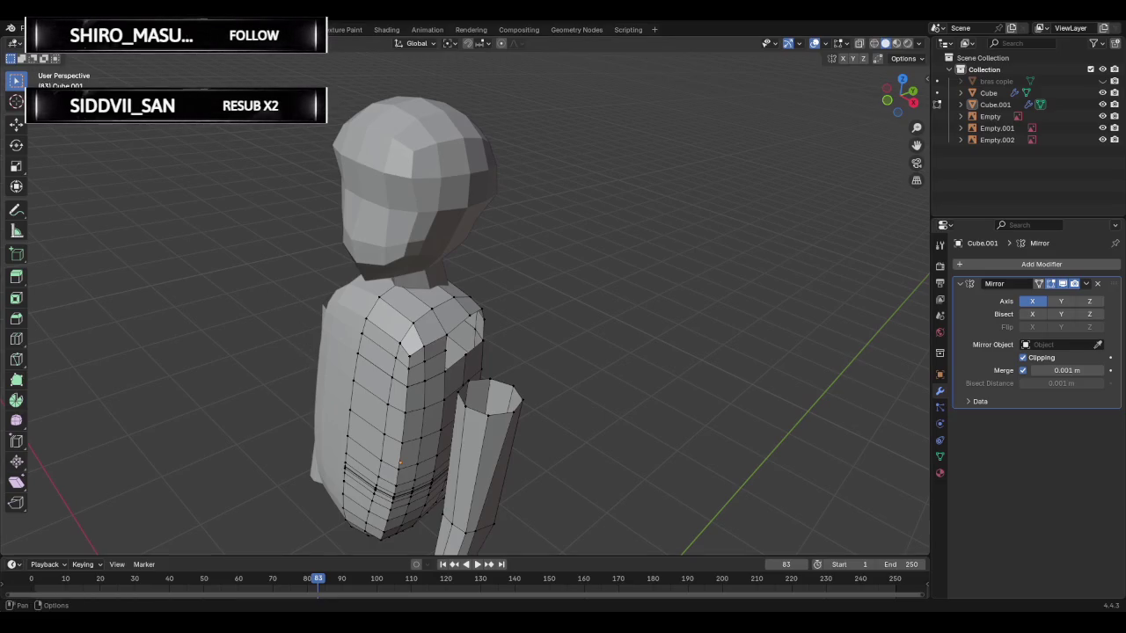
- Load Blender's factory default settings from the File menu and confirm Load
{"action": "left_click", "coordinate": [48, 29]}
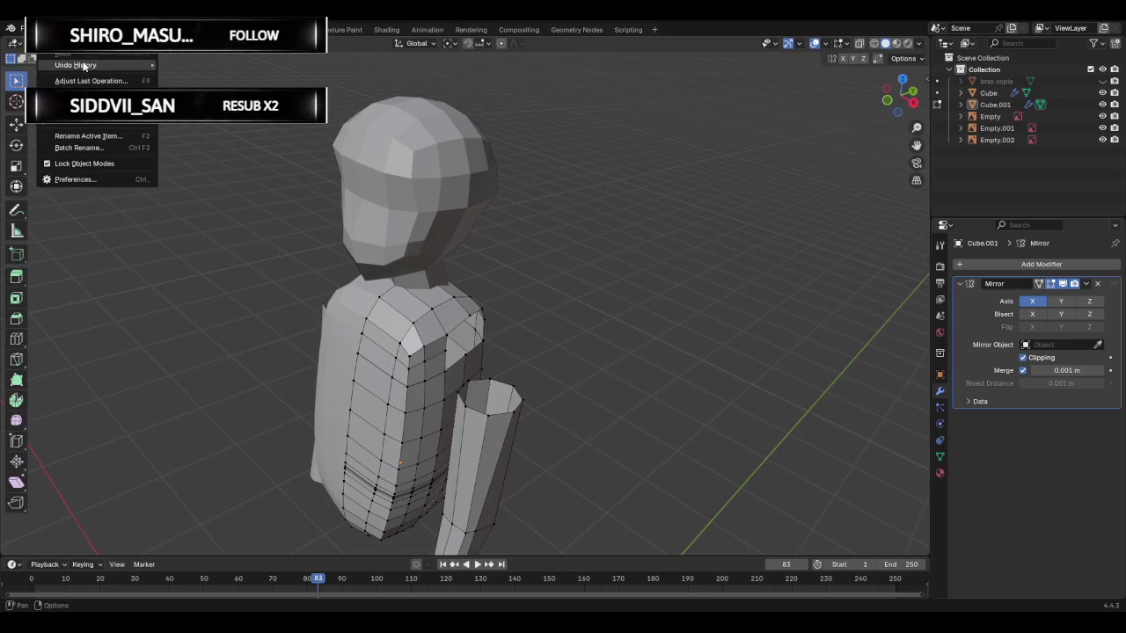
{"action": "left_click", "coordinate": [103, 29]}
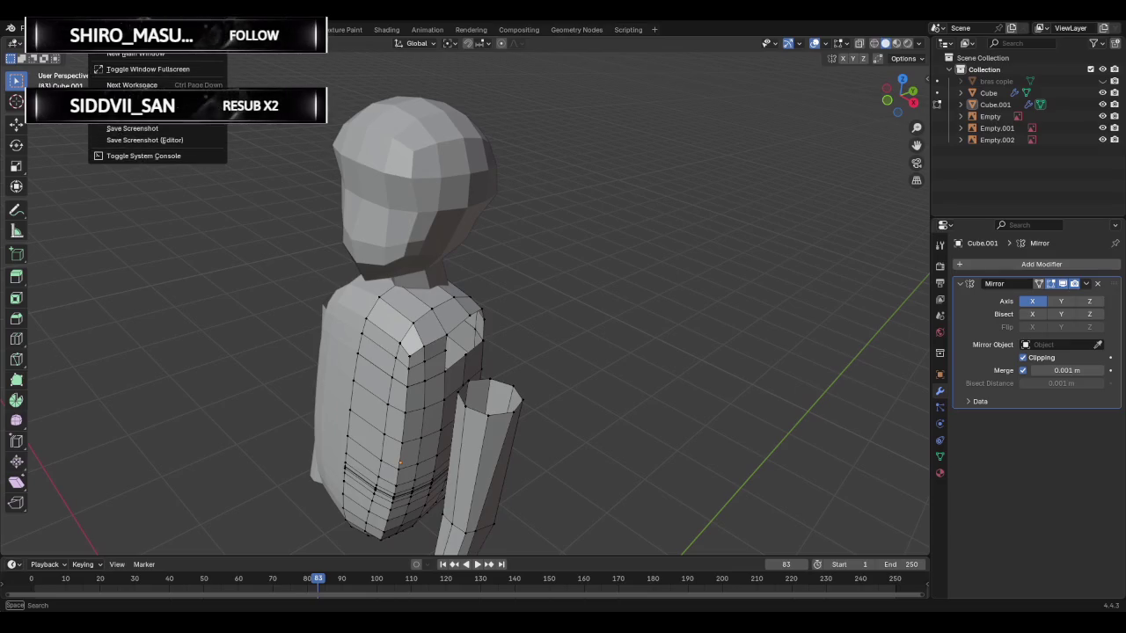
{"action": "left_click", "coordinate": [22, 29]}
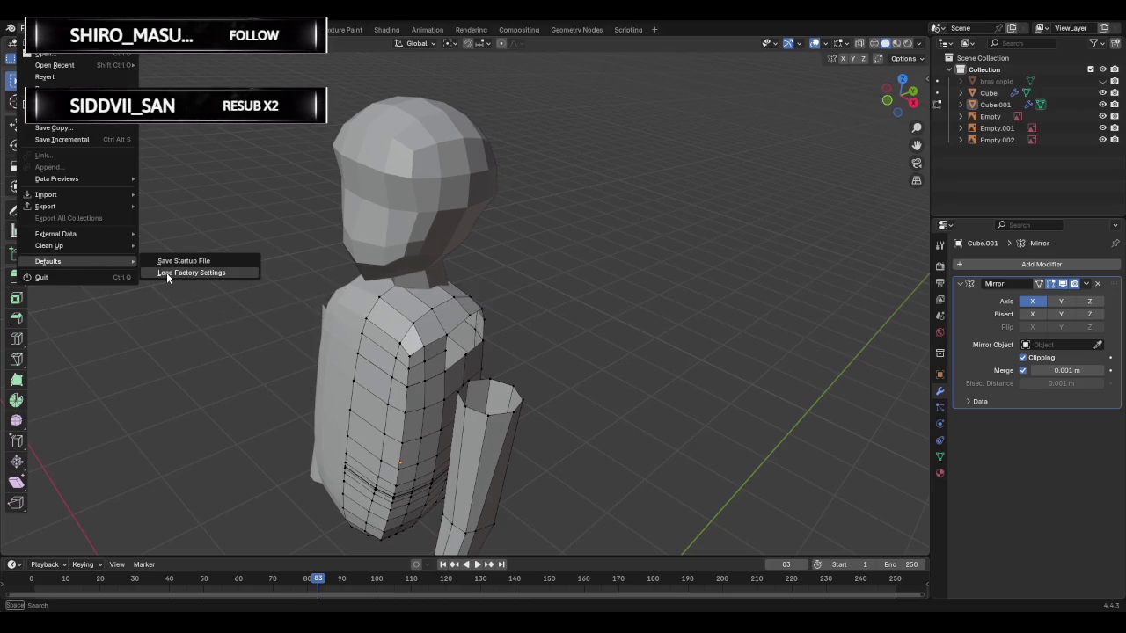
{"action": "mouse_move", "coordinate": [49, 261]}
{"action": "left_click", "coordinate": [166, 273]}
{"action": "left_click", "coordinate": [497, 340]}
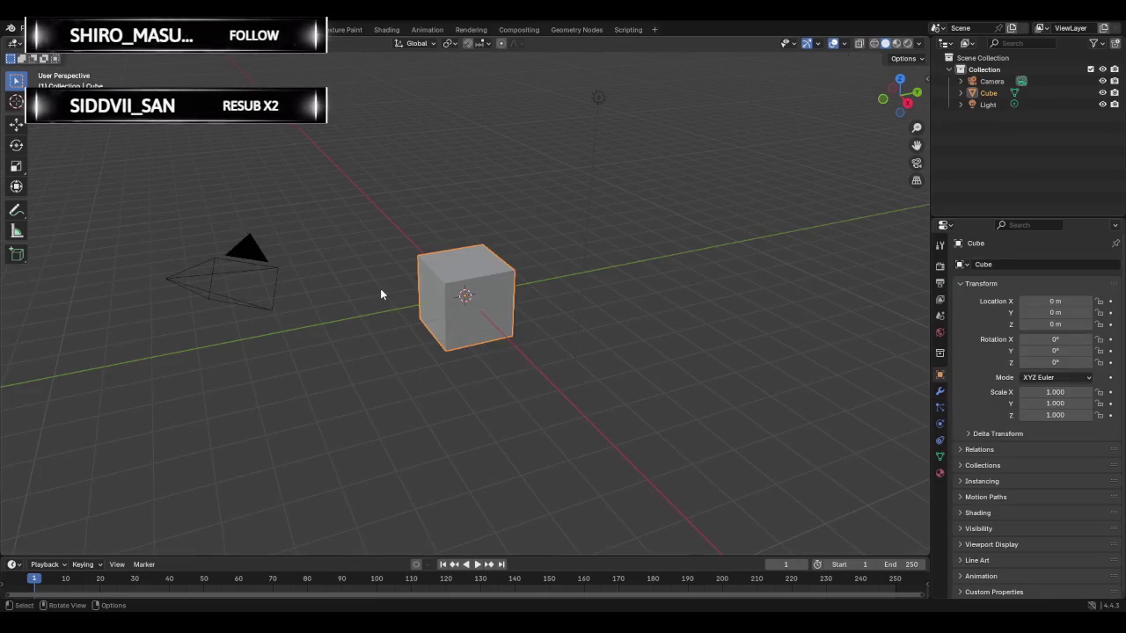
- Reopen the saved character file and orbit the view toward the shoulder
{"action": "left_click", "coordinate": [31, 29]}
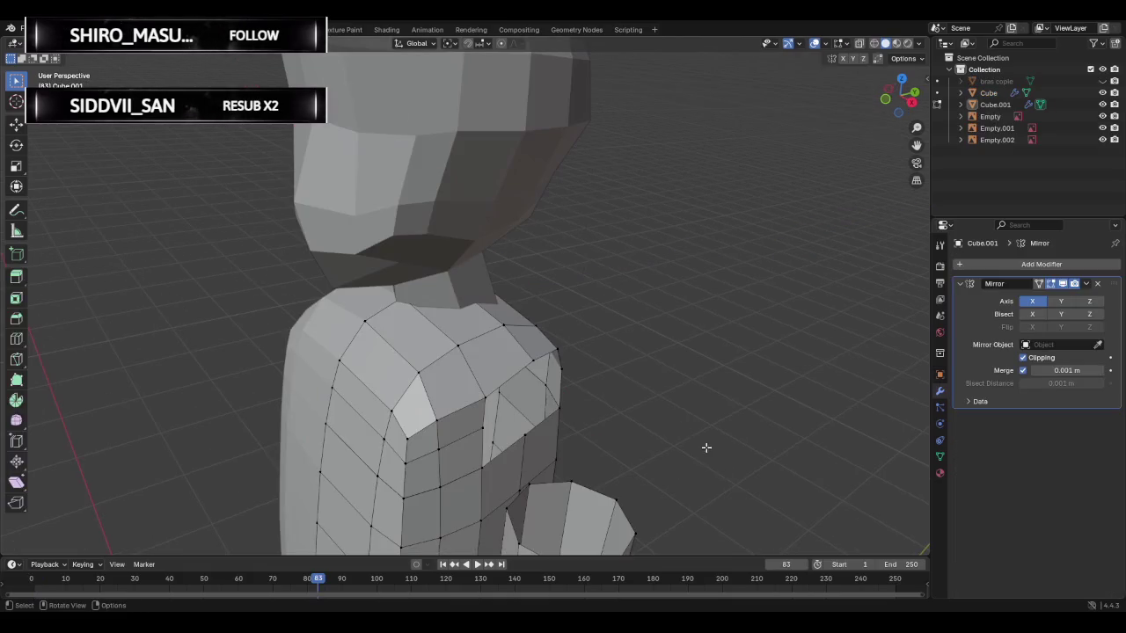
{"action": "mouse_move", "coordinate": [706, 447]}
{"action": "middle_mouse_down"}
{"action": "mouse_move", "coordinate": [631, 405]}
{"action": "mouse_move", "coordinate": [659, 407]}
{"action": "mouse_move", "coordinate": [672, 364]}
{"action": "mouse_move", "coordinate": [635, 369]}
{"action": "mouse_move", "coordinate": [671, 382]}
{"action": "middle_mouse_up"}
{"action": "left_click", "coordinate": [46, 29]}
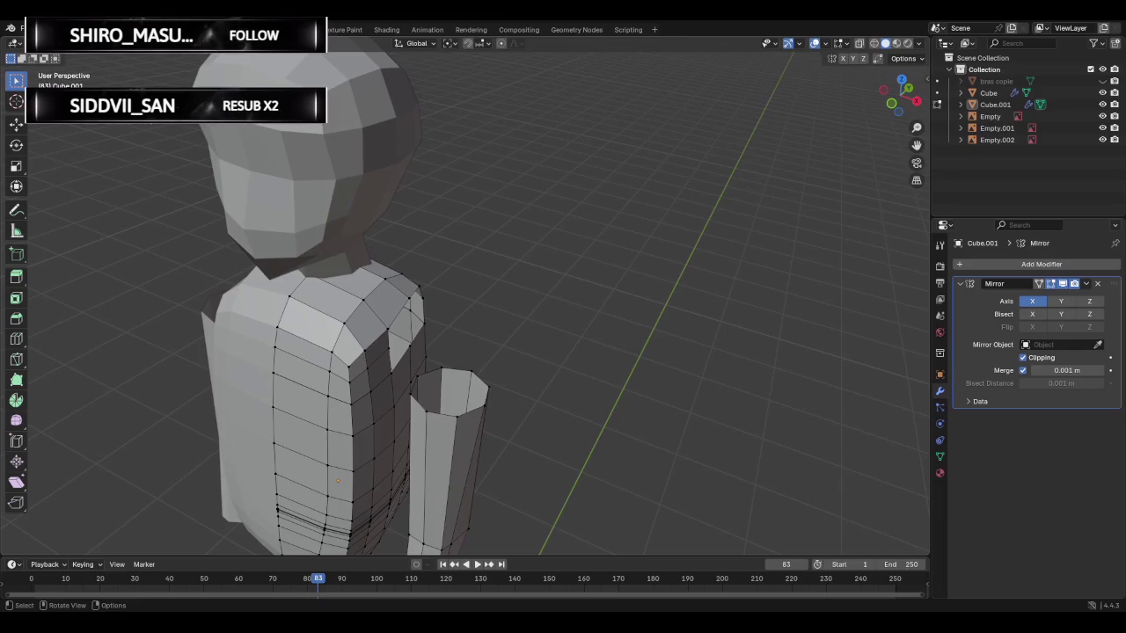
- Zoom toward the shoulder and try selecting seam edge loops, then clear the selection
{"action": "mouse_move", "coordinate": [395, 176]}
{"action": "middle_mouse_down"}
{"action": "mouse_move", "coordinate": [476, 205]}
{"action": "mouse_move", "coordinate": [366, 279]}
{"action": "middle_mouse_up"}
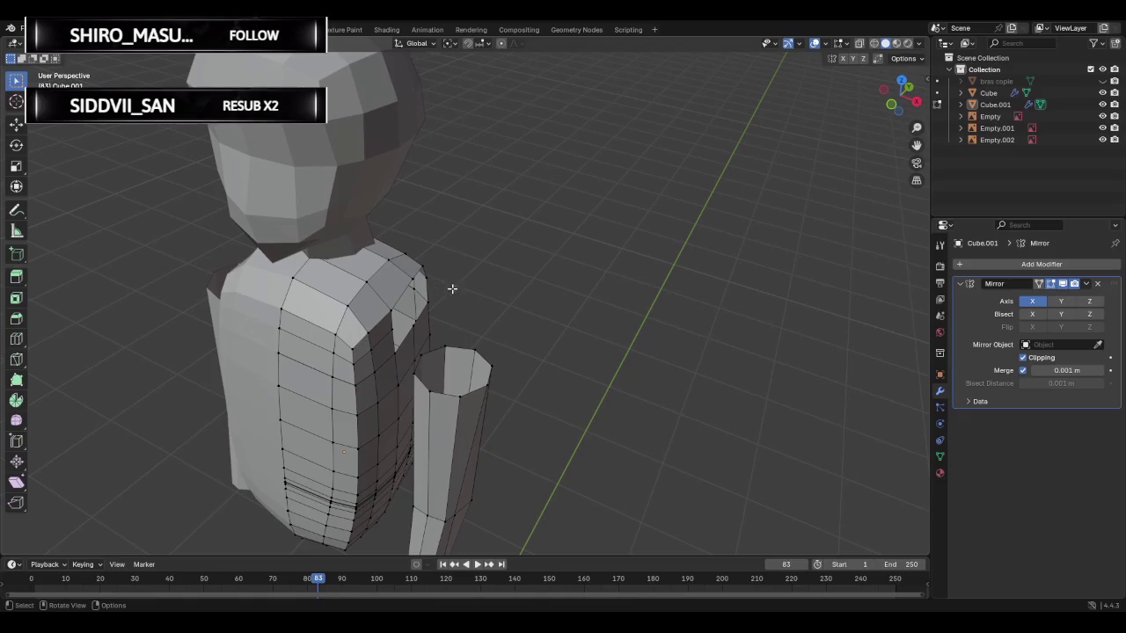
{"action": "left_click", "coordinate": [409, 326], "text": "alt"}
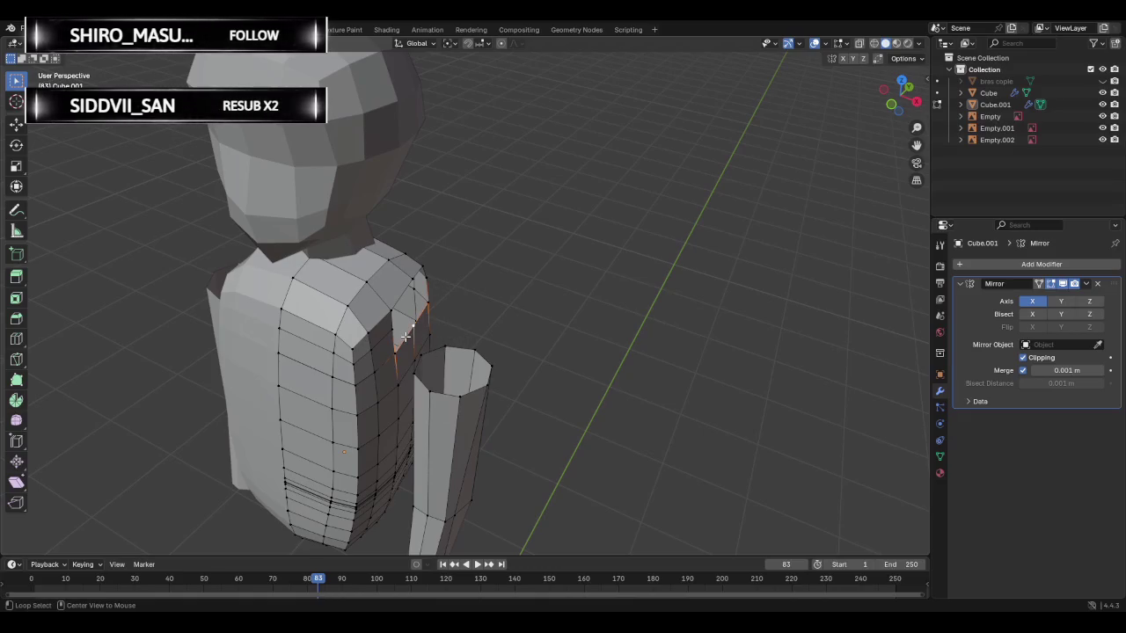
{"action": "scroll", "coordinate": [409, 327], "scroll_direction": "up", "scroll_amount": 2}
{"action": "scroll", "coordinate": [369, 318], "scroll_direction": "up", "scroll_amount": 2}
{"action": "scroll", "coordinate": [325, 309], "scroll_direction": "up", "scroll_amount": 1}
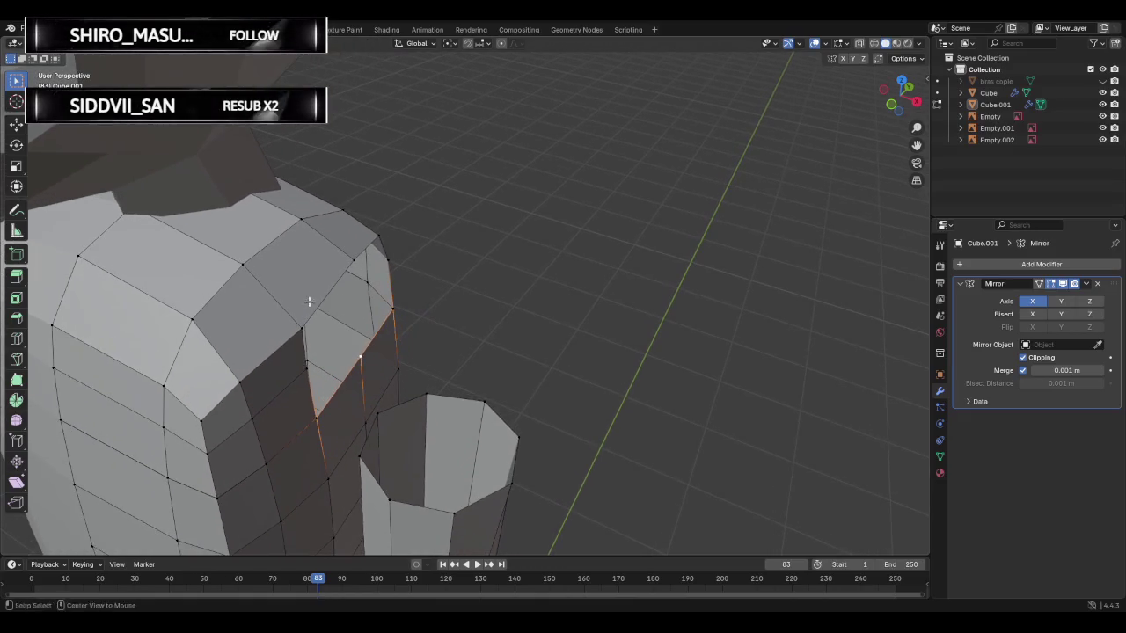
{"action": "left_click", "coordinate": [314, 308], "text": "alt+shift"}
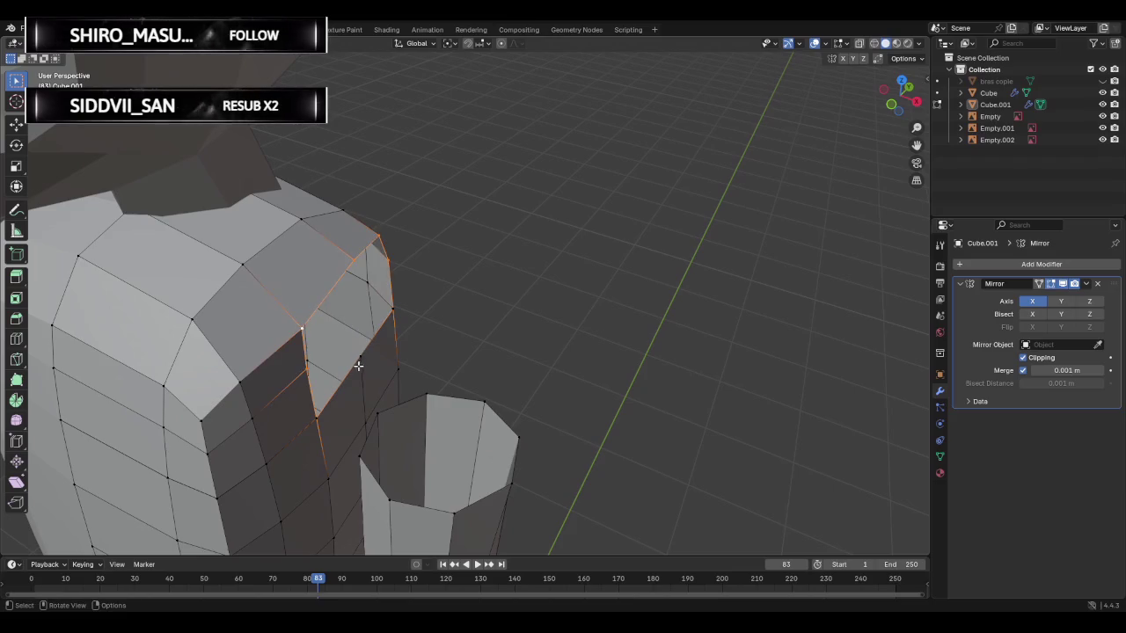
{"action": "key", "text": "alt+a"}
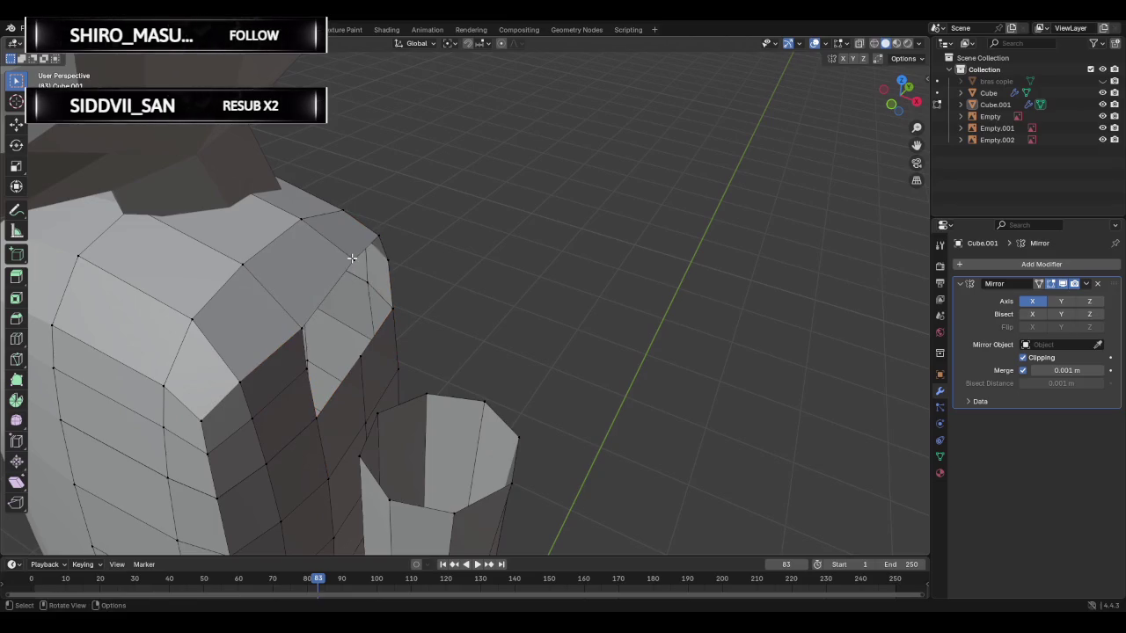
- Select the shoulder-opening edge loop and add the whole arm cylinder with L
{"action": "left_click", "coordinate": [353, 261], "text": "alt"}
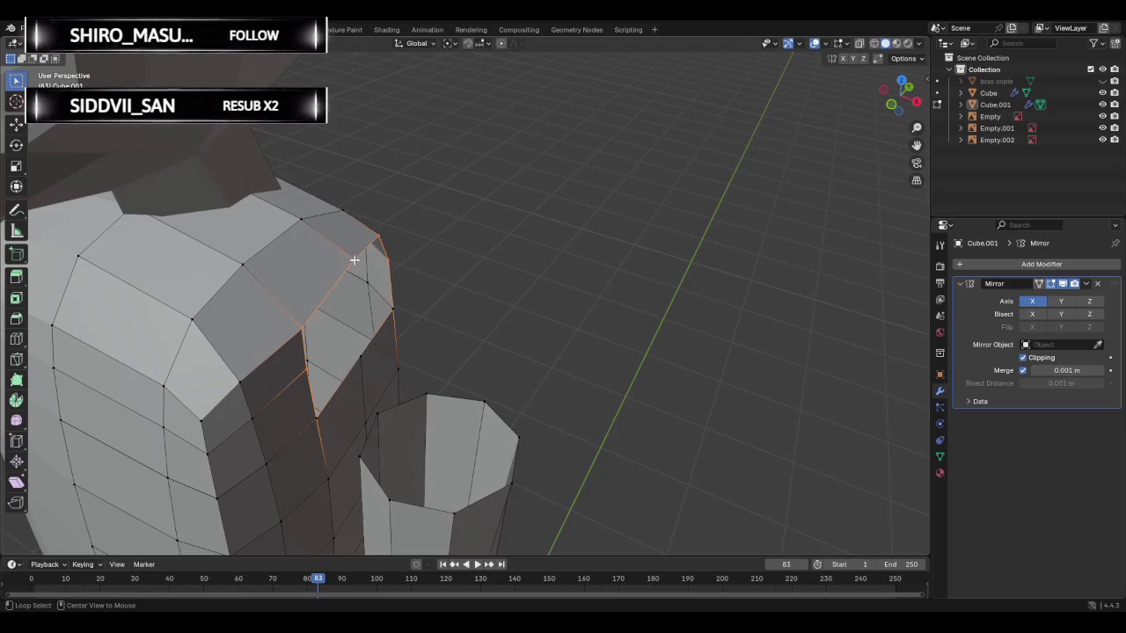
{"action": "mouse_move", "coordinate": [410, 336]}
{"action": "middle_mouse_down"}
{"action": "mouse_move", "coordinate": [442, 276]}
{"action": "mouse_move", "coordinate": [489, 314]}
{"action": "middle_mouse_up"}
{"action": "left_click", "coordinate": [436, 393], "text": "alt"}
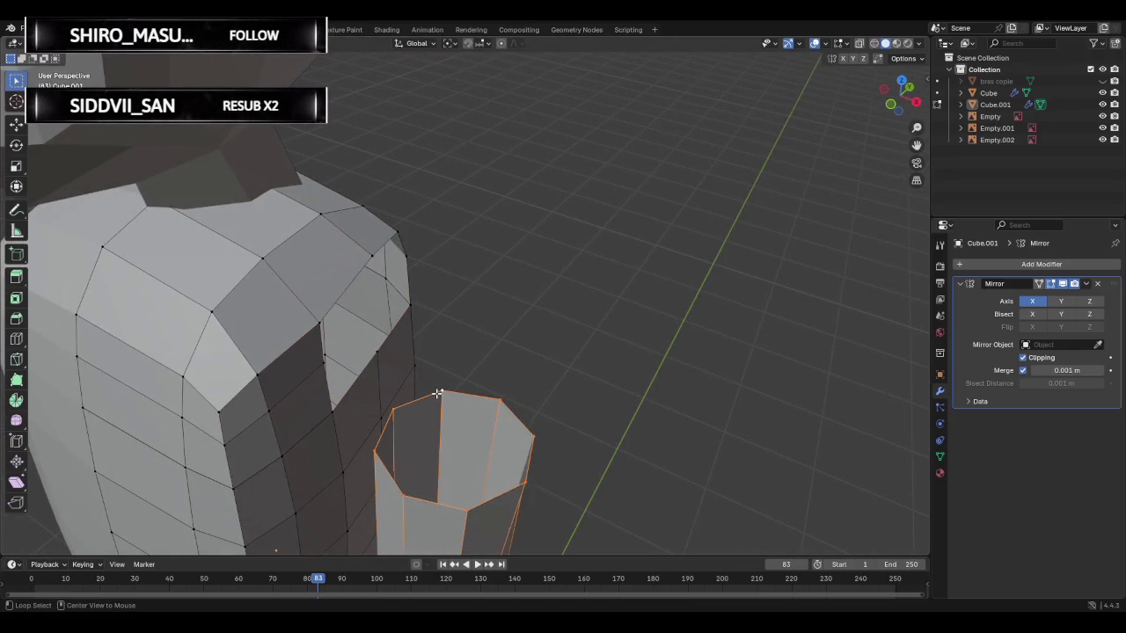
{"action": "left_click", "coordinate": [361, 270], "text": "alt"}
{"action": "key", "text": "l"}
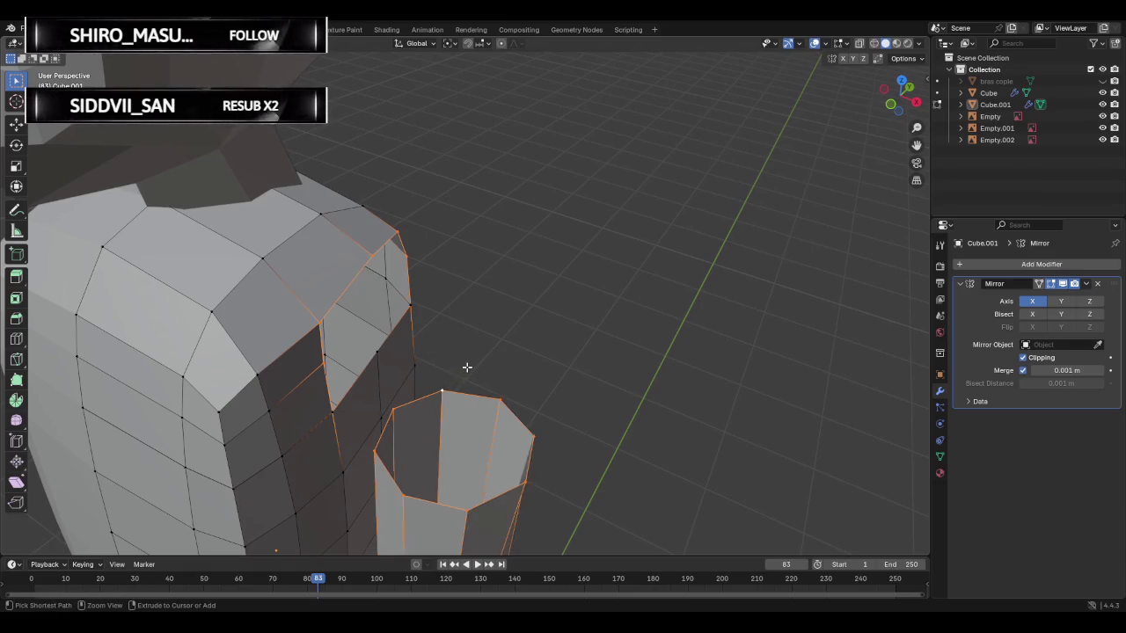
{"action": "key", "text": "ctrl+e"}
- Bridge the shoulder opening to the arm rim and scale the new faces
{"action": "left_click", "coordinate": [450, 332]}
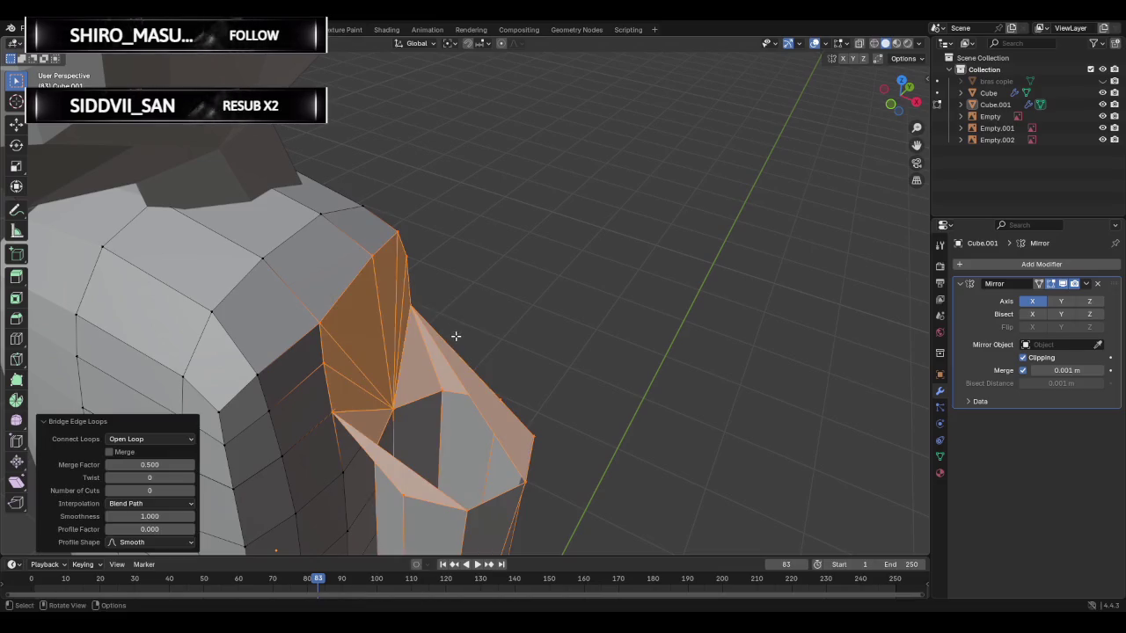
{"action": "middle_click_drag", "start_coordinate": [474, 351], "coordinate": [515, 313]}
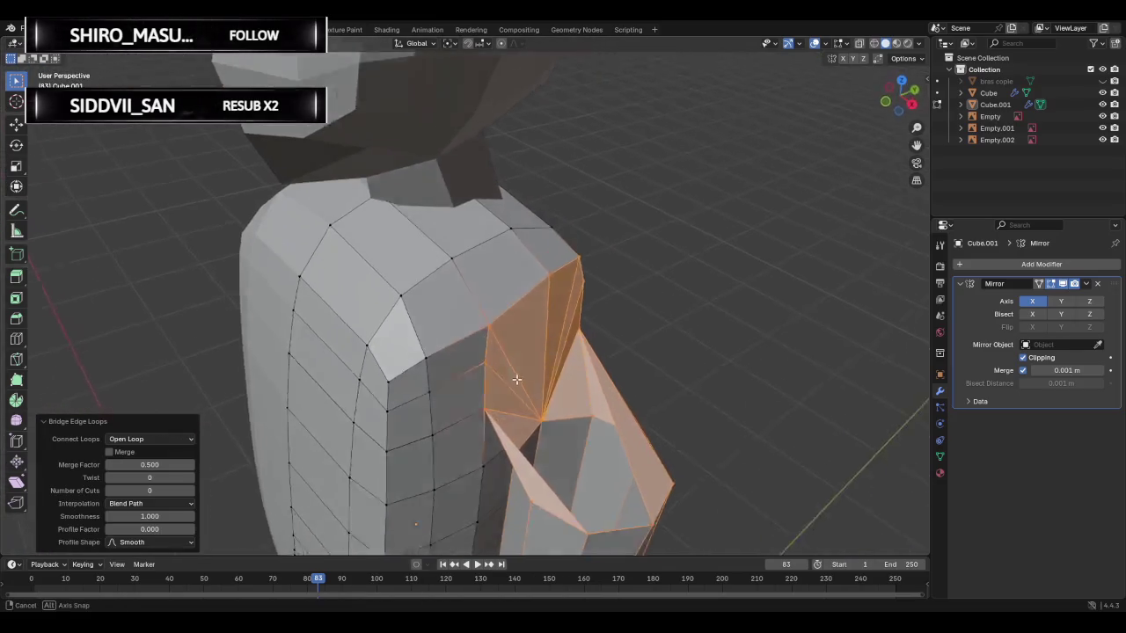
{"action": "key", "text": "s"}
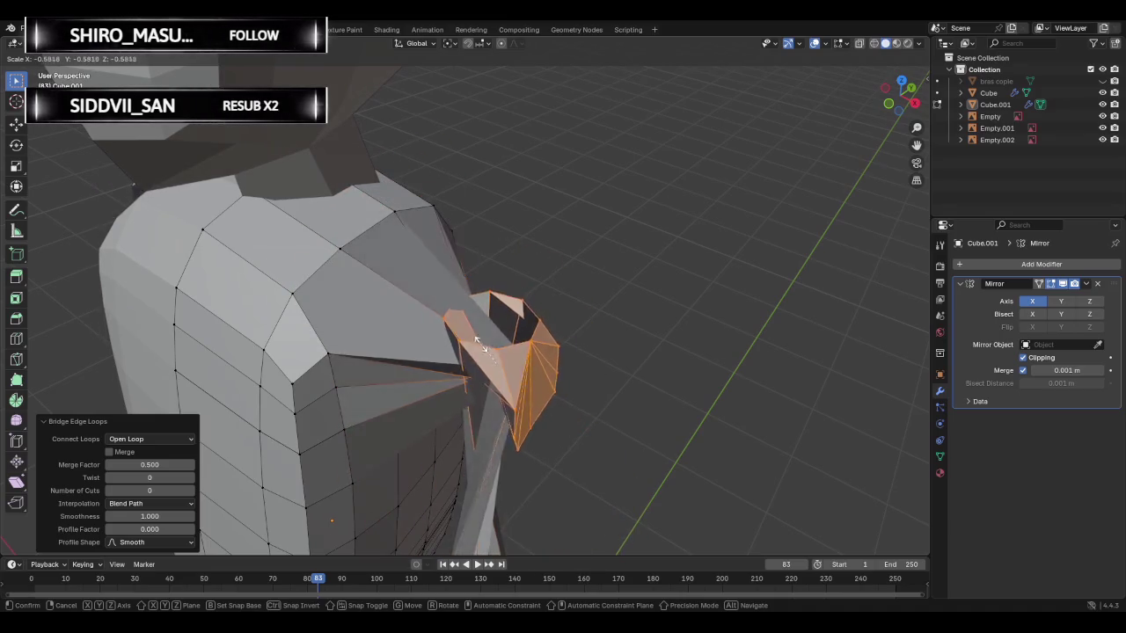
{"action": "left_click", "coordinate": [512, 357]}
{"action": "middle_click_drag", "start_coordinate": [513, 360], "coordinate": [522, 402]}
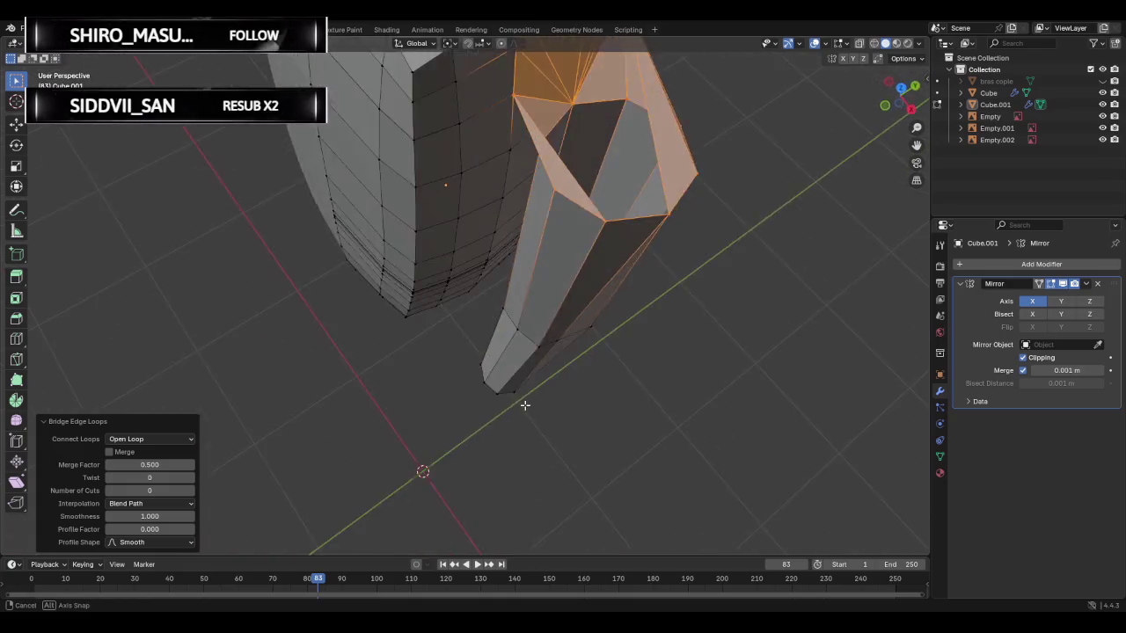
- Give the shoulder bridge 4 cuts
{"action": "left_click", "coordinate": [170, 491]}
{"action": "type", "text": "4"}
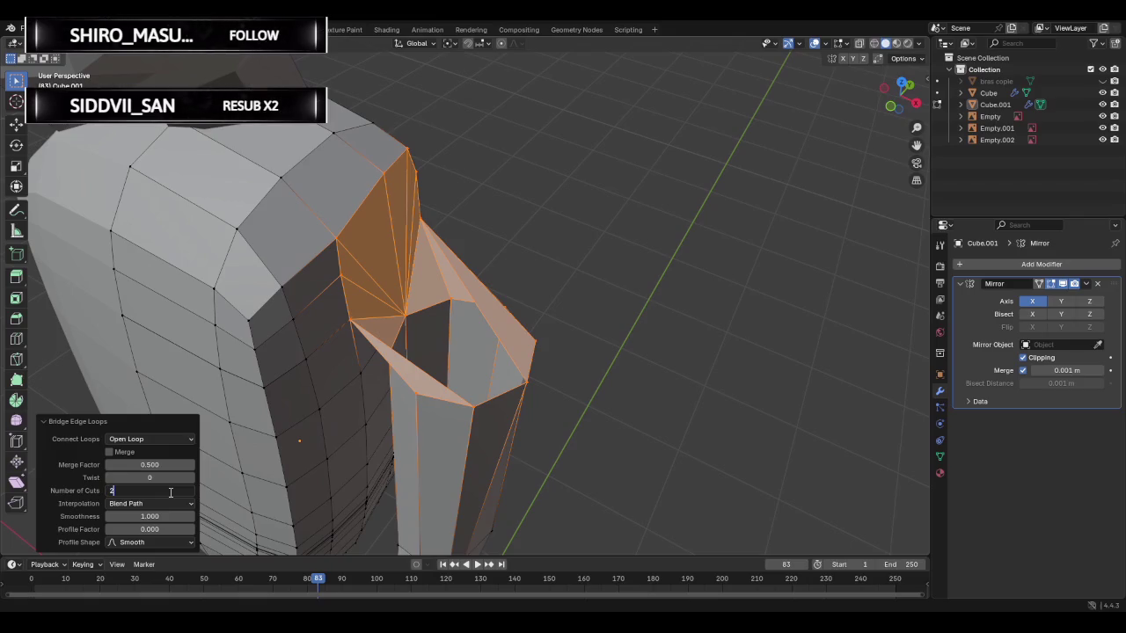
{"action": "key", "text": "Return"}
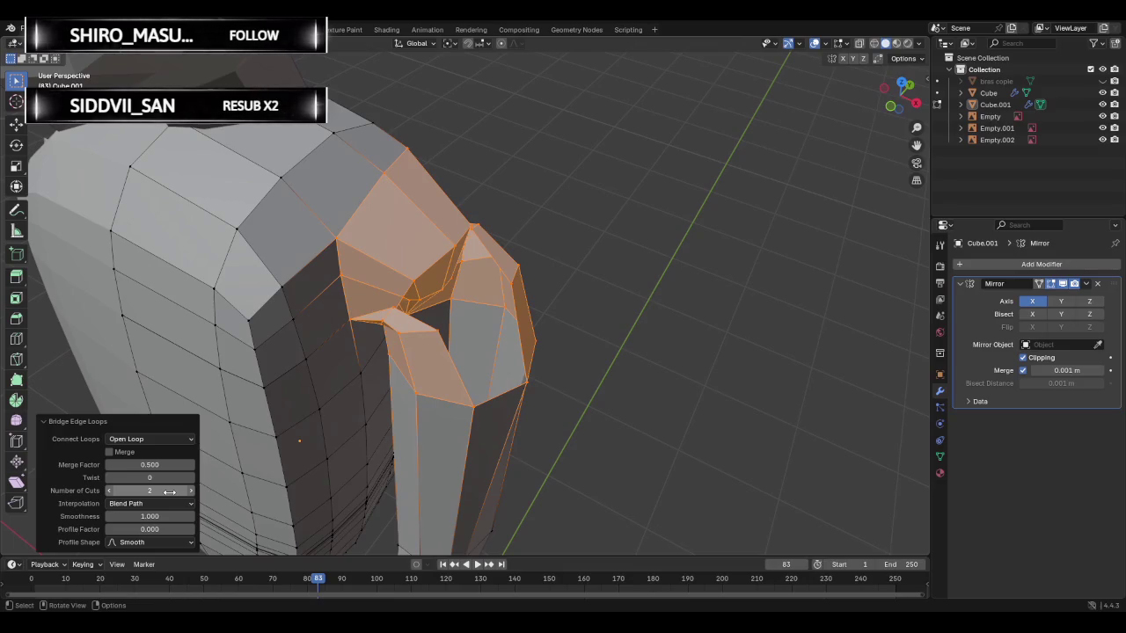
{"action": "mouse_move", "coordinate": [579, 390]}
{"action": "middle_mouse_down"}
{"action": "mouse_move", "coordinate": [586, 360]}
{"action": "mouse_move", "coordinate": [572, 389]}
{"action": "middle_mouse_up"}
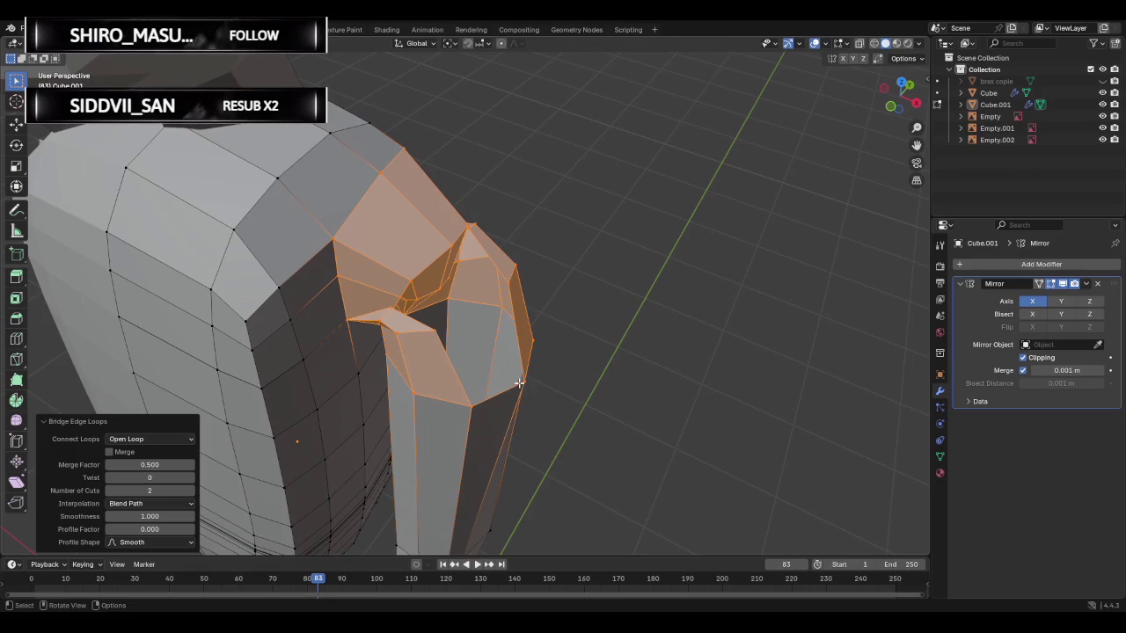
- Try Merge Factor, Merge and Closed Loop, ending on Open Loop with Merge off
{"action": "left_click_drag", "start_coordinate": [150, 464], "coordinate": [160, 465]}
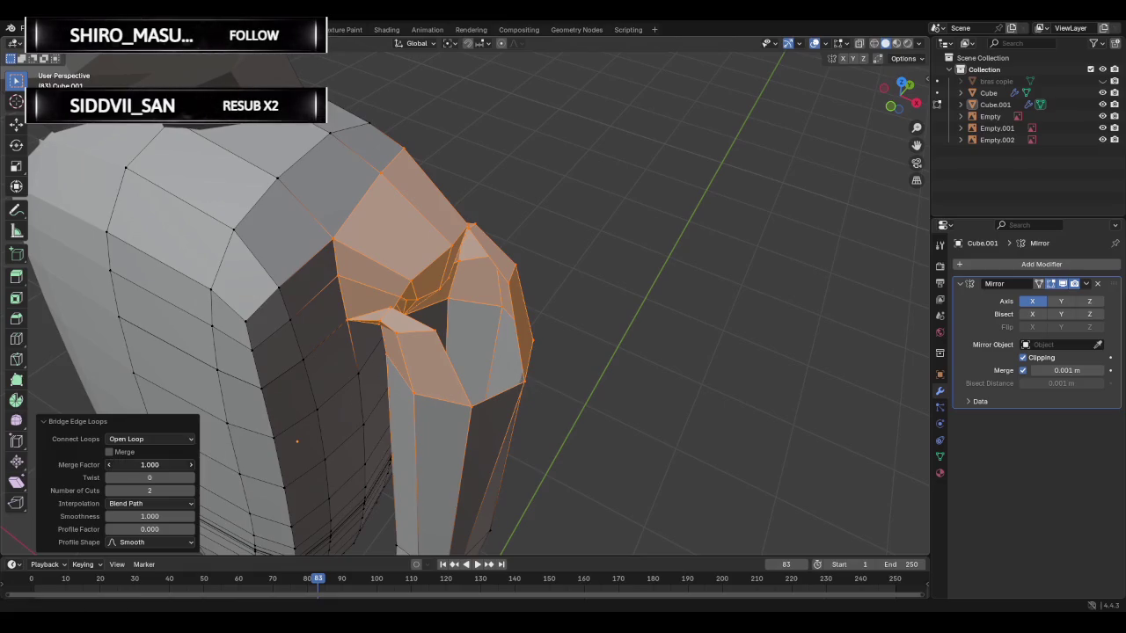
{"action": "left_click", "coordinate": [124, 452]}
{"action": "left_click", "coordinate": [124, 452]}
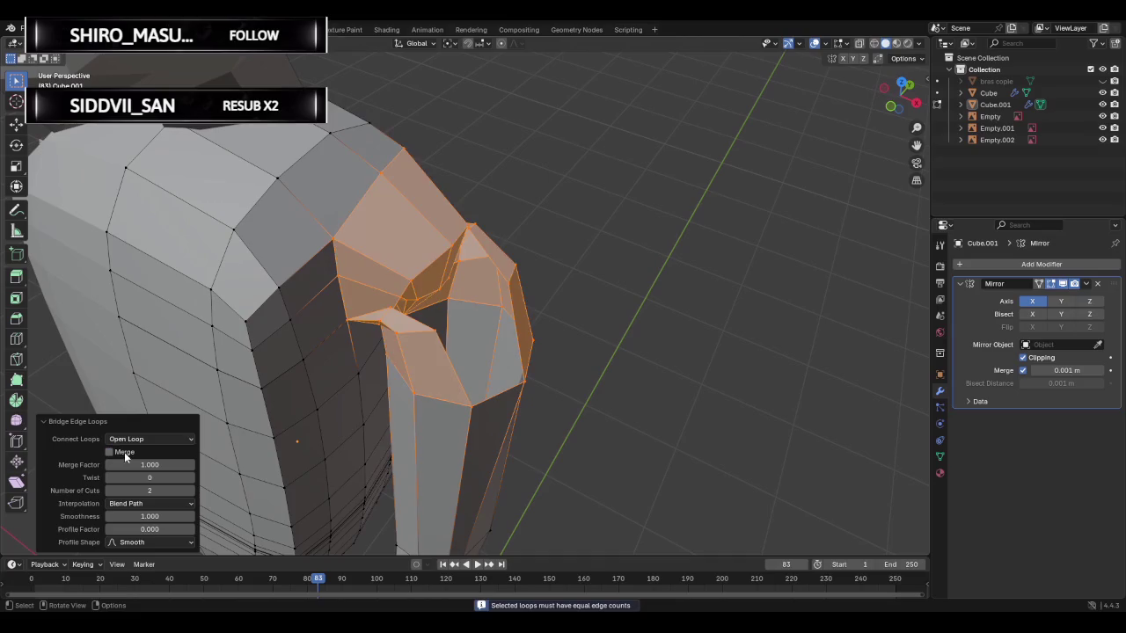
{"action": "left_click", "coordinate": [138, 439]}
{"action": "left_click", "coordinate": [135, 464]}
{"action": "left_click", "coordinate": [138, 439]}
{"action": "left_click", "coordinate": [134, 453]}
- Change the bridge cuts to 3, then 4, then 8, inspect, and undo it
{"action": "left_click", "coordinate": [147, 490]}
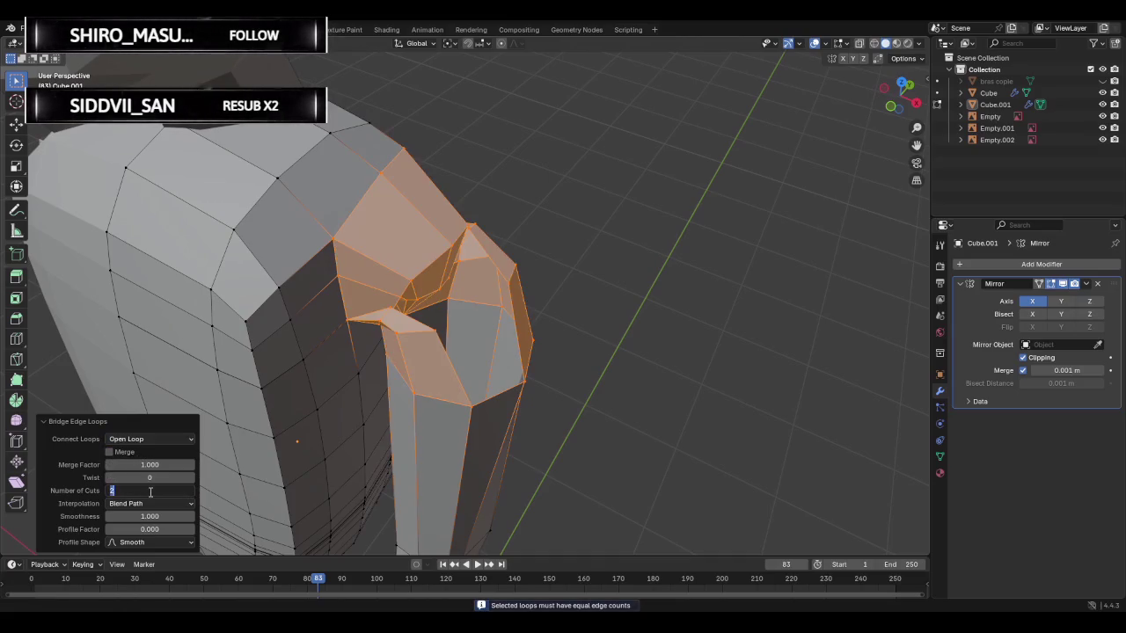
{"action": "type", "text": "1"}
{"action": "key", "text": "BackSpace"}
{"action": "type", "text": "3"}
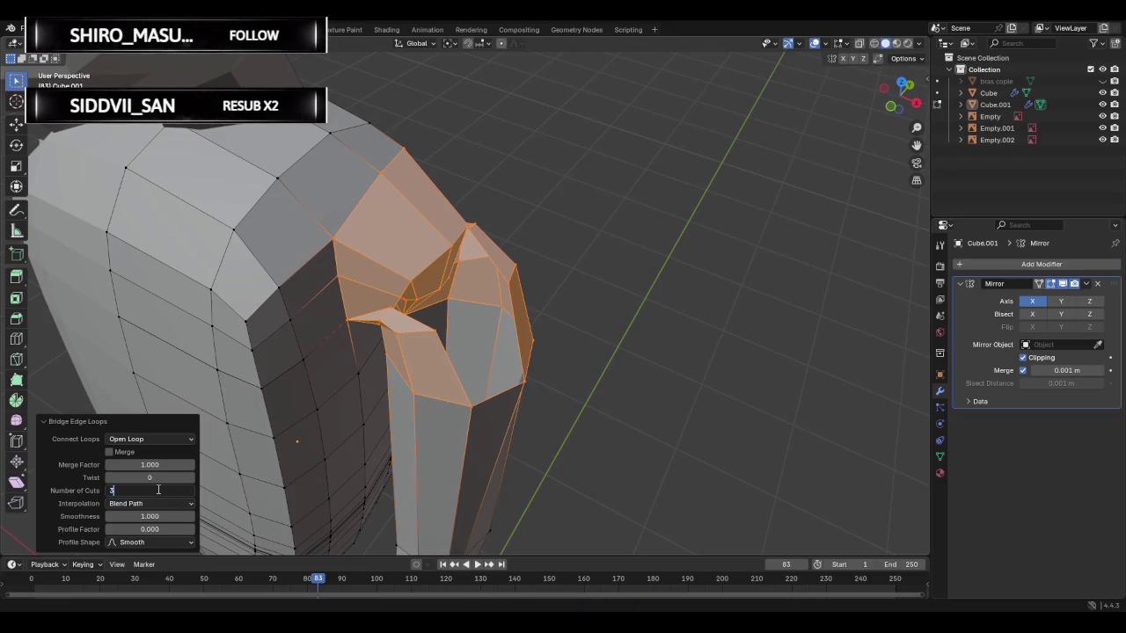
{"action": "key", "text": "Return"}
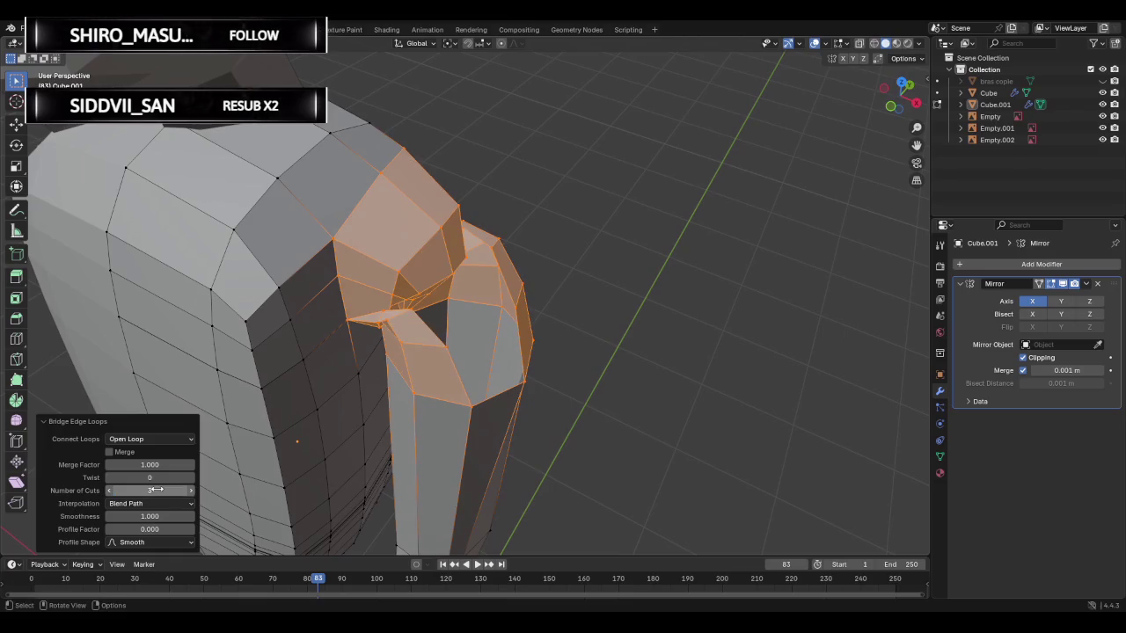
{"action": "left_click", "coordinate": [154, 490]}
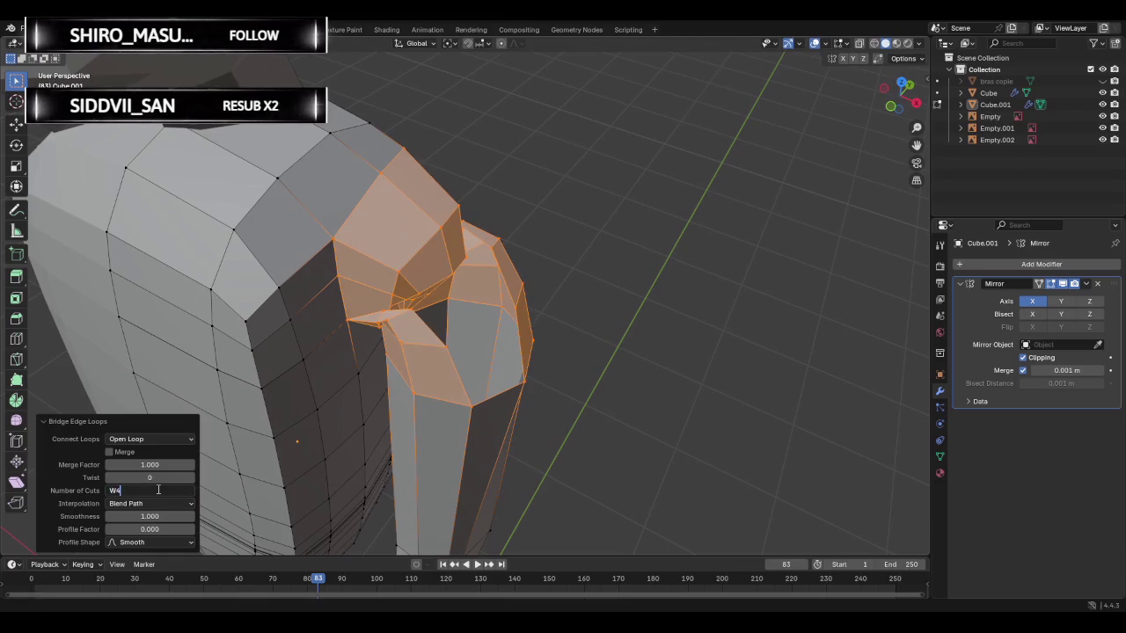
{"action": "type", "text": "4"}
{"action": "key", "text": "Return"}
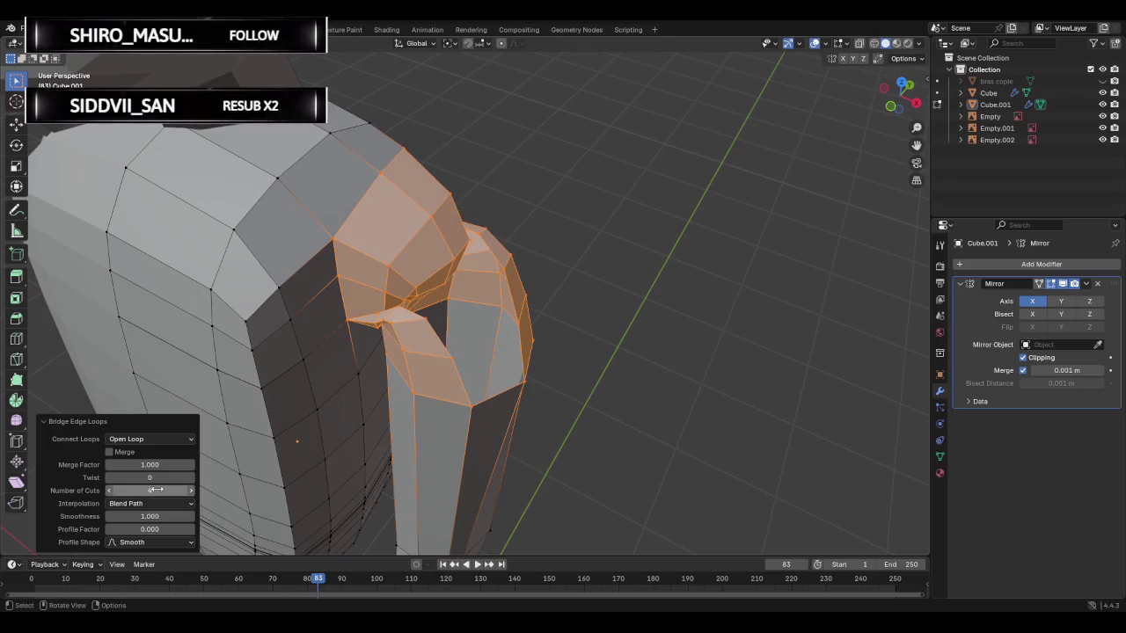
{"action": "left_click", "coordinate": [155, 489]}
{"action": "type", "text": "8"}
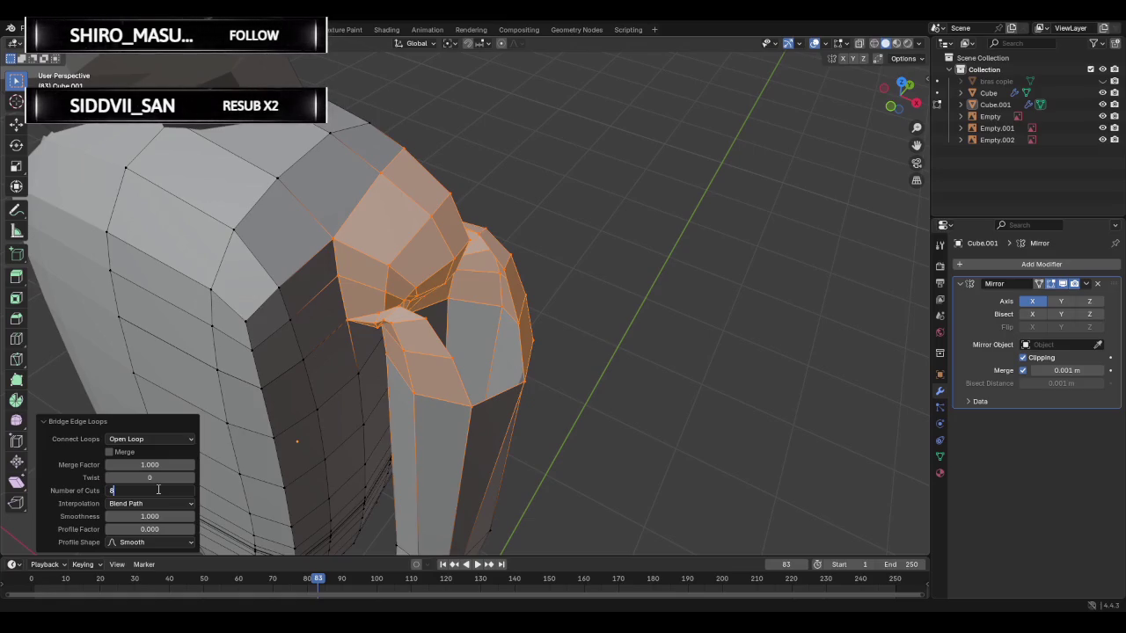
{"action": "key", "text": "Return"}
{"action": "mouse_move", "coordinate": [575, 358]}
{"action": "middle_mouse_down"}
{"action": "mouse_move", "coordinate": [562, 371]}
{"action": "mouse_move", "coordinate": [552, 344]}
{"action": "middle_mouse_up"}
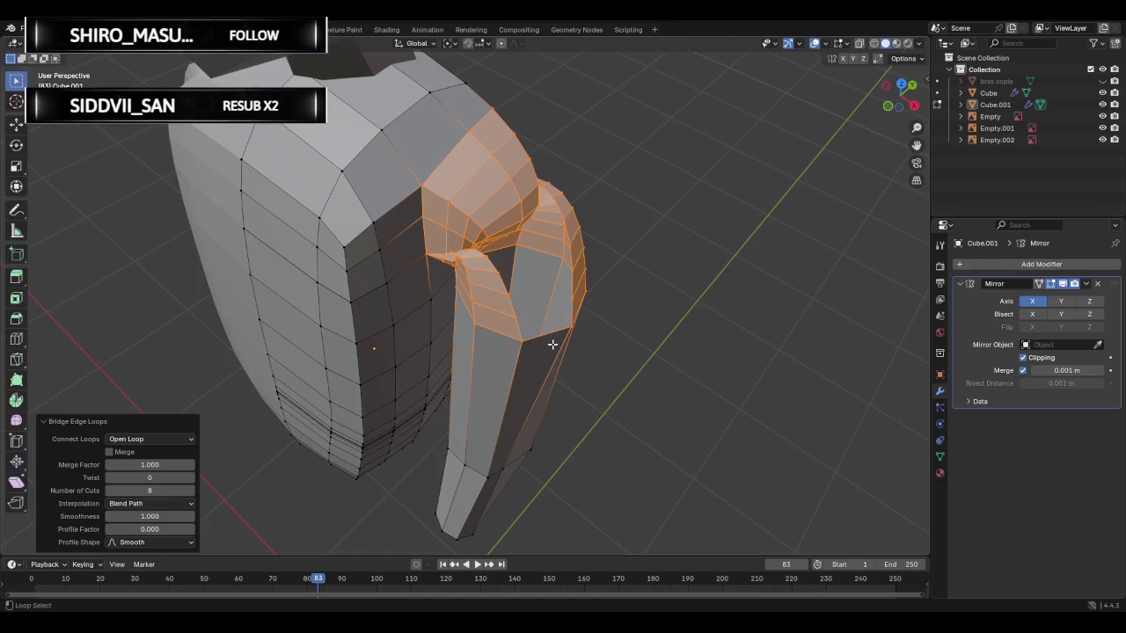
{"action": "key", "text": "ctrl+z"}
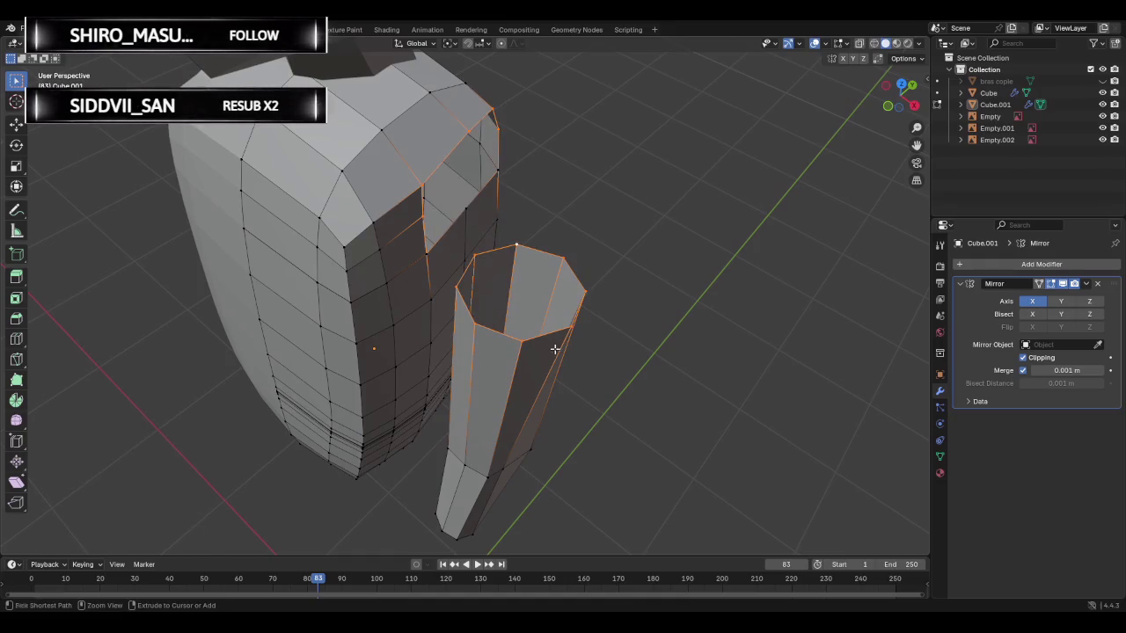
- Clear the selection and pick the arm rim and shoulder slot edge loops
{"action": "key", "text": "alt+a"}
{"action": "left_click", "coordinate": [513, 246], "text": "alt"}
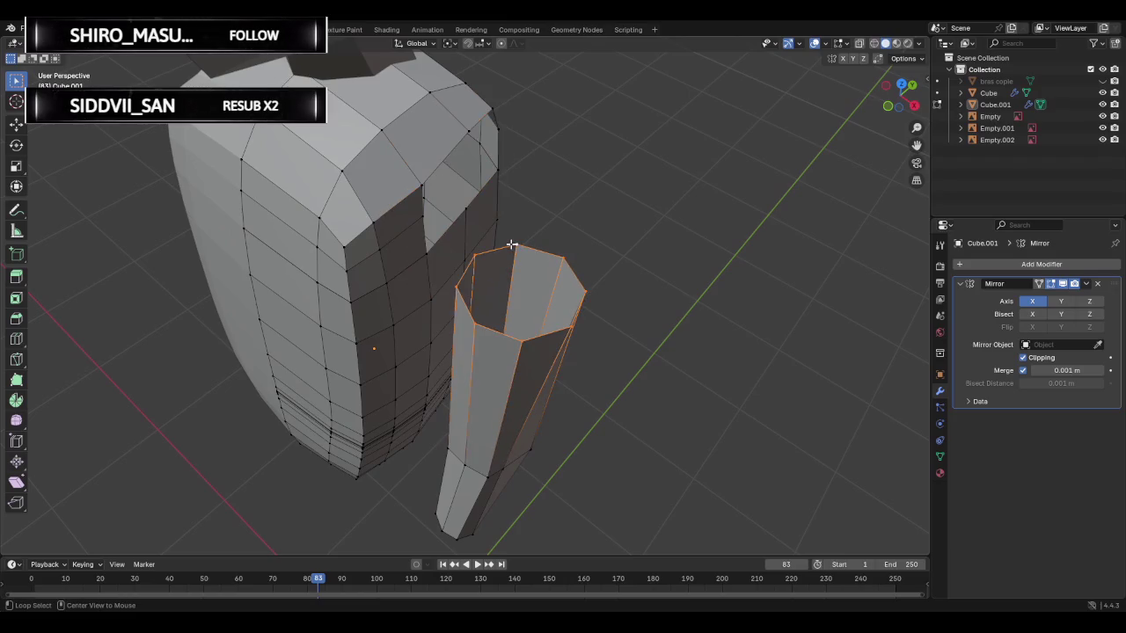
{"action": "left_click", "coordinate": [465, 208], "text": "alt"}
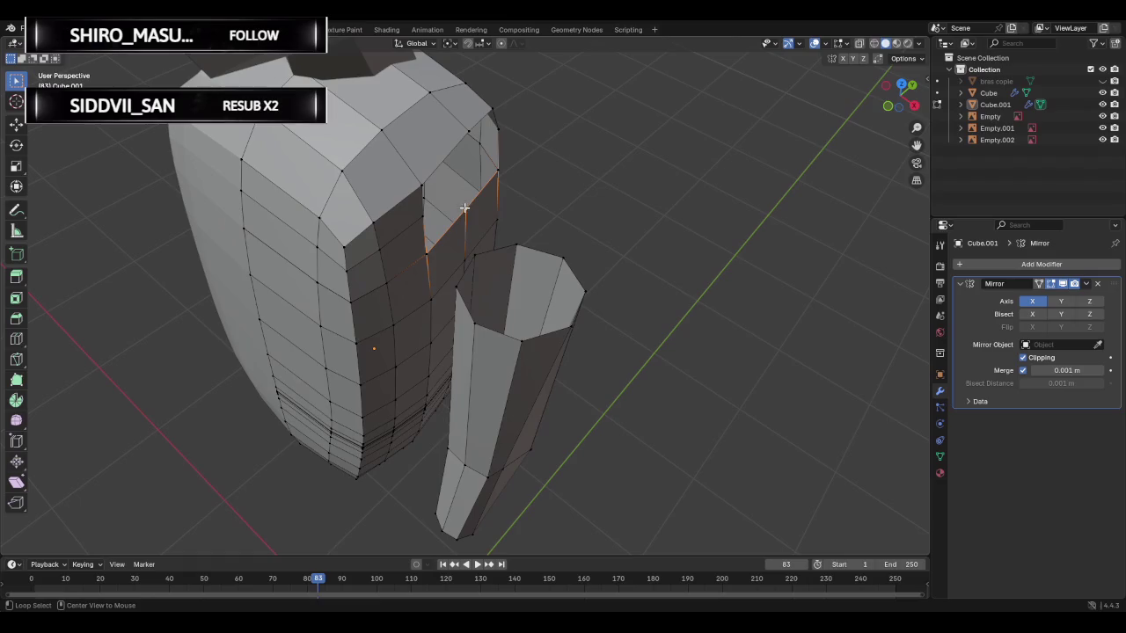
{"action": "left_click", "coordinate": [468, 131], "text": "alt+shift"}
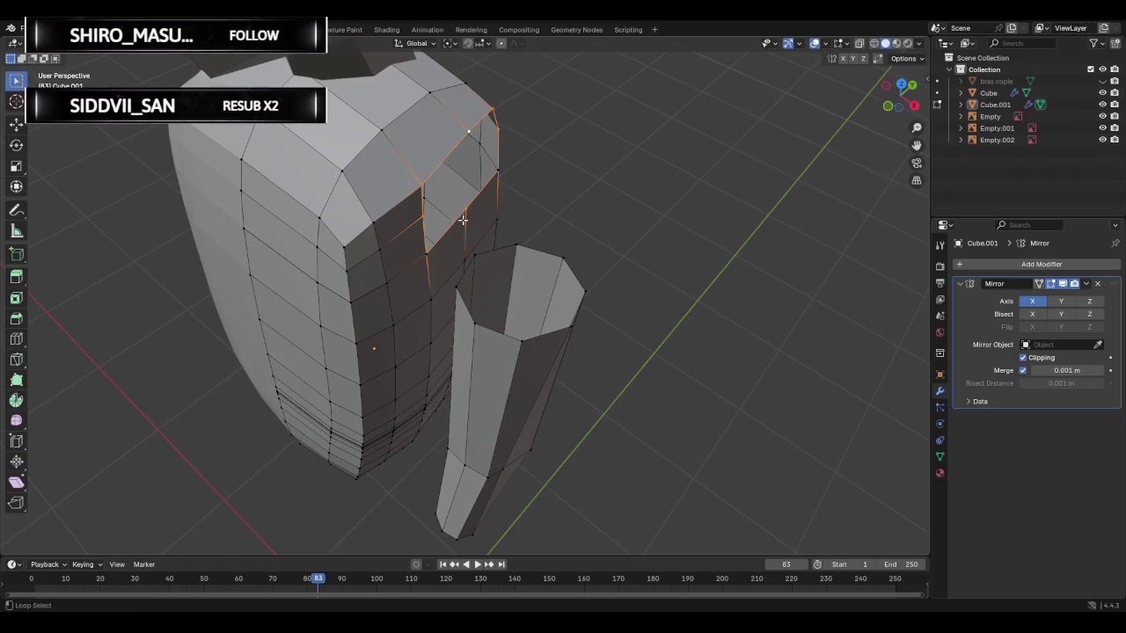
{"action": "left_click", "coordinate": [498, 188], "text": "alt+shift"}
{"action": "left_click", "coordinate": [482, 196], "text": "alt+shift"}
{"action": "left_click", "coordinate": [431, 247], "text": "alt+shift"}
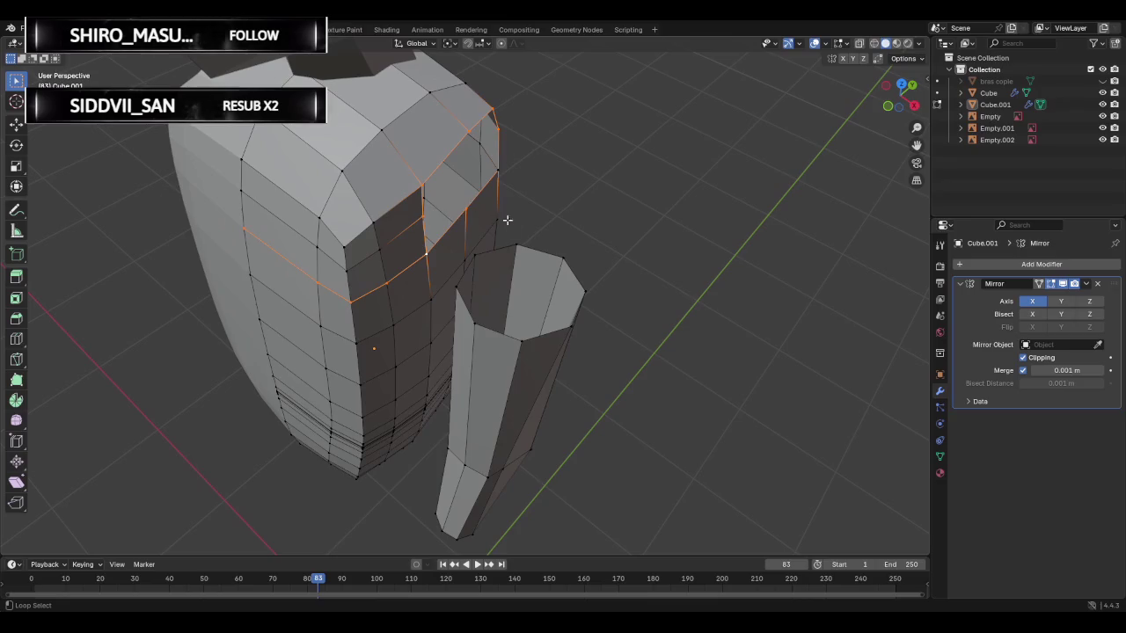
{"action": "mouse_move", "coordinate": [497, 172]}
{"action": "middle_mouse_down"}
{"action": "mouse_move", "coordinate": [561, 180]}
{"action": "mouse_move", "coordinate": [287, 190]}
{"action": "middle_mouse_up"}
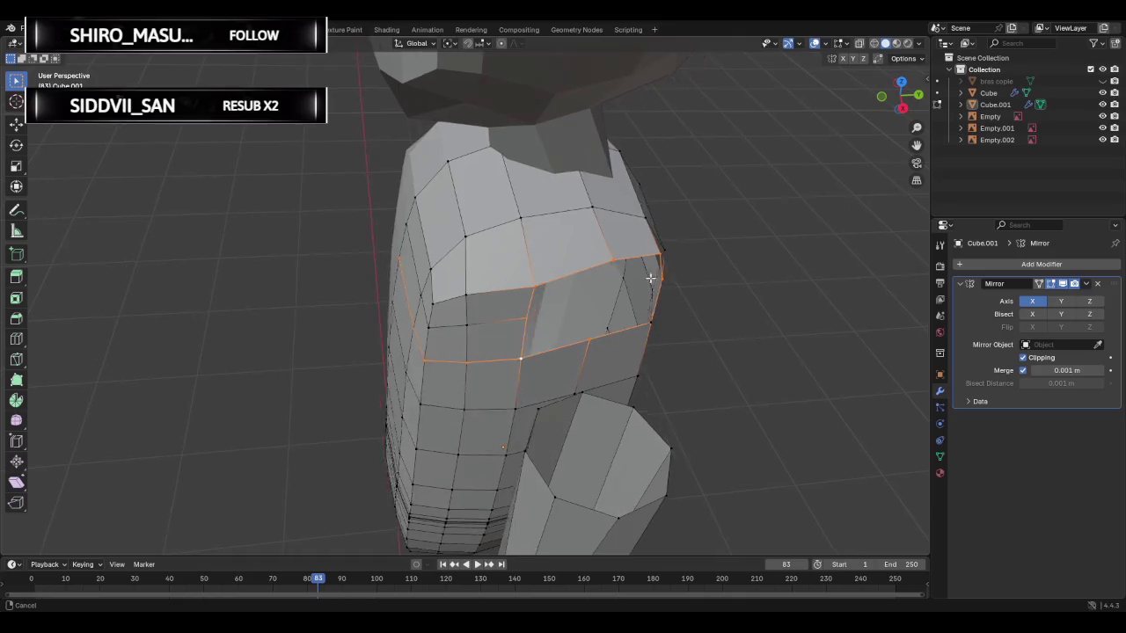
{"action": "middle_click_drag", "start_coordinate": [288, 190], "coordinate": [295, 127]}
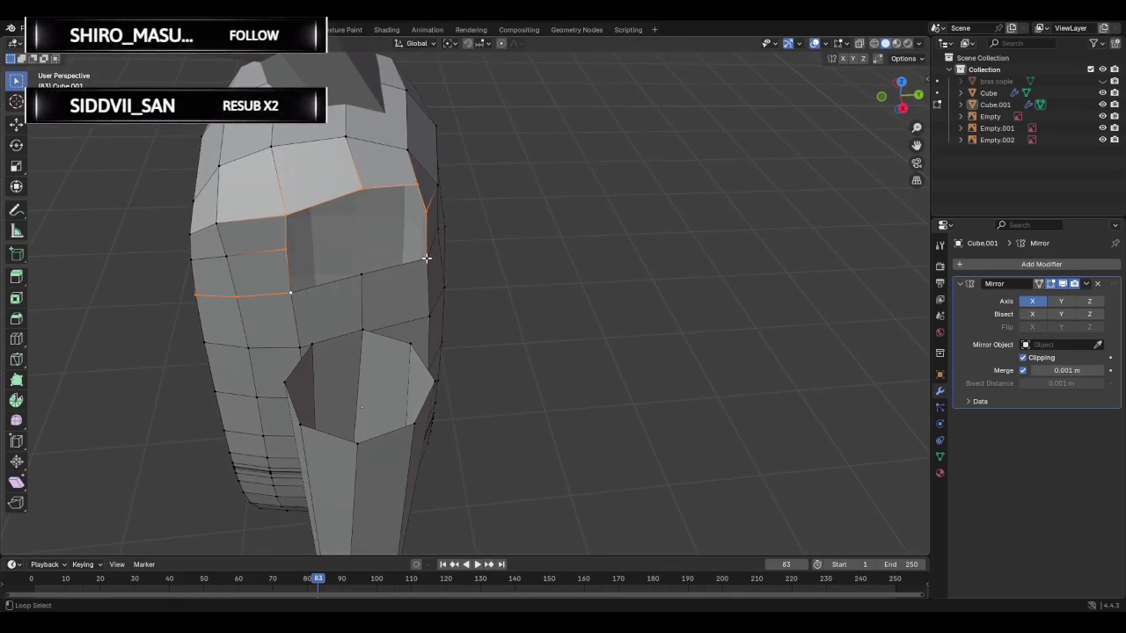
- Add a shoulder vertex and the arm rim loop, bridge them, then undo the bridge
{"action": "left_click", "coordinate": [427, 259], "text": "shift"}
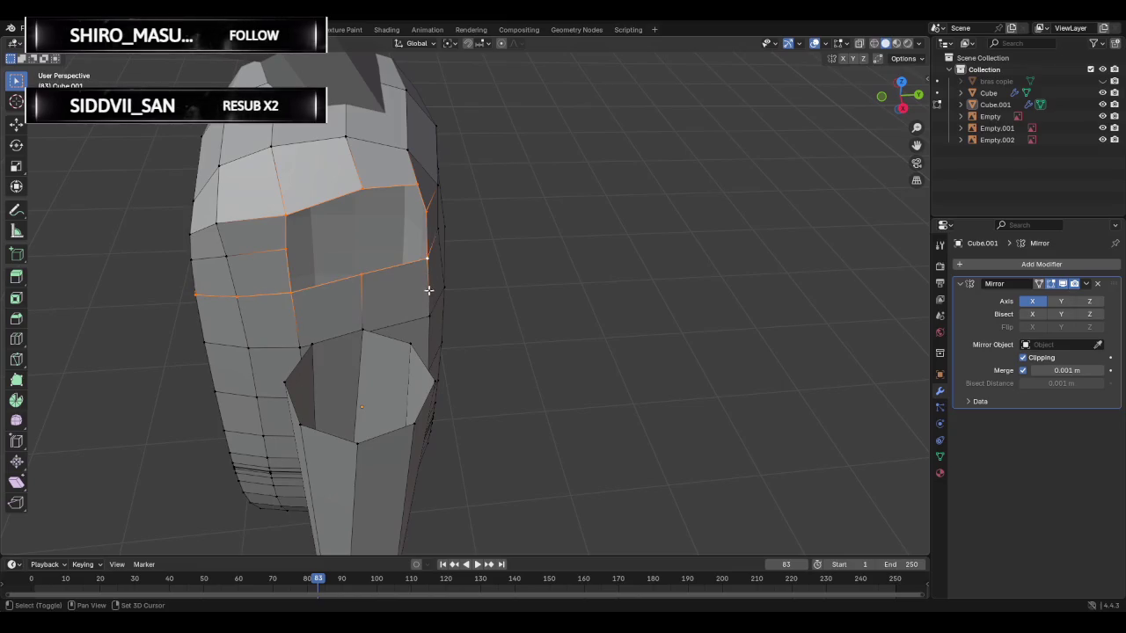
{"action": "left_click", "coordinate": [362, 331], "text": "alt+shift"}
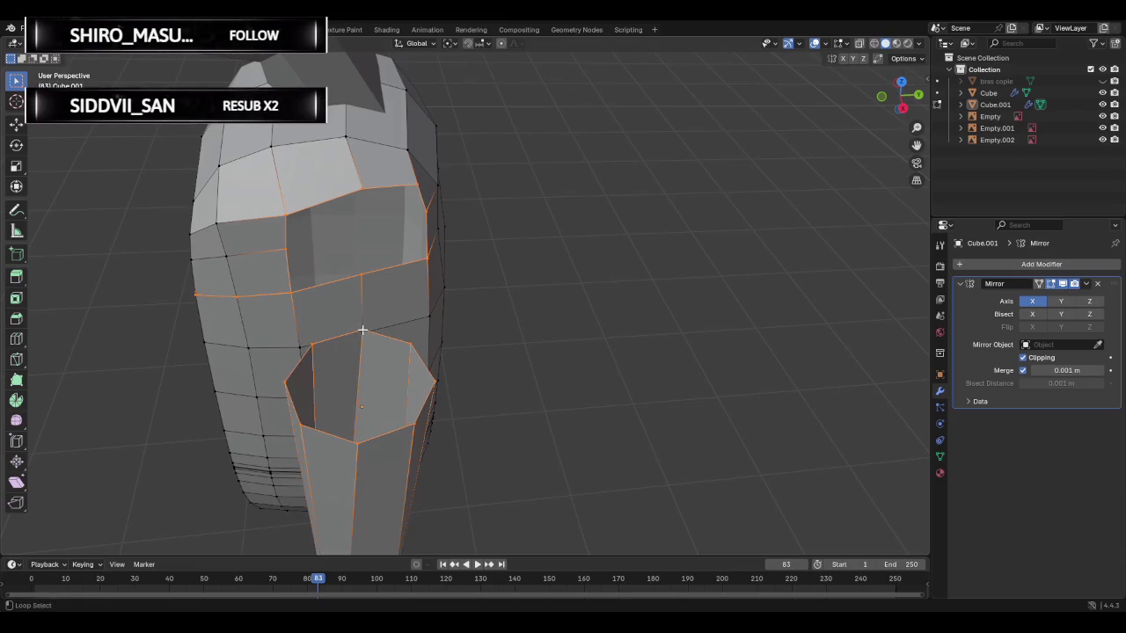
{"action": "key", "text": "ctrl+e"}
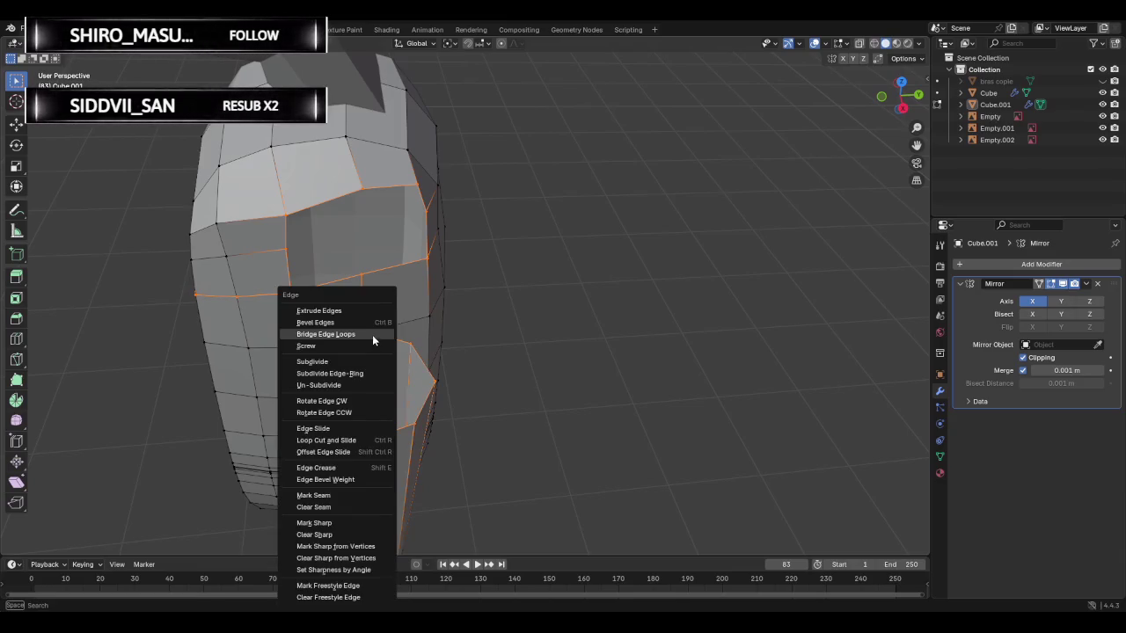
{"action": "left_click", "coordinate": [356, 334]}
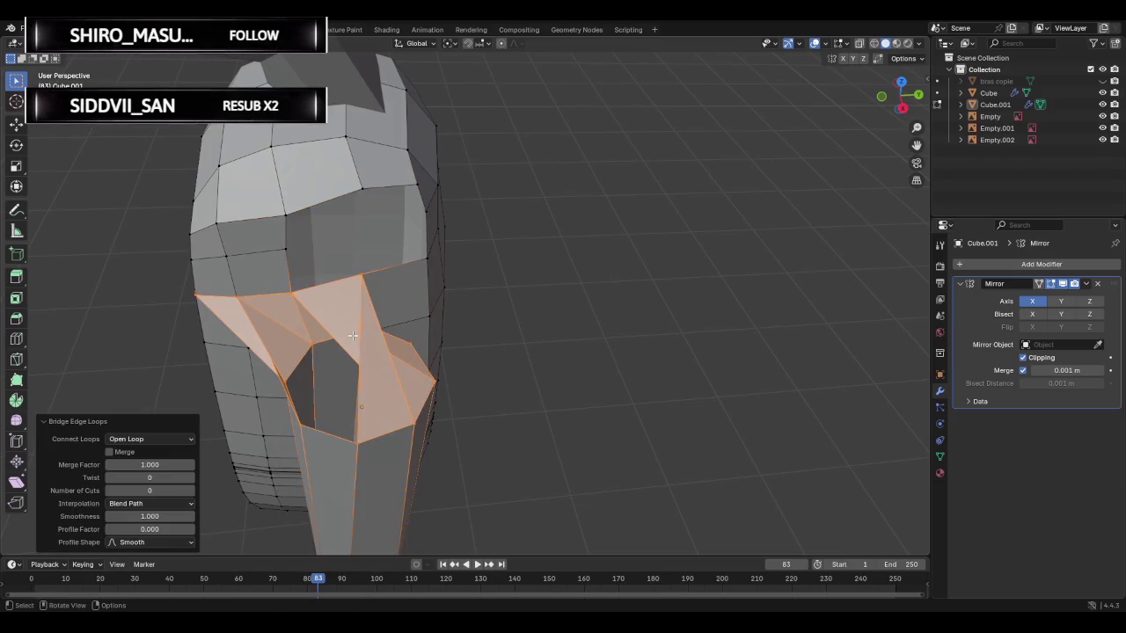
{"action": "key", "text": "ctrl+z"}
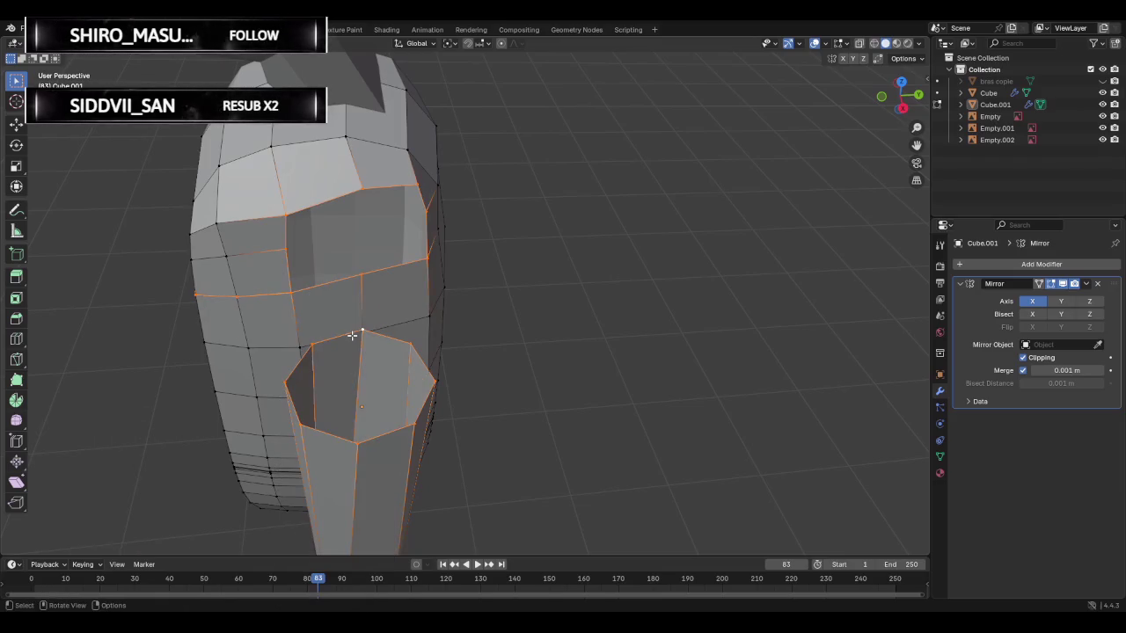
{"action": "left_click", "coordinate": [339, 309]}
- Select the vertices all around the torso's shoulder opening
{"action": "left_click", "coordinate": [362, 274]}
{"action": "left_click", "coordinate": [292, 292], "text": "shift"}
{"action": "left_click", "coordinate": [285, 249], "text": "shift"}
{"action": "left_click", "coordinate": [286, 215], "text": "shift"}
{"action": "left_click", "coordinate": [361, 187], "text": "shift"}
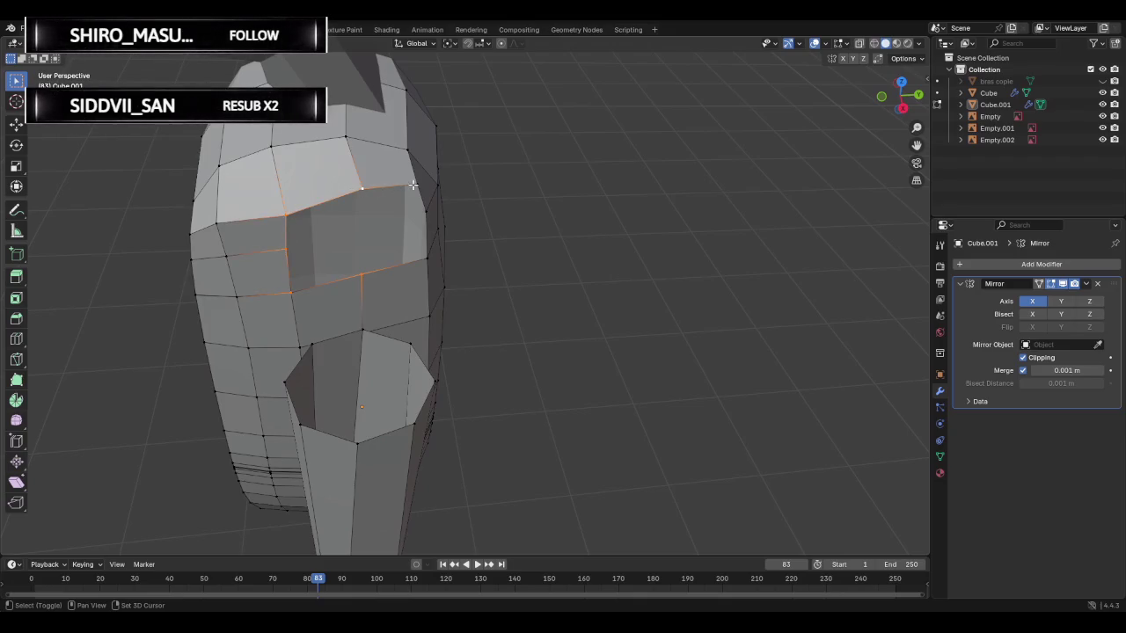
{"action": "left_click", "coordinate": [426, 211], "text": "shift"}
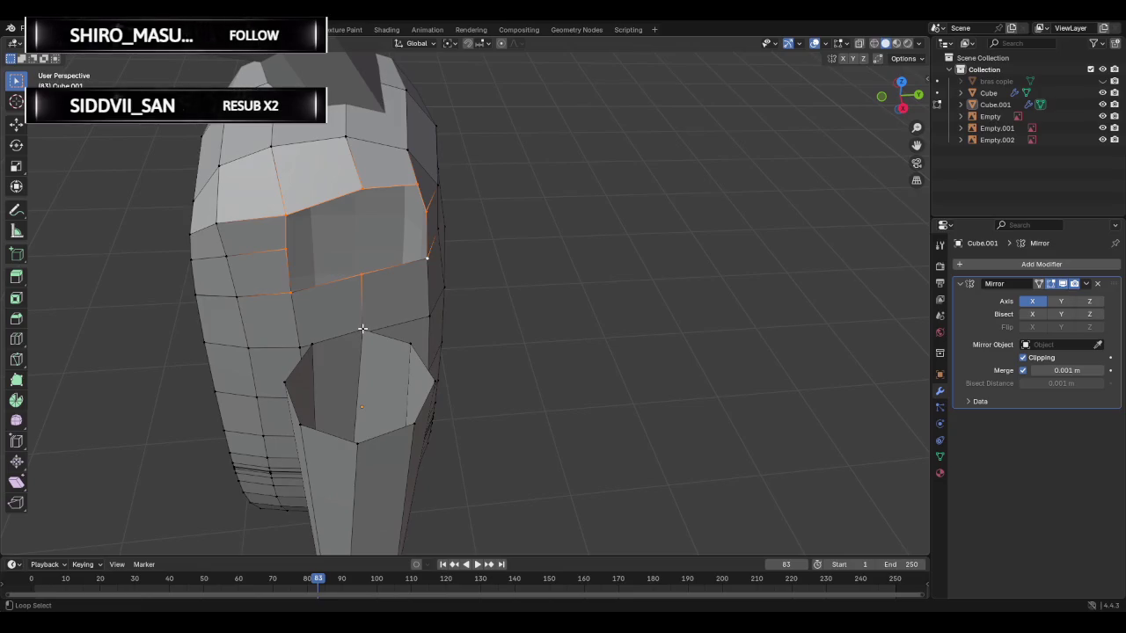
- Add the arm tube's top rim loop and bridge it to the shoulder opening
{"action": "left_click", "coordinate": [362, 331], "text": "alt+shift"}
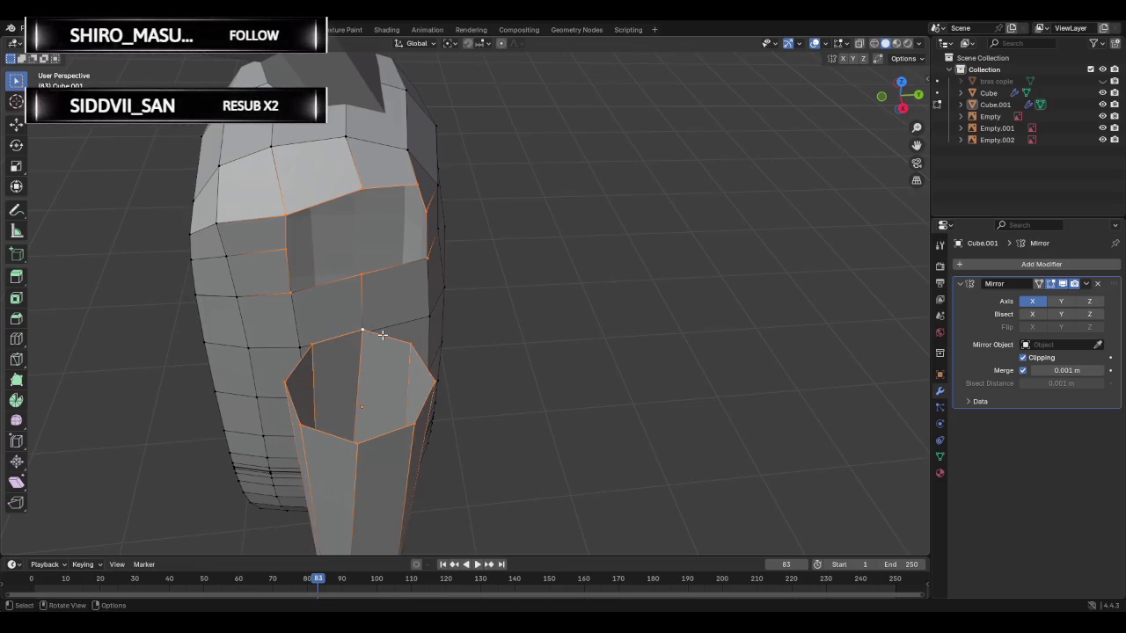
{"action": "key", "text": "ctrl+e"}
{"action": "left_click", "coordinate": [365, 330]}
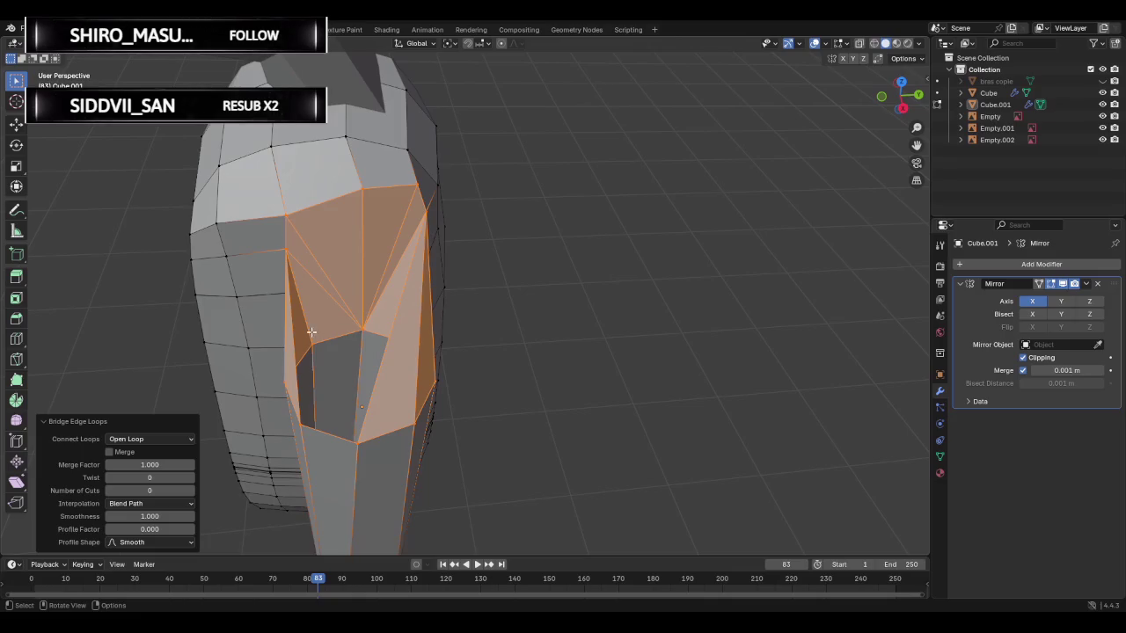
{"action": "middle_click_drag", "start_coordinate": [242, 316], "coordinate": [833, 238]}
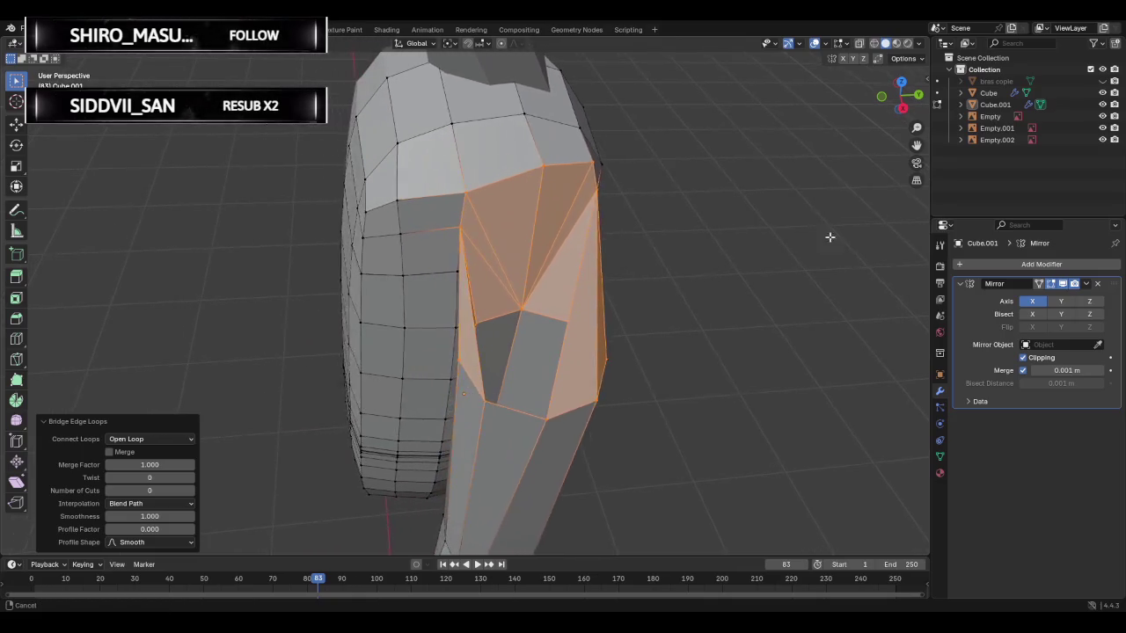
- Undo the shoulder bridge and reselect the edges along the shoulder slot's top
{"action": "left_click", "coordinate": [551, 300]}
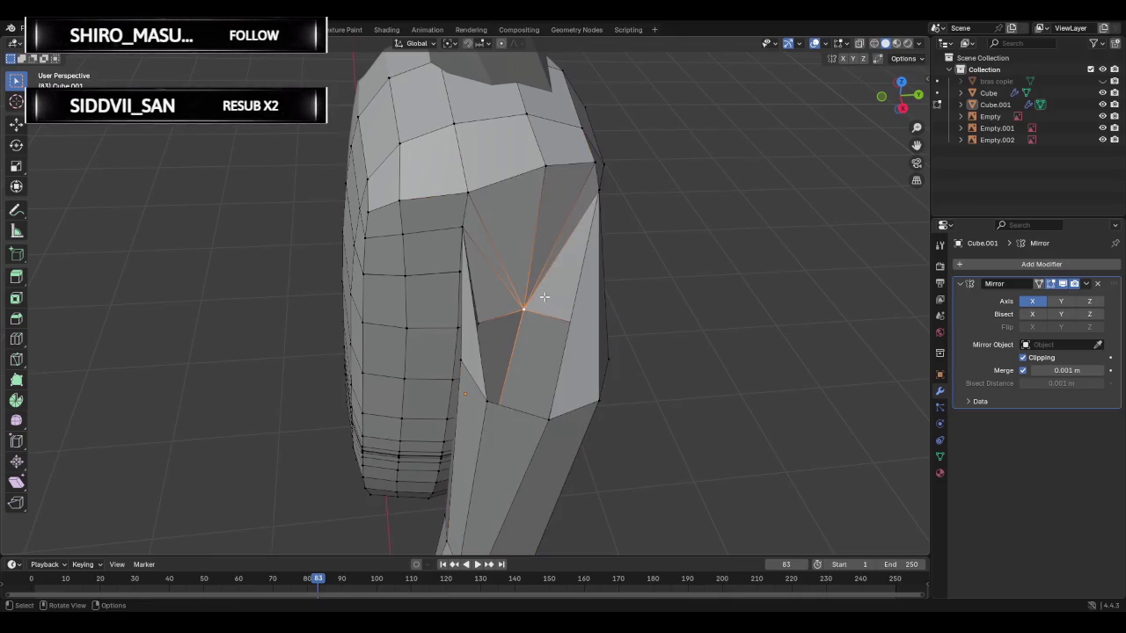
{"action": "key", "text": "ctrl+z"}
{"action": "key", "text": "ctrl+z"}
{"action": "left_click", "coordinate": [528, 256]}
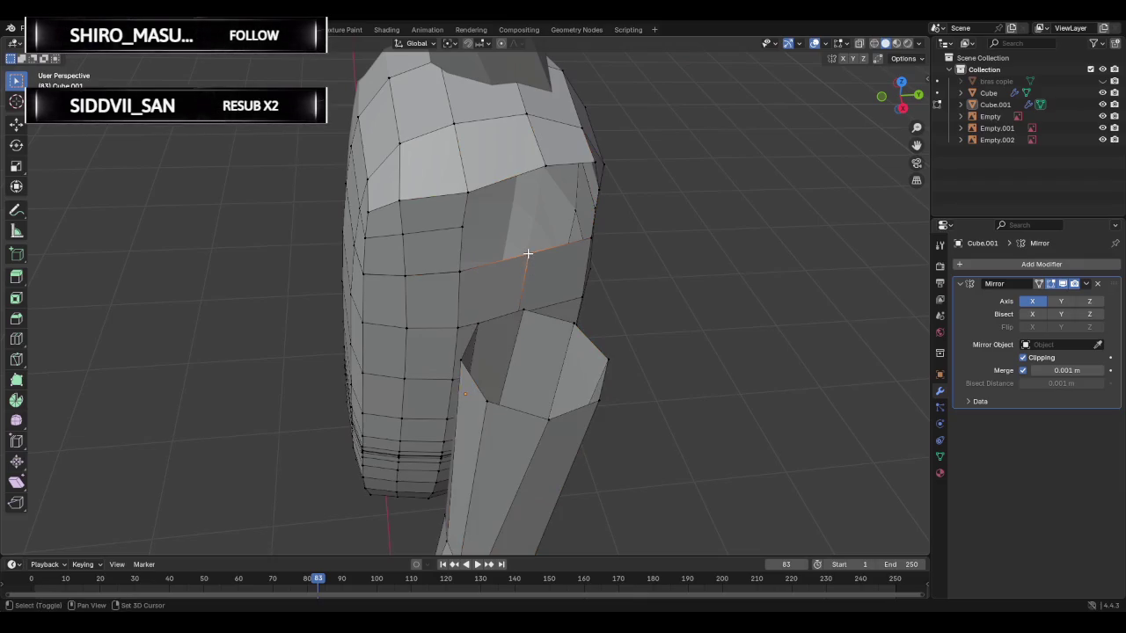
{"action": "left_click", "coordinate": [461, 264], "text": "shift"}
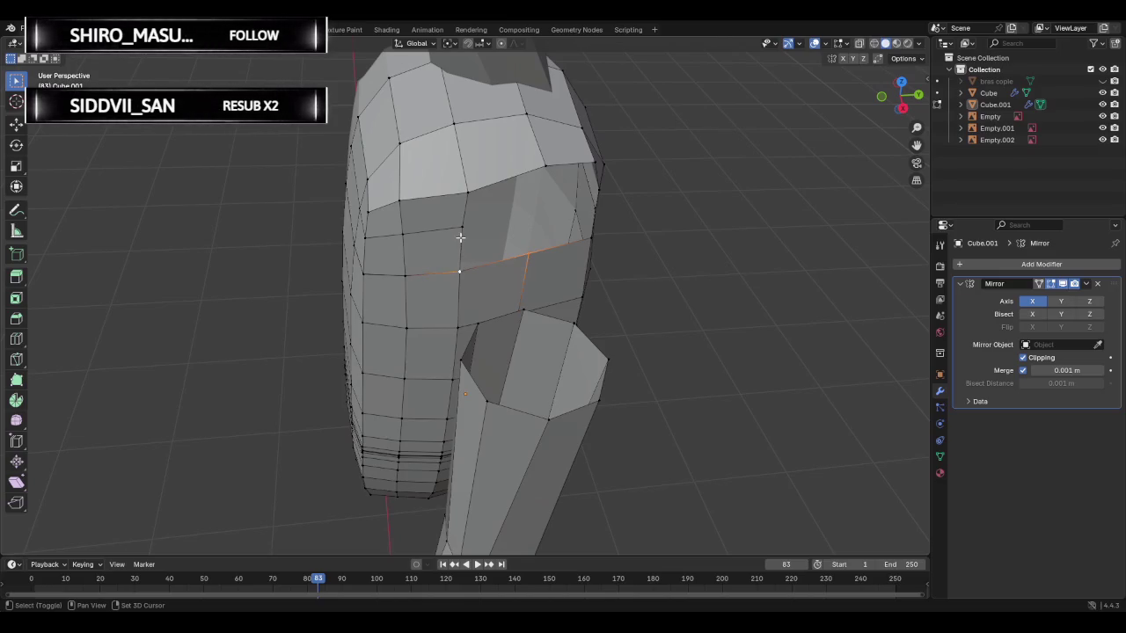
{"action": "left_click", "coordinate": [467, 193], "text": "shift"}
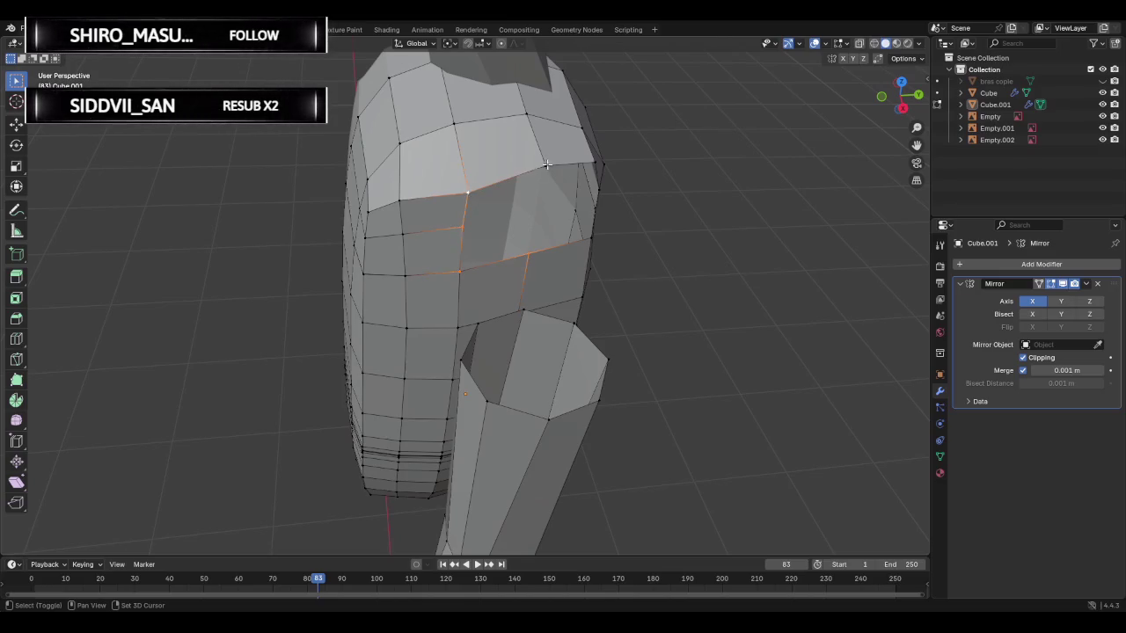
{"action": "left_click", "coordinate": [595, 163], "text": "shift"}
{"action": "left_click", "coordinate": [598, 188], "text": "shift"}
- Add the vertices around the arm tube's top rim to the selection
{"action": "left_click", "coordinate": [523, 309], "text": "shift"}
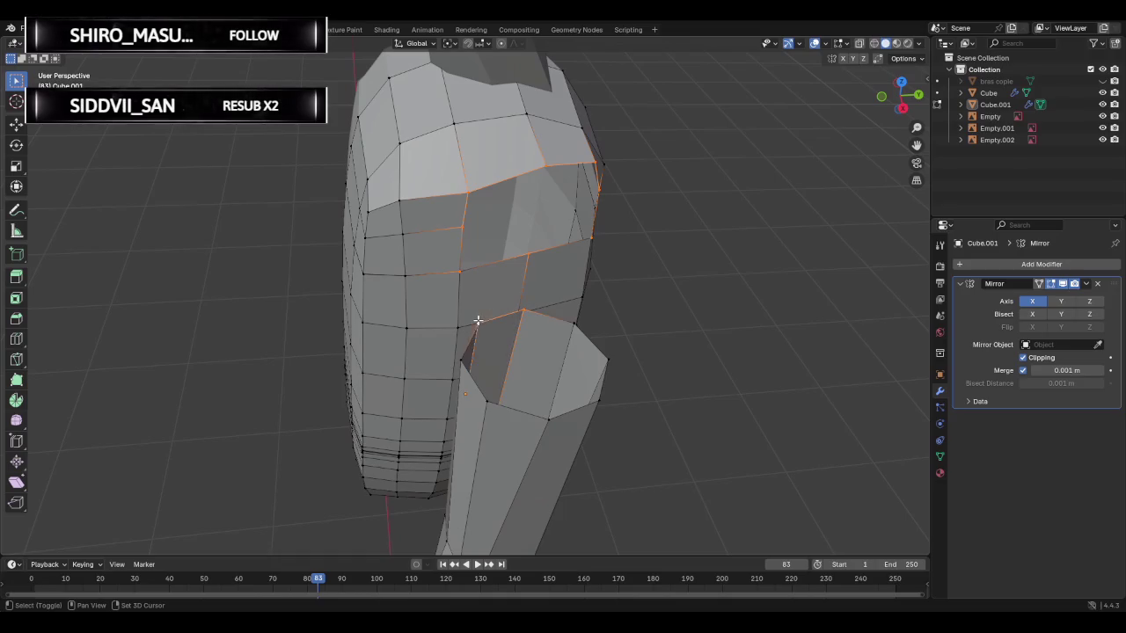
{"action": "left_click", "coordinate": [475, 325], "text": "shift"}
{"action": "left_click", "coordinate": [486, 402], "text": "shift"}
{"action": "left_click", "coordinate": [546, 419], "text": "shift"}
{"action": "left_click", "coordinate": [598, 401], "text": "shift"}
{"action": "left_click", "coordinate": [607, 358], "text": "shift"}
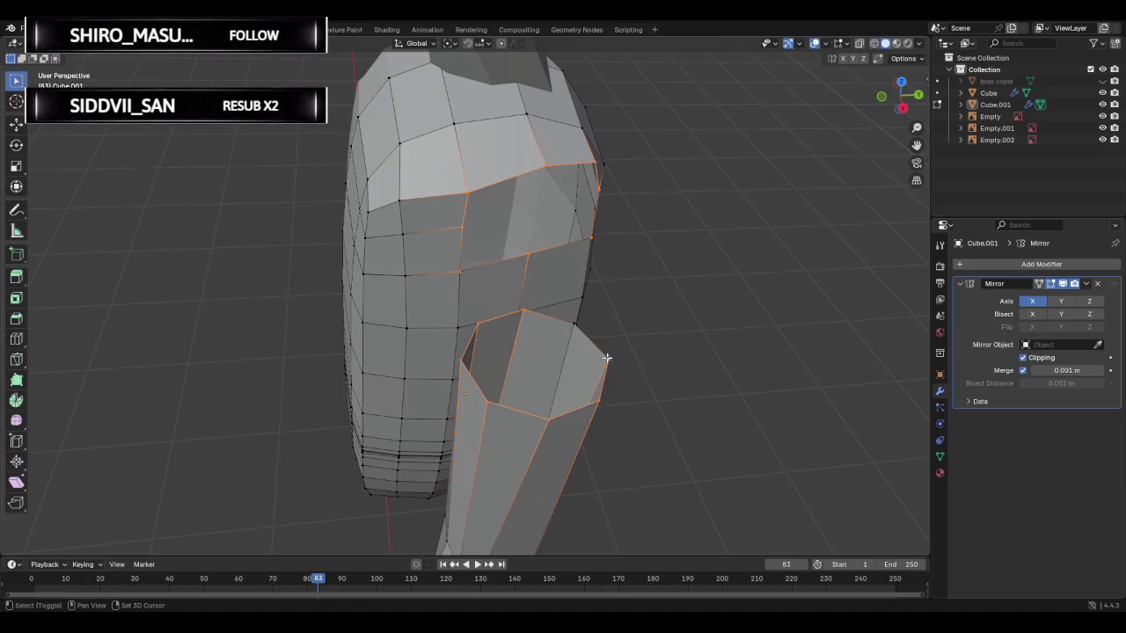
{"action": "right_click", "coordinate": [545, 339]}
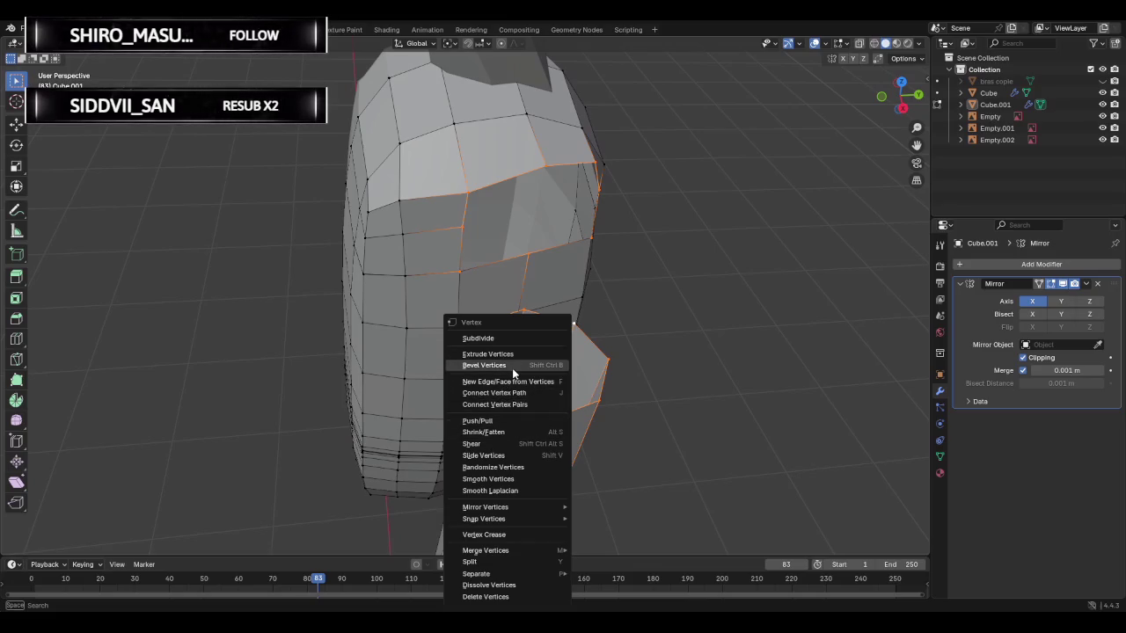
{"action": "key", "text": "Escape"}
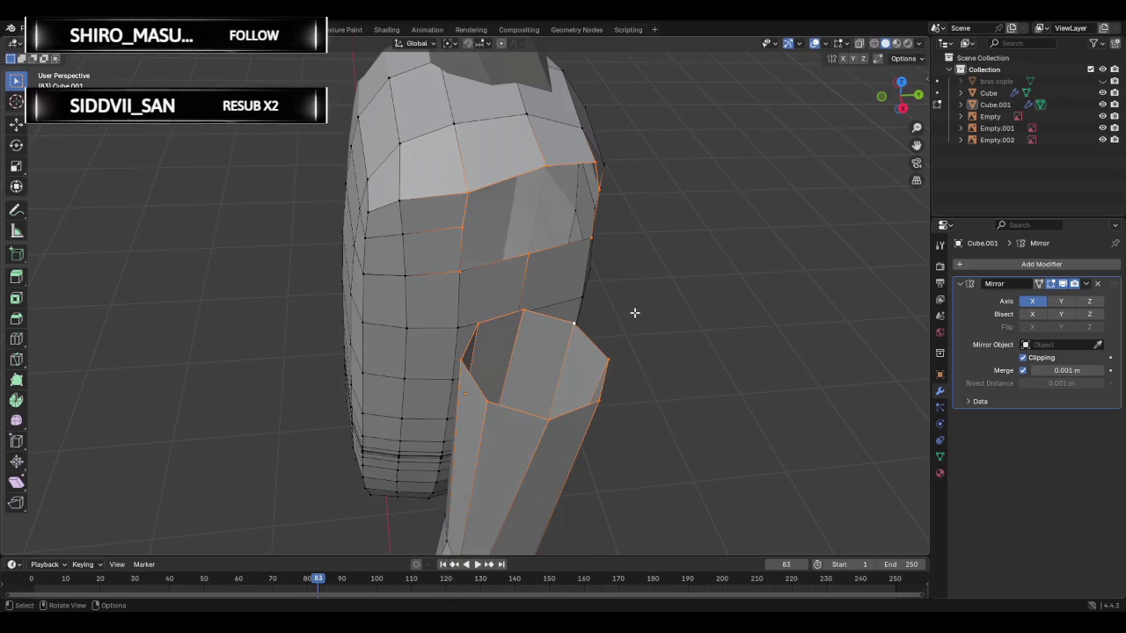
- Bridge the two selected loops, then undo the bridge and orbit the shoulder
{"action": "key", "text": "ctrl+e"}
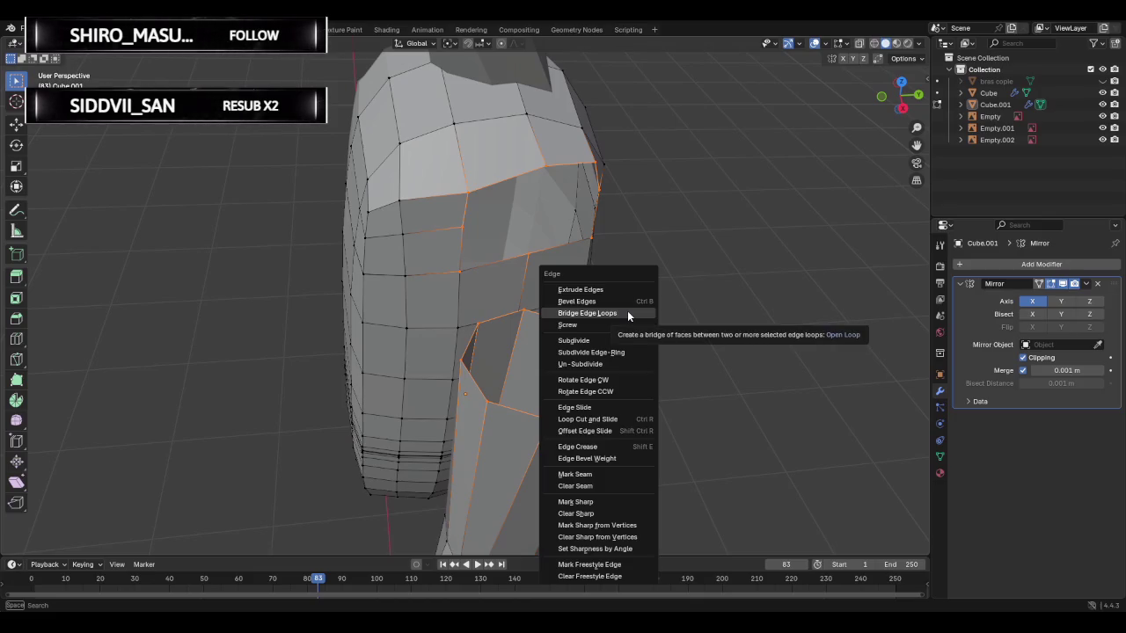
{"action": "left_click", "coordinate": [627, 313]}
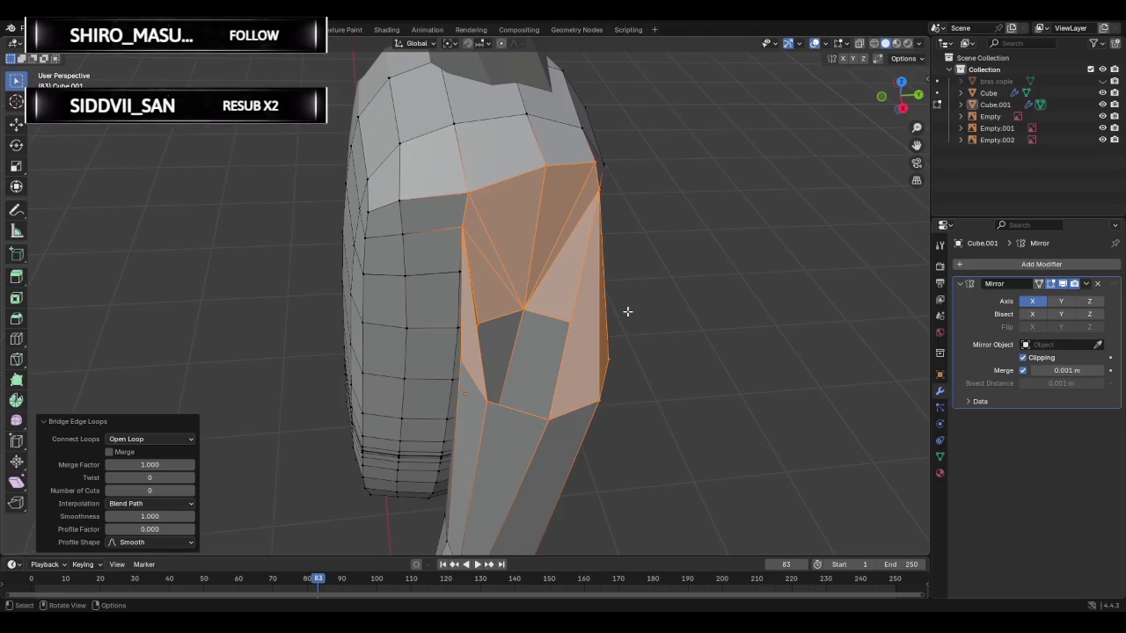
{"action": "key", "text": "ctrl+z"}
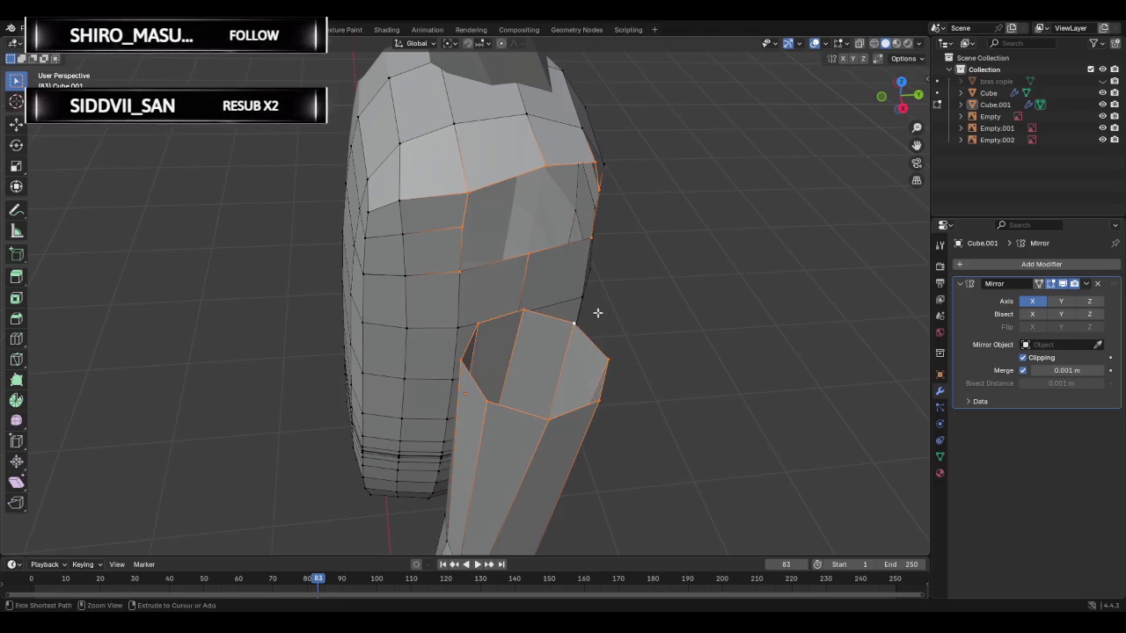
{"action": "middle_click_drag", "start_coordinate": [596, 320], "coordinate": [610, 299]}
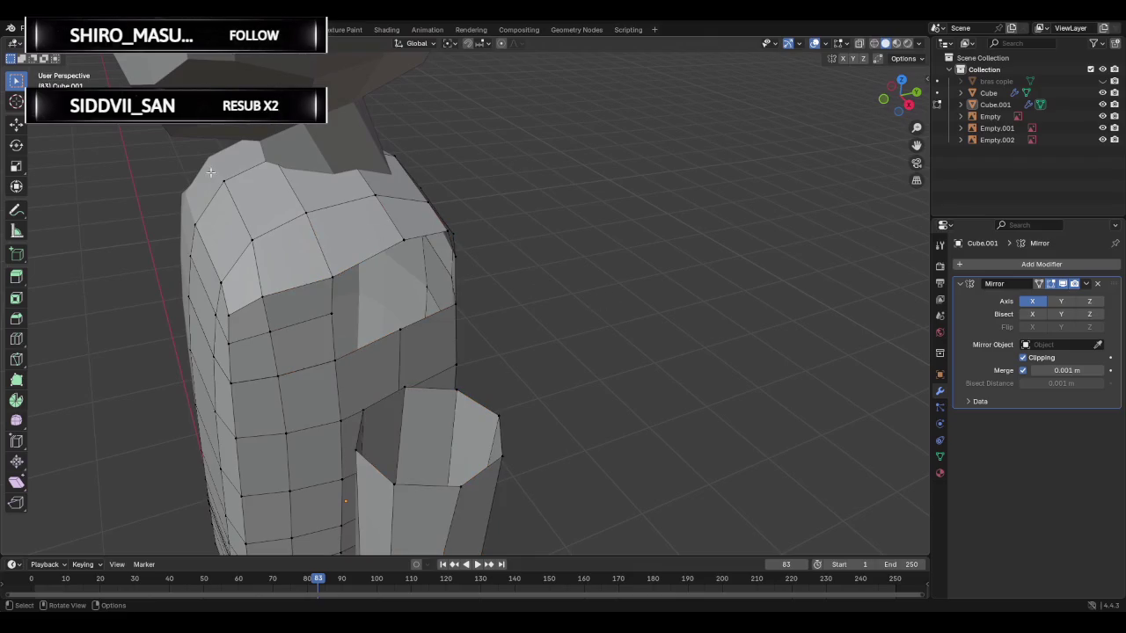
- In edge select mode, select the torso's side-opening loop and the arm's top loop
{"action": "key", "text": "2"}
{"action": "left_click", "coordinate": [368, 258], "text": "alt"}
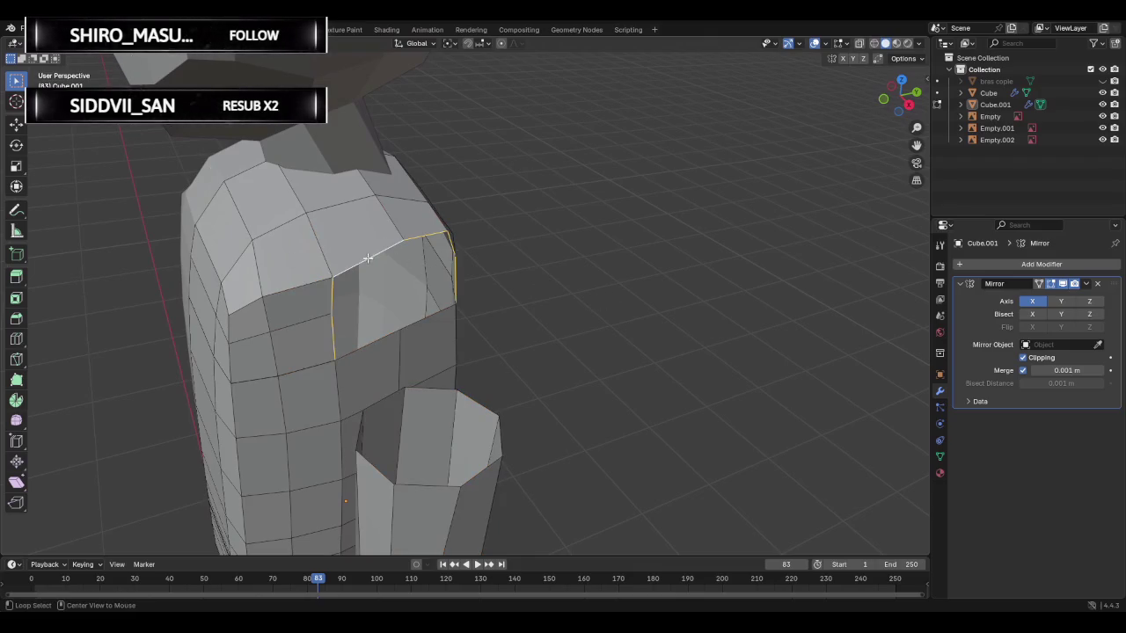
{"action": "left_click", "coordinate": [372, 342], "text": "alt"}
{"action": "left_click", "coordinate": [330, 292], "text": "alt+shift"}
{"action": "left_click", "coordinate": [417, 387], "text": "alt+shift"}
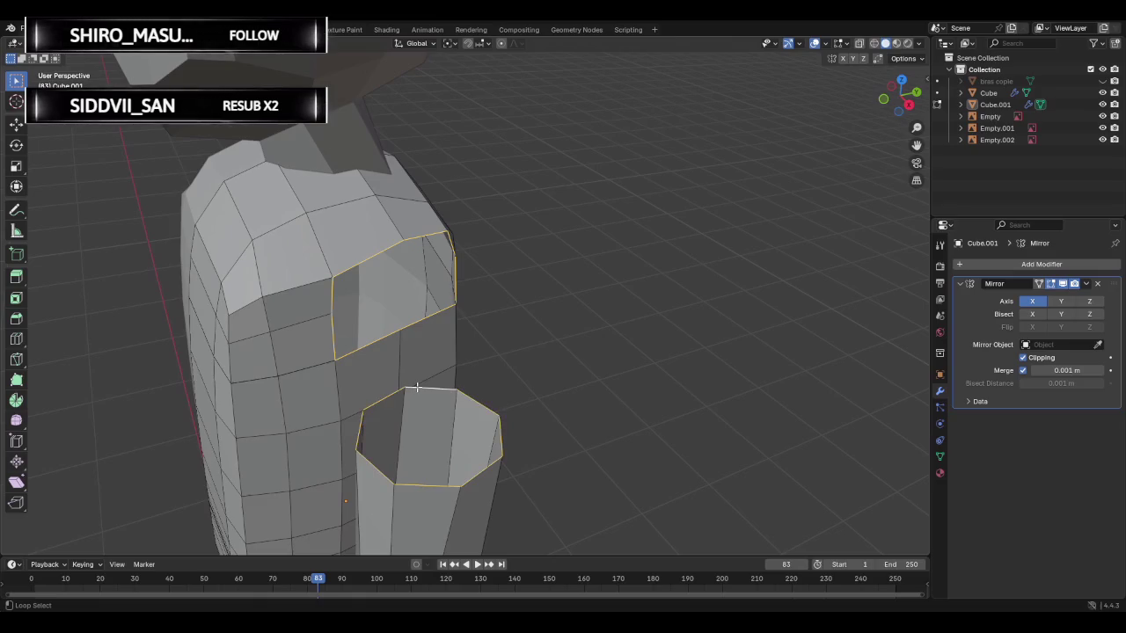
- Bridge the two loops with Bridge Edge Loops and check it from front view
{"action": "key", "text": "ctrl+e"}
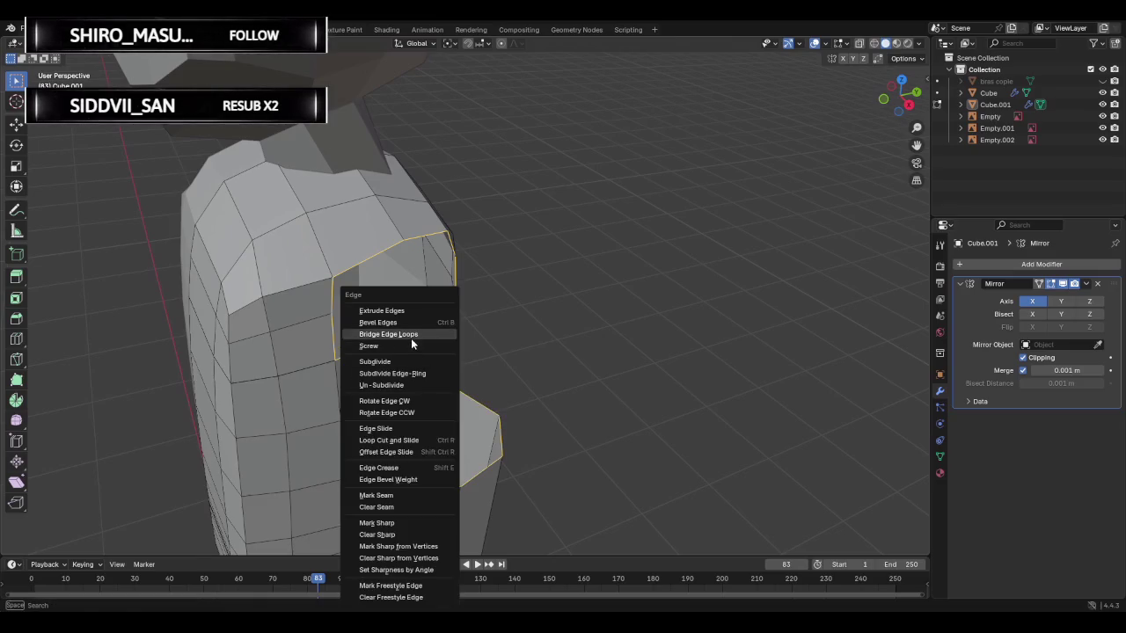
{"action": "left_click", "coordinate": [445, 341]}
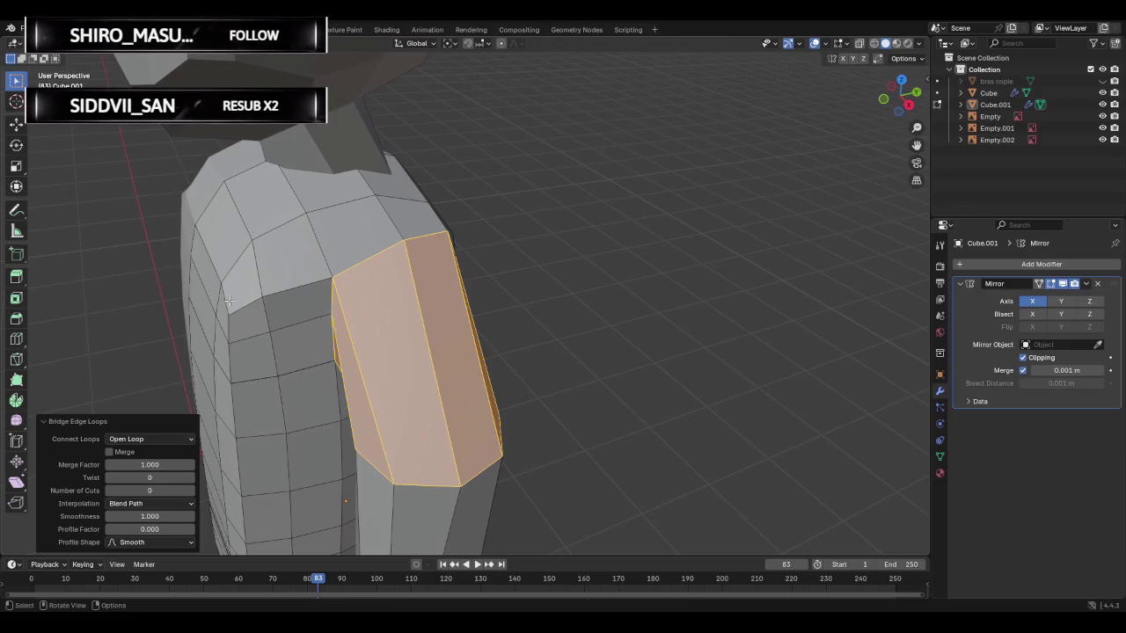
{"action": "middle_click_drag", "start_coordinate": [229, 301], "coordinate": [750, 201], "text": "shift"}
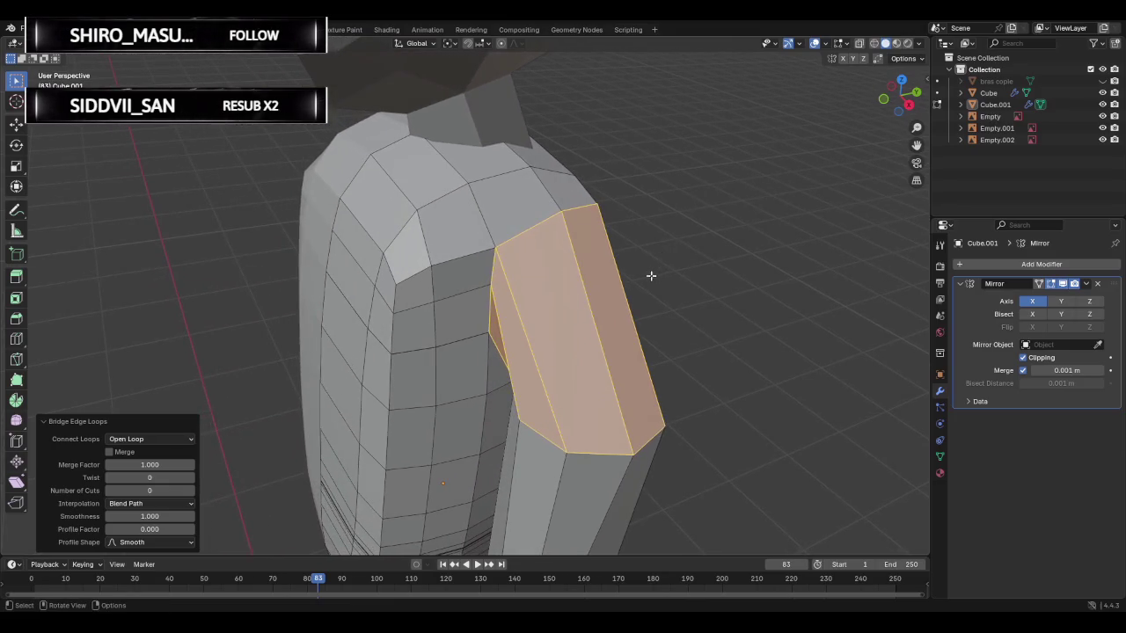
{"action": "key", "text": "KP_1"}
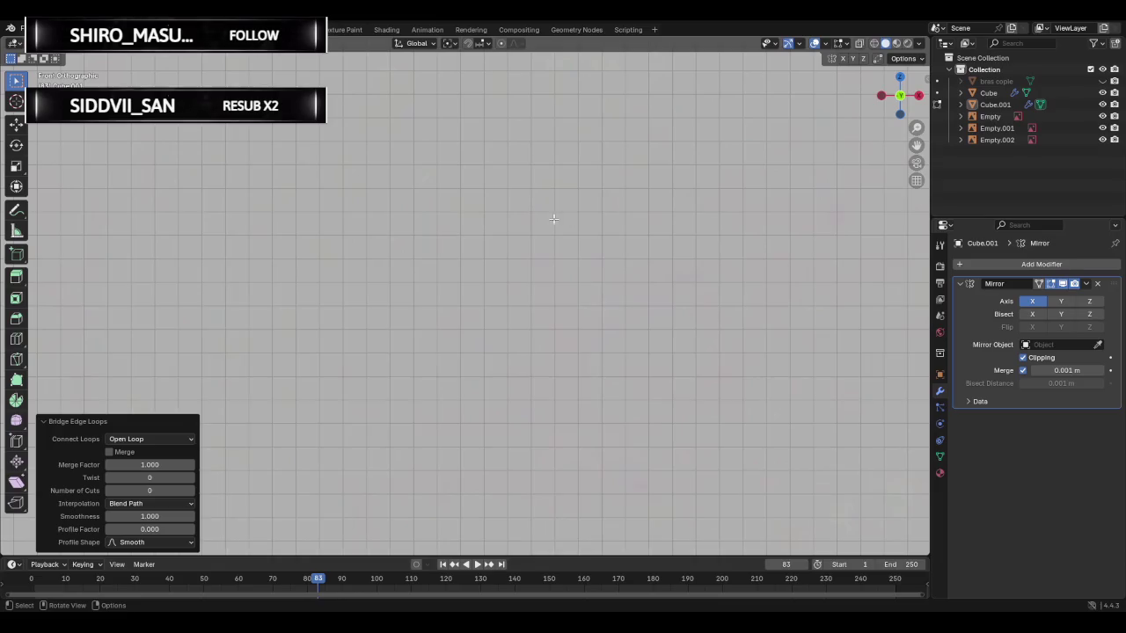
- Raise the shoulder bridge's Number of Cuts to 2, then 3, checking the rounded shoulder
{"action": "scroll", "coordinate": [550, 220], "scroll_direction": "down", "scroll_amount": 3}
{"action": "scroll", "coordinate": [545, 223], "scroll_direction": "down", "scroll_amount": 2}
{"action": "scroll", "coordinate": [541, 226], "scroll_direction": "down", "scroll_amount": 1}
{"action": "scroll", "coordinate": [537, 228], "scroll_direction": "up", "scroll_amount": 1}
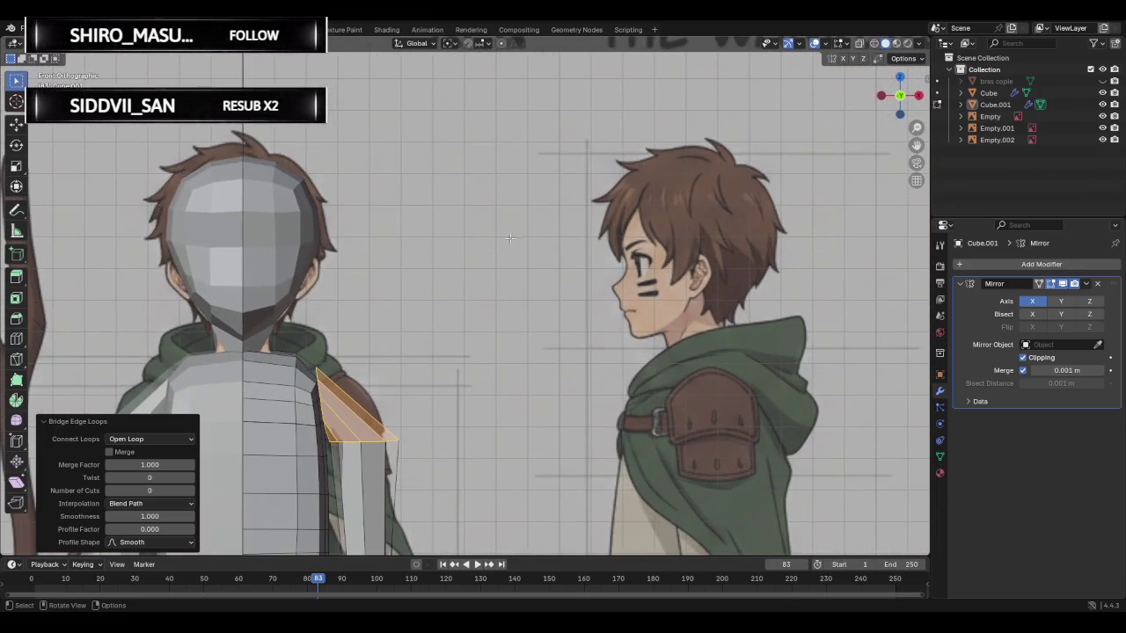
{"action": "left_click", "coordinate": [162, 491]}
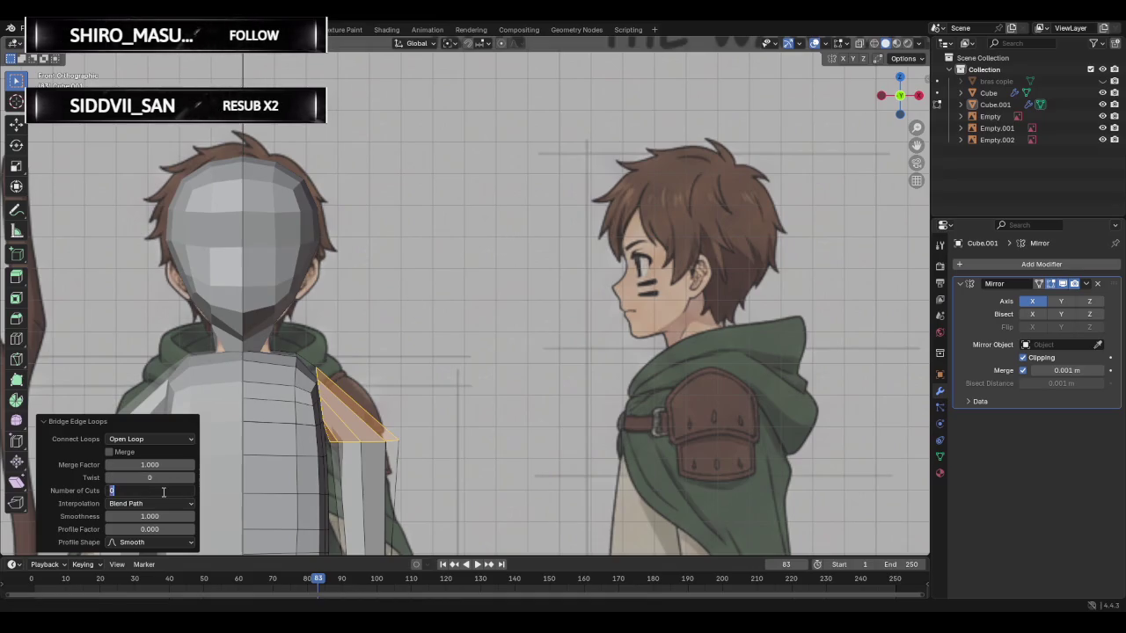
{"action": "type", "text": "2"}
{"action": "key", "text": "Return"}
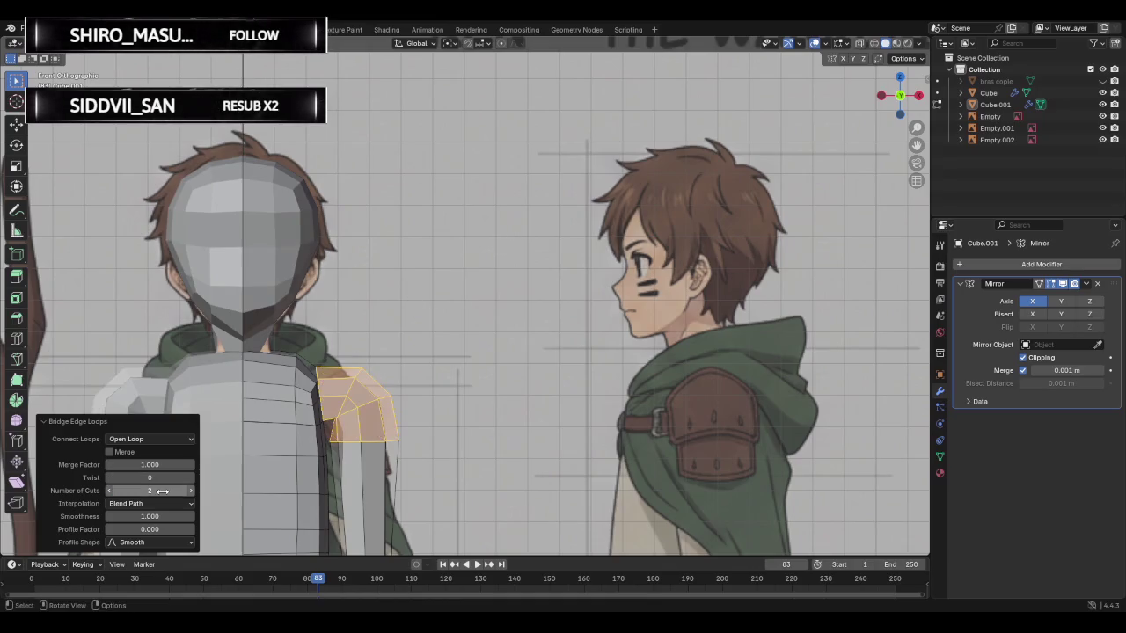
{"action": "mouse_move", "coordinate": [291, 458]}
{"action": "middle_mouse_down"}
{"action": "mouse_move", "coordinate": [465, 395]}
{"action": "mouse_move", "coordinate": [460, 387]}
{"action": "mouse_move", "coordinate": [550, 394]}
{"action": "mouse_move", "coordinate": [592, 382]}
{"action": "middle_mouse_up"}
{"action": "scroll", "coordinate": [462, 402], "scroll_direction": "up", "scroll_amount": 4}
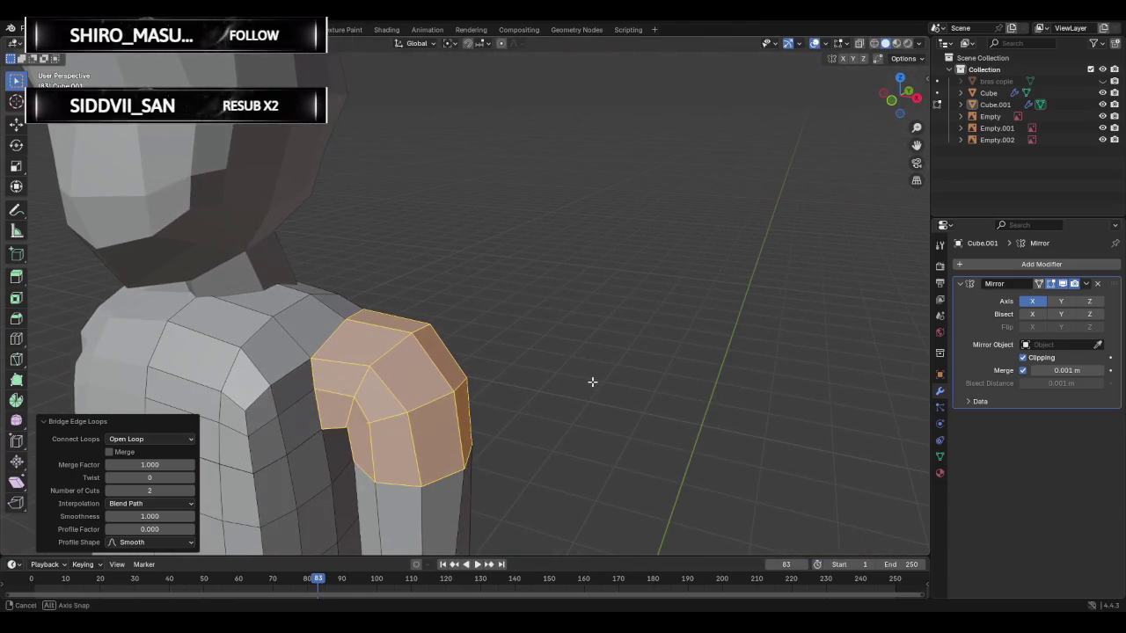
{"action": "left_click", "coordinate": [165, 493]}
{"action": "type", "text": "3"}
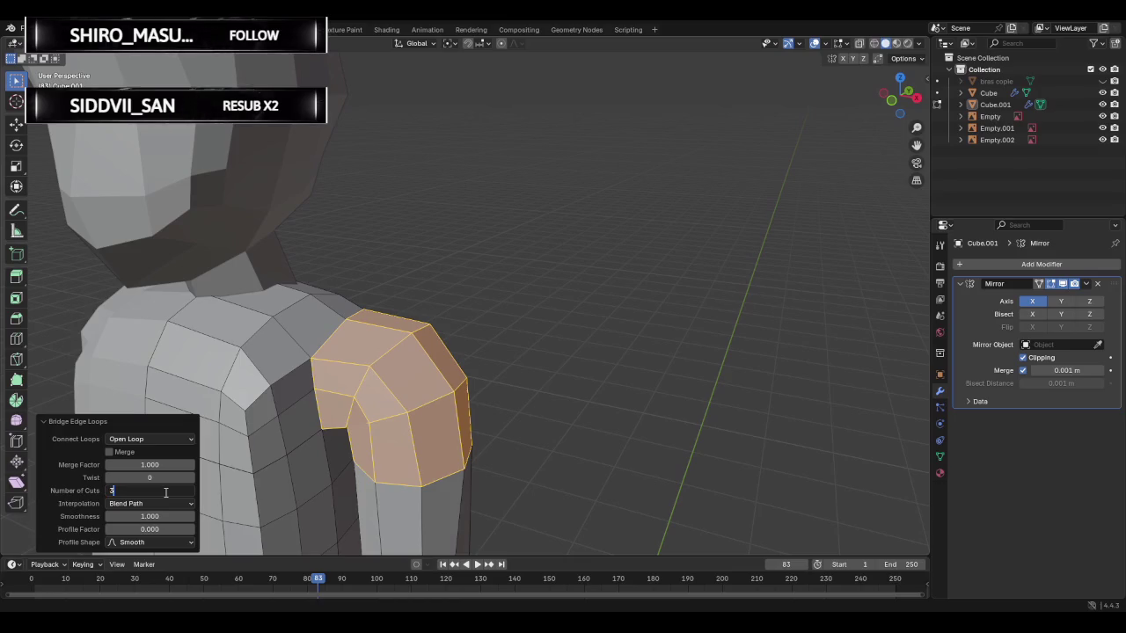
{"action": "key", "text": "Return"}
{"action": "mouse_move", "coordinate": [483, 340]}
{"action": "middle_mouse_down"}
{"action": "mouse_move", "coordinate": [536, 353]}
{"action": "mouse_move", "coordinate": [513, 387]}
{"action": "mouse_move", "coordinate": [495, 381]}
{"action": "mouse_move", "coordinate": [322, 467]}
{"action": "mouse_move", "coordinate": [434, 328]}
{"action": "mouse_move", "coordinate": [320, 429]}
{"action": "mouse_move", "coordinate": [417, 442]}
{"action": "mouse_move", "coordinate": [283, 458]}
{"action": "mouse_move", "coordinate": [334, 445]}
{"action": "mouse_move", "coordinate": [414, 452]}
{"action": "mouse_move", "coordinate": [352, 414]}
{"action": "mouse_move", "coordinate": [307, 403]}
{"action": "mouse_move", "coordinate": [364, 450]}
{"action": "mouse_move", "coordinate": [441, 442]}
{"action": "middle_mouse_up"}
- Orbit to a front three-quarter view and leave Edit Mode to check the shape
{"action": "mouse_move", "coordinate": [482, 429]}
{"action": "middle_mouse_down"}
{"action": "mouse_move", "coordinate": [592, 429]}
{"action": "mouse_move", "coordinate": [598, 458]}
{"action": "mouse_move", "coordinate": [520, 380]}
{"action": "middle_mouse_up"}
{"action": "scroll", "coordinate": [382, 240], "scroll_direction": "up", "scroll_amount": 2}
{"action": "scroll", "coordinate": [382, 240], "scroll_direction": "up", "scroll_amount": 3}
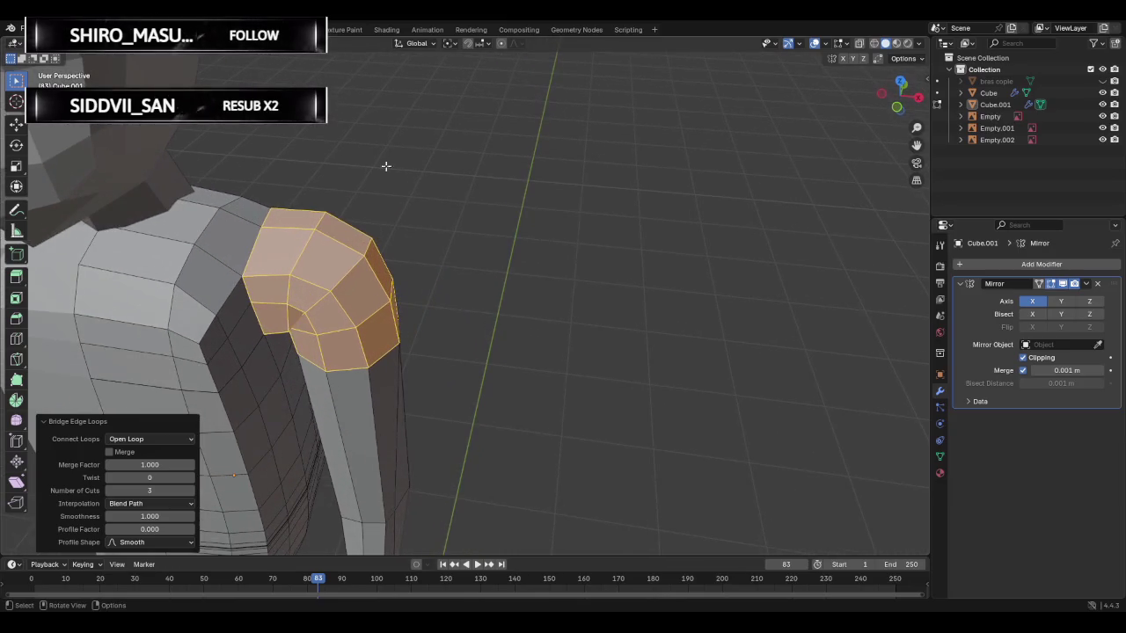
{"action": "key", "text": "Tab"}
{"action": "key", "text": "Tab"}
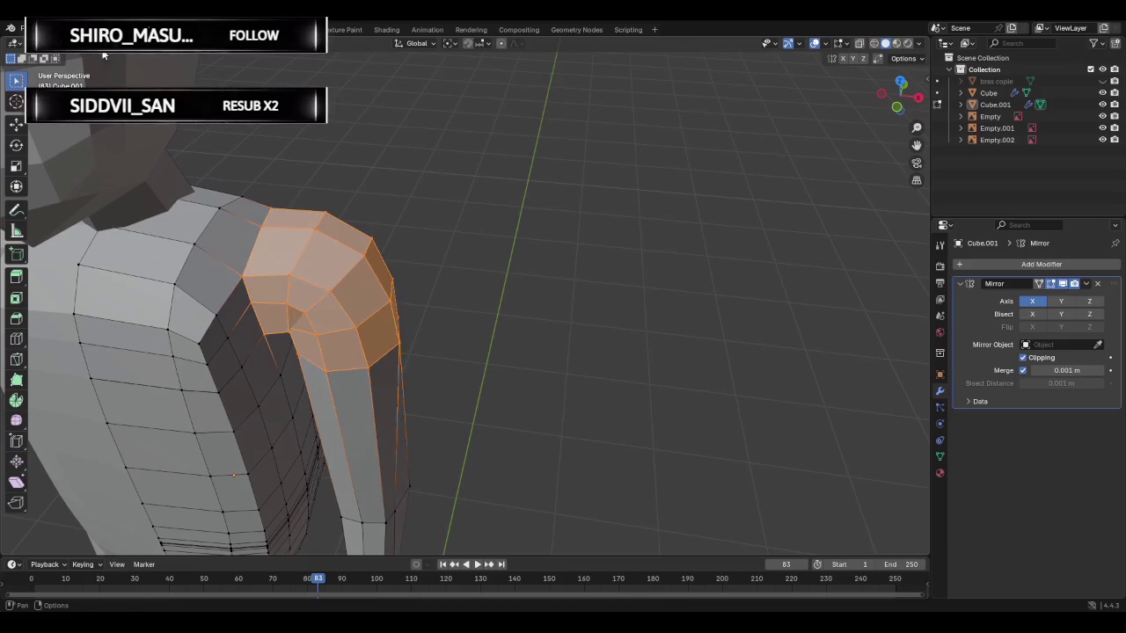
- Select the two edges along the shoulder top and slide them to a new position
{"action": "left_click", "coordinate": [280, 239]}
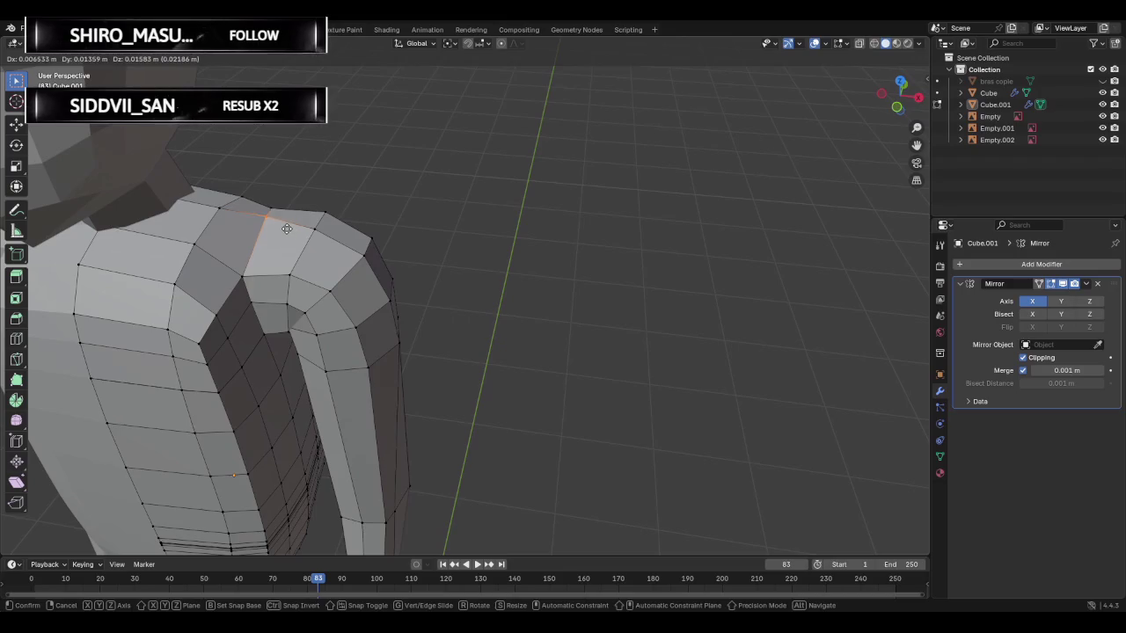
{"action": "left_click", "coordinate": [257, 239], "text": "shift"}
{"action": "key", "text": "g"}
{"action": "key", "text": "g"}
{"action": "left_click", "coordinate": [257, 265]}
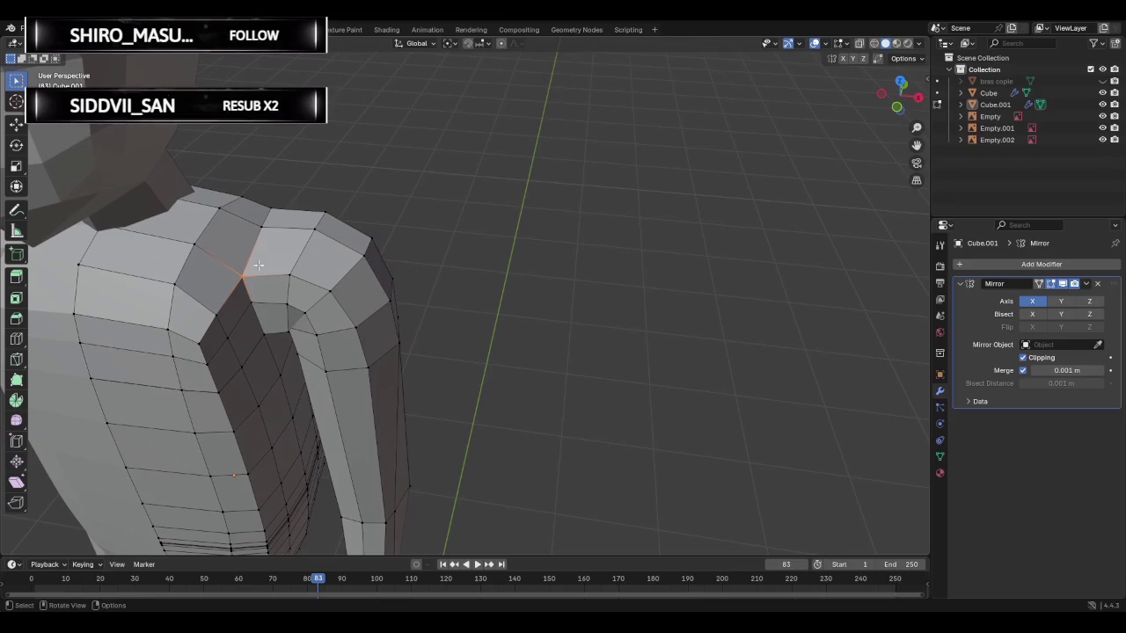
{"action": "scroll", "coordinate": [358, 209], "scroll_direction": "down", "scroll_amount": 4}
{"action": "scroll", "coordinate": [358, 210], "scroll_direction": "down", "scroll_amount": 2}
{"action": "mouse_move", "coordinate": [358, 210]}
{"action": "middle_mouse_down"}
{"action": "mouse_move", "coordinate": [274, 248]}
{"action": "mouse_move", "coordinate": [318, 236]}
{"action": "middle_mouse_up"}
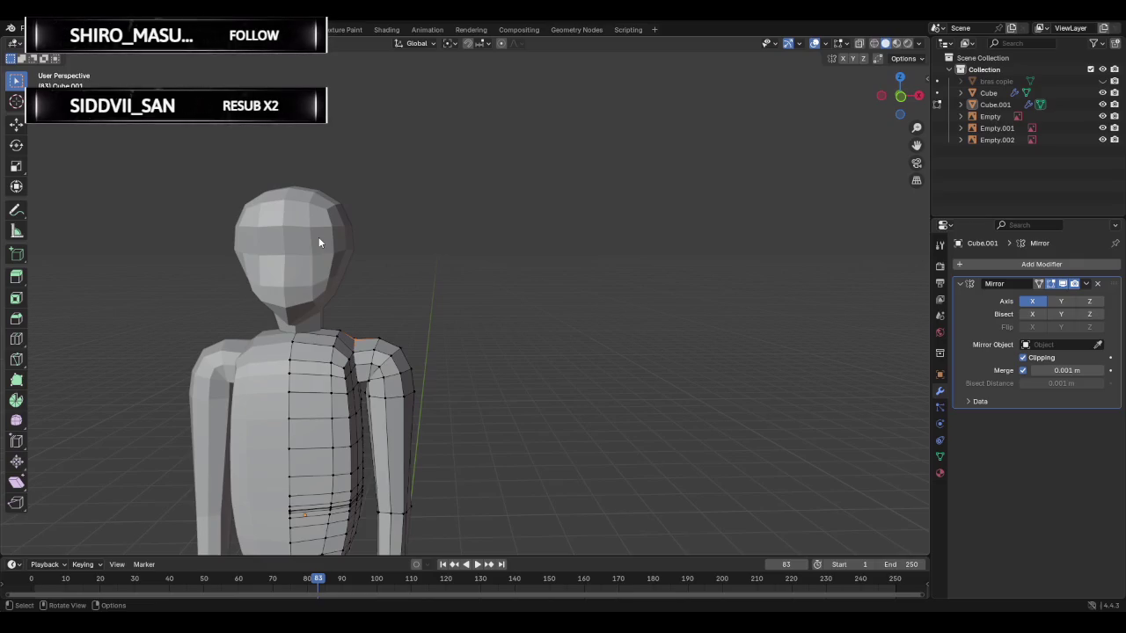
- Move the vertex where the arm meets the torso, adjusting its position twice
{"action": "middle_click_drag", "start_coordinate": [414, 328], "coordinate": [378, 318]}
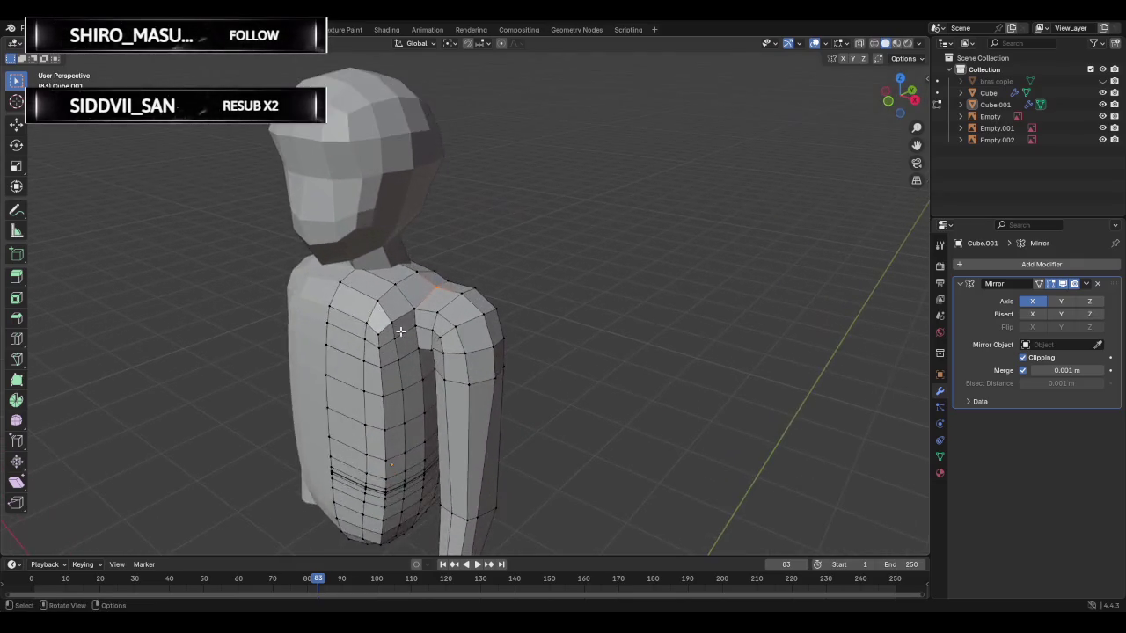
{"action": "scroll", "coordinate": [358, 314], "scroll_direction": "up", "scroll_amount": 5}
{"action": "left_click", "coordinate": [397, 339]}
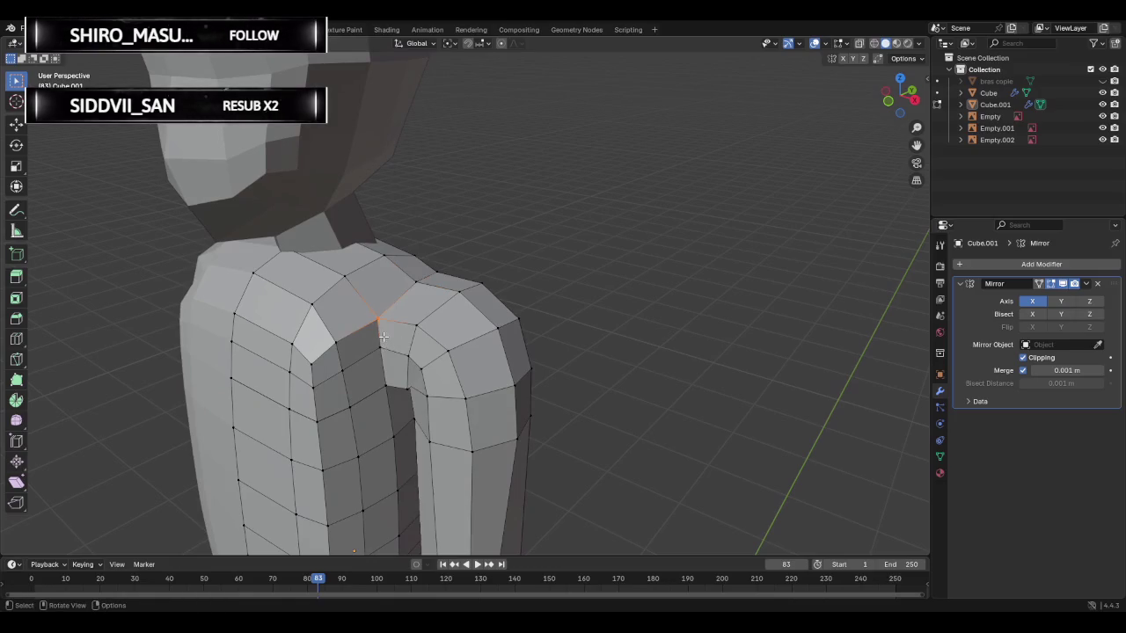
{"action": "key", "text": "g"}
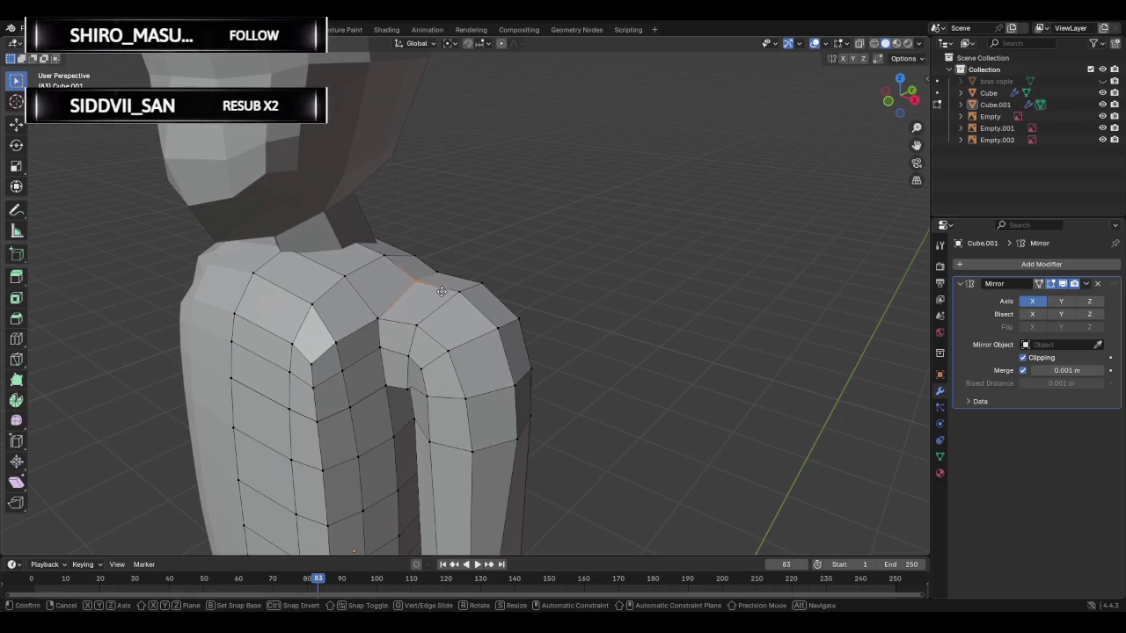
{"action": "left_click", "coordinate": [438, 276]}
{"action": "mouse_move", "coordinate": [493, 248]}
{"action": "middle_mouse_down"}
{"action": "mouse_move", "coordinate": [475, 279]}
{"action": "mouse_move", "coordinate": [611, 253]}
{"action": "mouse_move", "coordinate": [388, 301]}
{"action": "middle_mouse_up"}
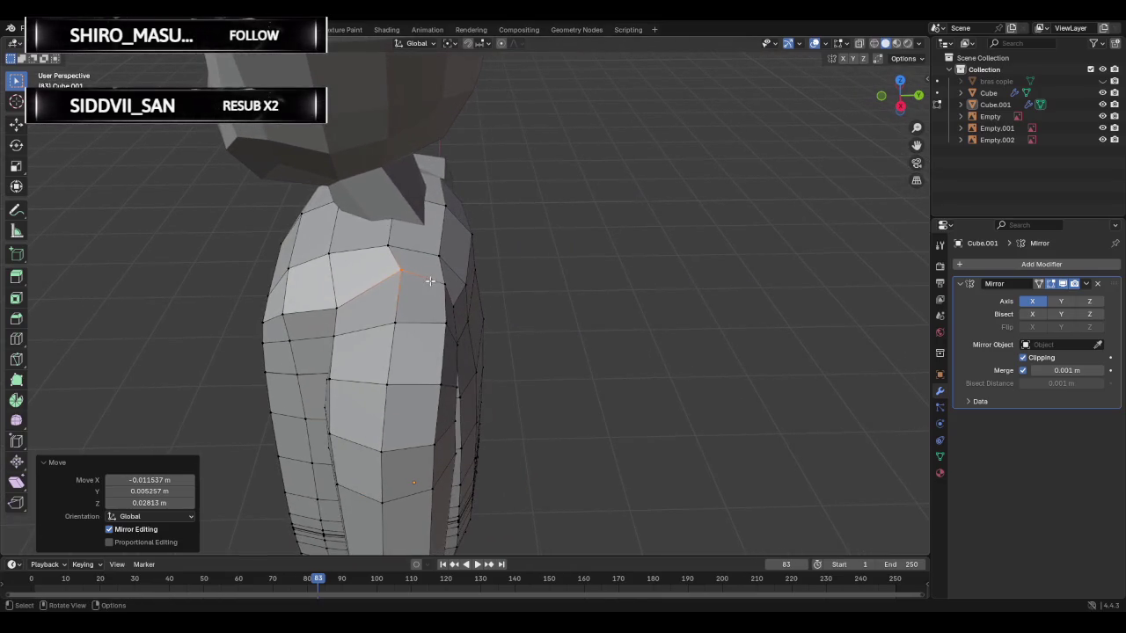
{"action": "key", "text": "g"}
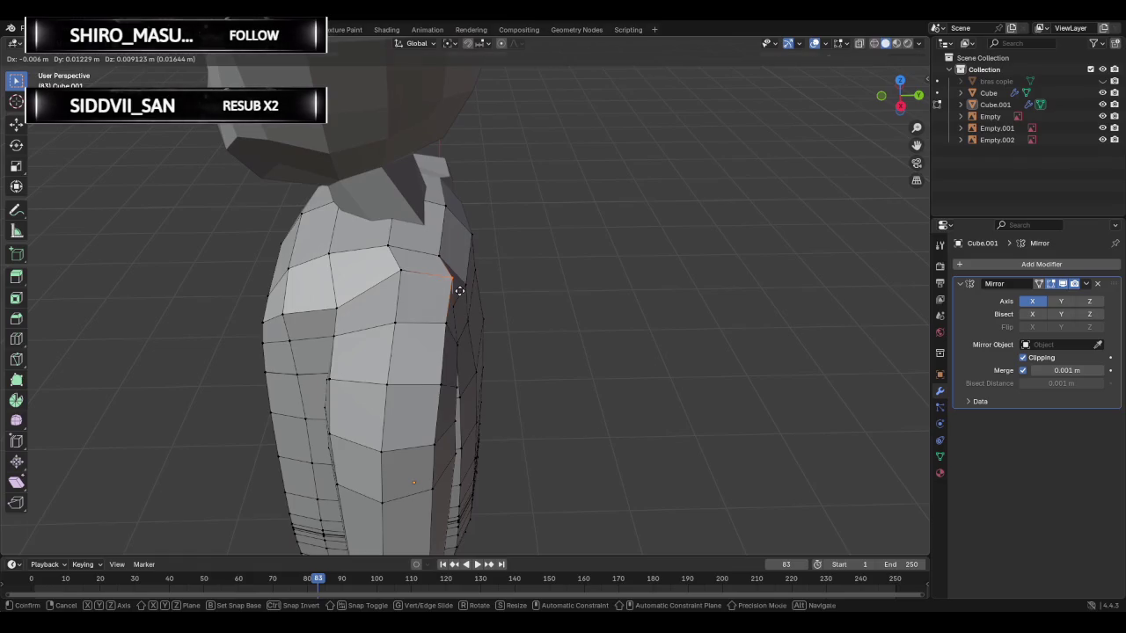
{"action": "left_click", "coordinate": [460, 290]}
{"action": "mouse_move", "coordinate": [502, 334]}
{"action": "middle_mouse_down"}
{"action": "mouse_move", "coordinate": [287, 264]}
{"action": "mouse_move", "coordinate": [342, 322]}
{"action": "mouse_move", "coordinate": [482, 397]}
{"action": "mouse_move", "coordinate": [352, 221]}
{"action": "mouse_move", "coordinate": [416, 223]}
{"action": "middle_mouse_up"}
- Try repositioning a vertex near the shoulder, cancelling each attempt
{"action": "scroll", "coordinate": [326, 312], "scroll_direction": "down", "scroll_amount": 5}
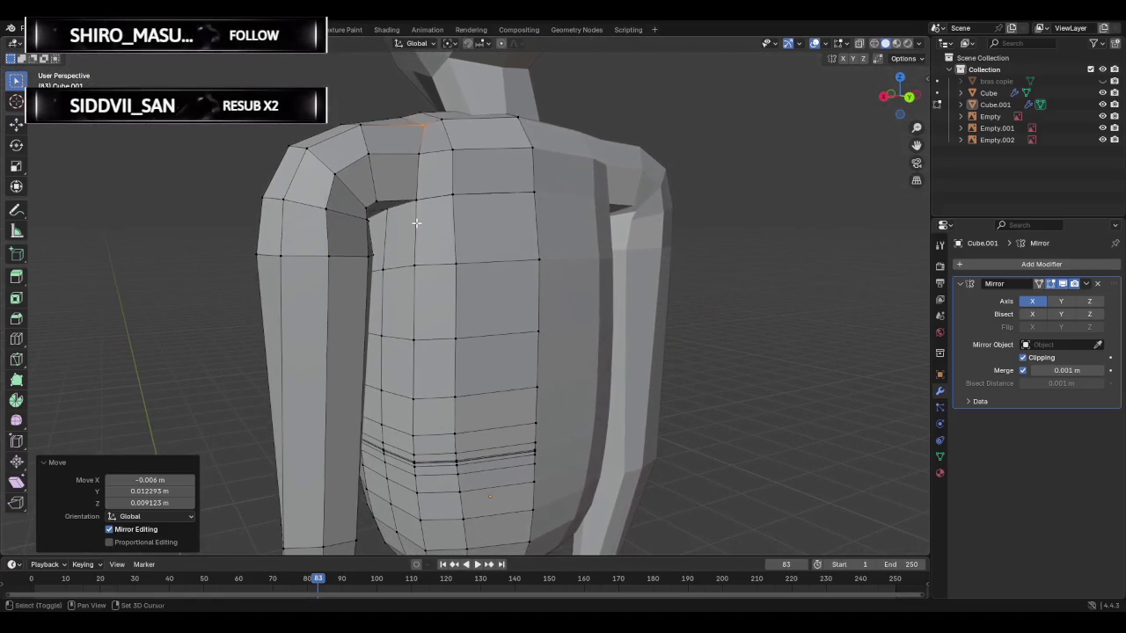
{"action": "left_click", "coordinate": [364, 211]}
{"action": "key", "text": "g"}
{"action": "right_click", "coordinate": [392, 219]}
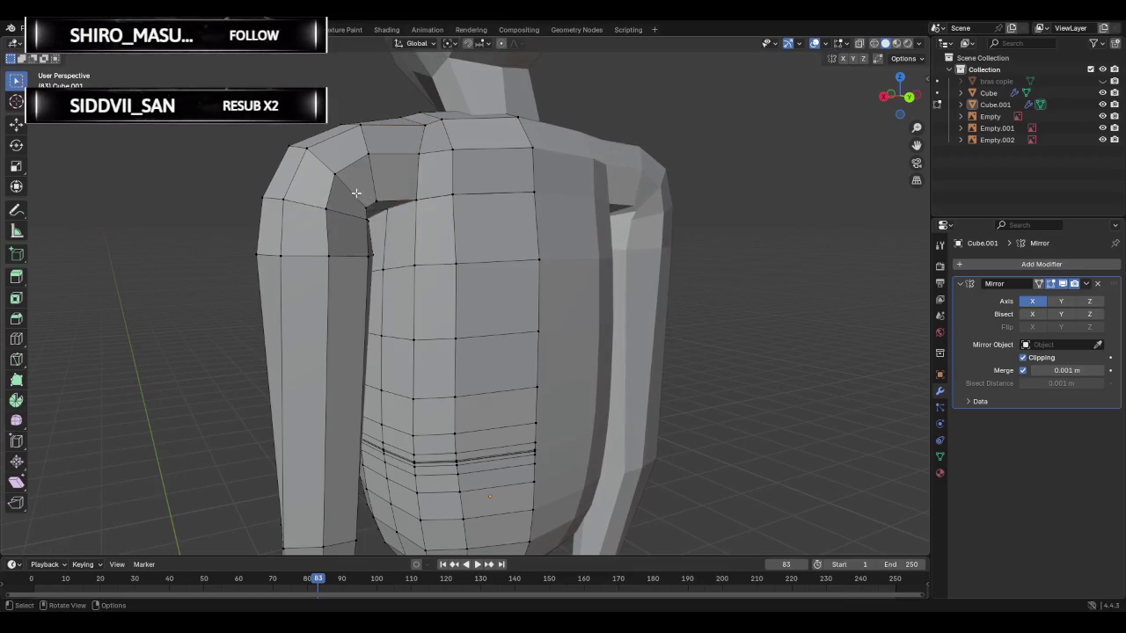
{"action": "key", "text": "g"}
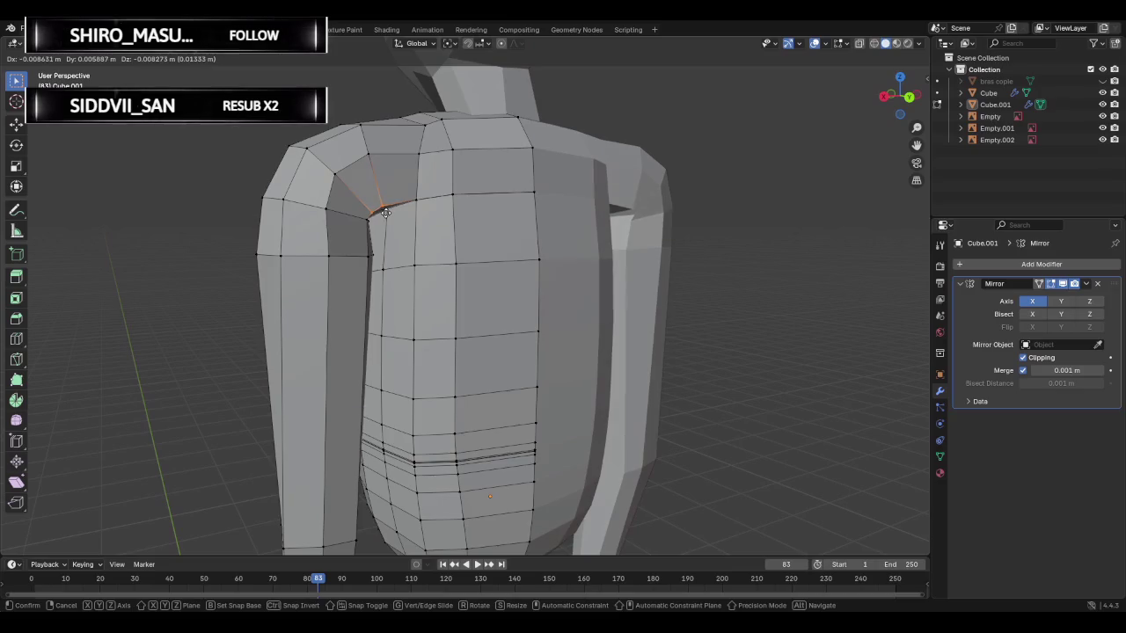
{"action": "right_click", "coordinate": [381, 211]}
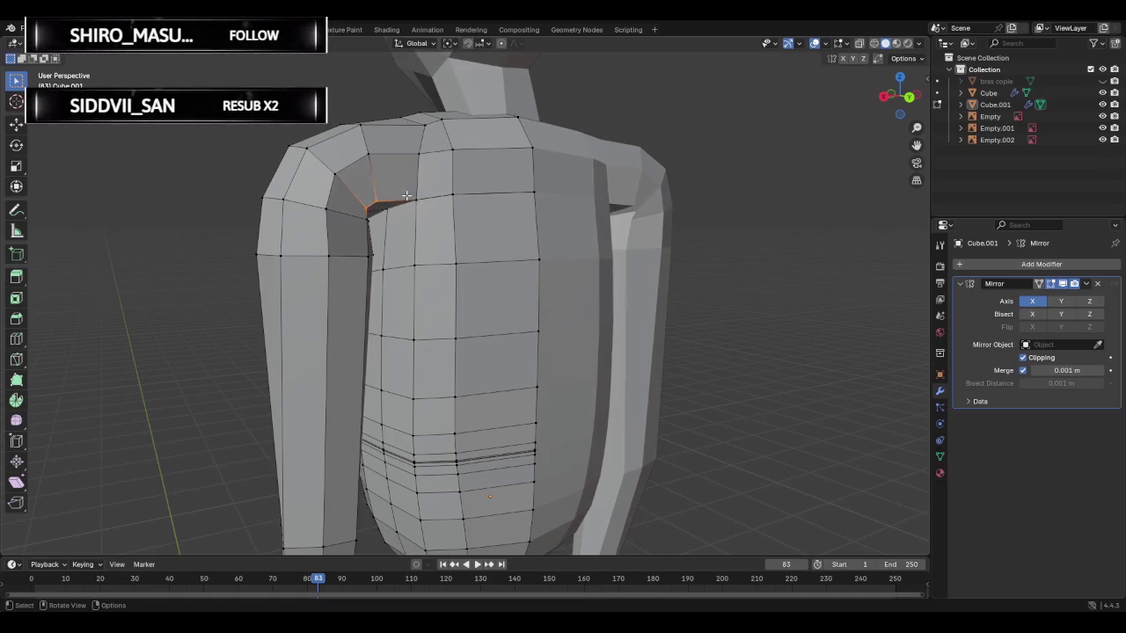
{"action": "key", "text": "g"}
{"action": "right_click", "coordinate": [405, 198]}
- Try moving that vertex and a lower torso vertex, cancelling both and leaving the mesh unchanged
{"action": "scroll", "coordinate": [401, 201], "scroll_direction": "up", "scroll_amount": 2}
{"action": "scroll", "coordinate": [400, 203], "scroll_direction": "up", "scroll_amount": 3}
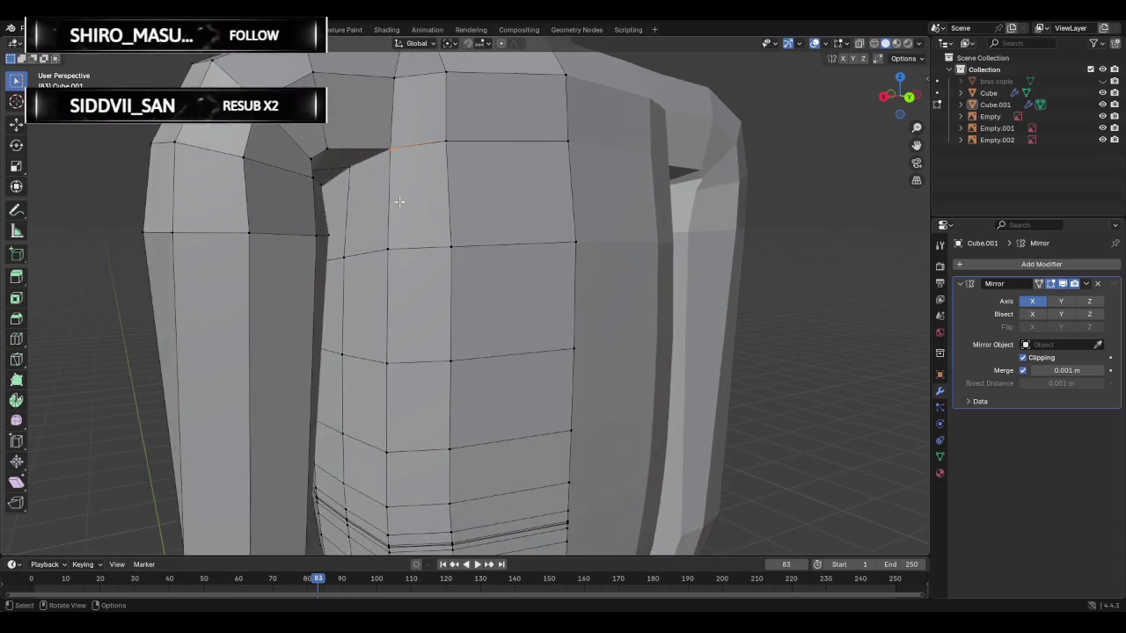
{"action": "scroll", "coordinate": [398, 196], "scroll_direction": "up", "scroll_amount": 2}
{"action": "scroll", "coordinate": [396, 186], "scroll_direction": "up", "scroll_amount": 1}
{"action": "key", "text": "g"}
{"action": "right_click", "coordinate": [393, 178]}
{"action": "left_click", "coordinate": [370, 230]}
{"action": "key", "text": "g"}
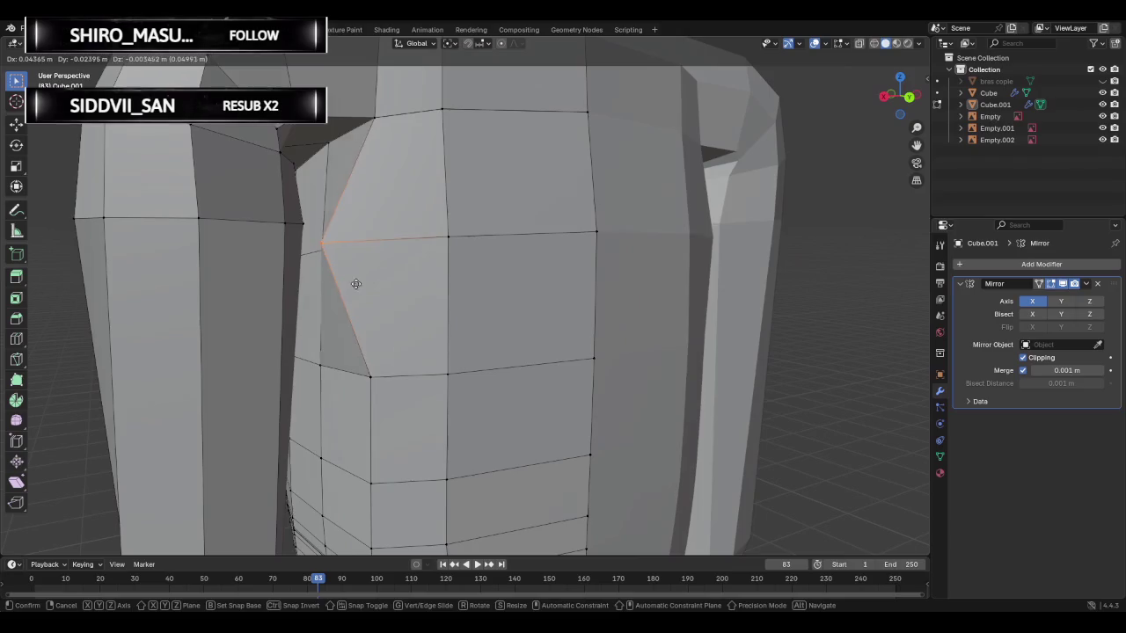
{"action": "right_click", "coordinate": [361, 264]}
- Return to Object Mode and orbit around the whole mirrored bust
{"action": "mouse_move", "coordinate": [390, 208]}
{"action": "middle_mouse_down"}
{"action": "mouse_move", "coordinate": [352, 209]}
{"action": "mouse_move", "coordinate": [329, 229]}
{"action": "mouse_move", "coordinate": [439, 226]}
{"action": "middle_mouse_up"}
{"action": "scroll", "coordinate": [342, 175], "scroll_direction": "down", "scroll_amount": 5}
{"action": "scroll", "coordinate": [387, 226], "scroll_direction": "down", "scroll_amount": 3}
{"action": "scroll", "coordinate": [502, 241], "scroll_direction": "up", "scroll_amount": 5}
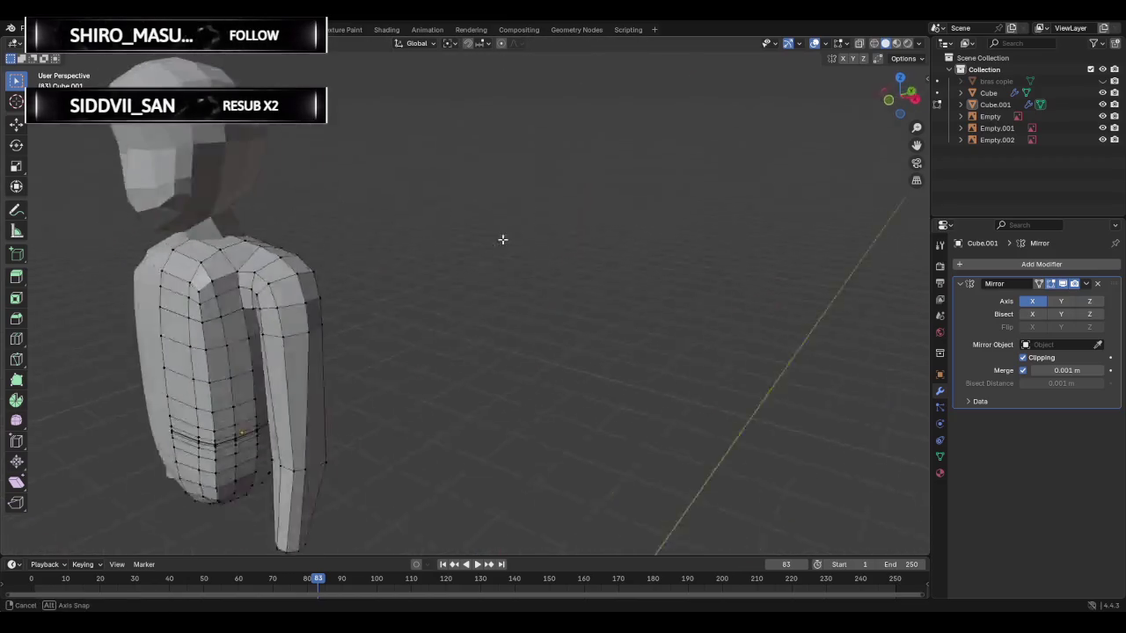
{"action": "scroll", "coordinate": [497, 252], "scroll_direction": "down", "scroll_amount": 6}
{"action": "mouse_move", "coordinate": [495, 252]}
{"action": "middle_mouse_down"}
{"action": "mouse_move", "coordinate": [530, 276]}
{"action": "mouse_move", "coordinate": [514, 279]}
{"action": "middle_mouse_up"}
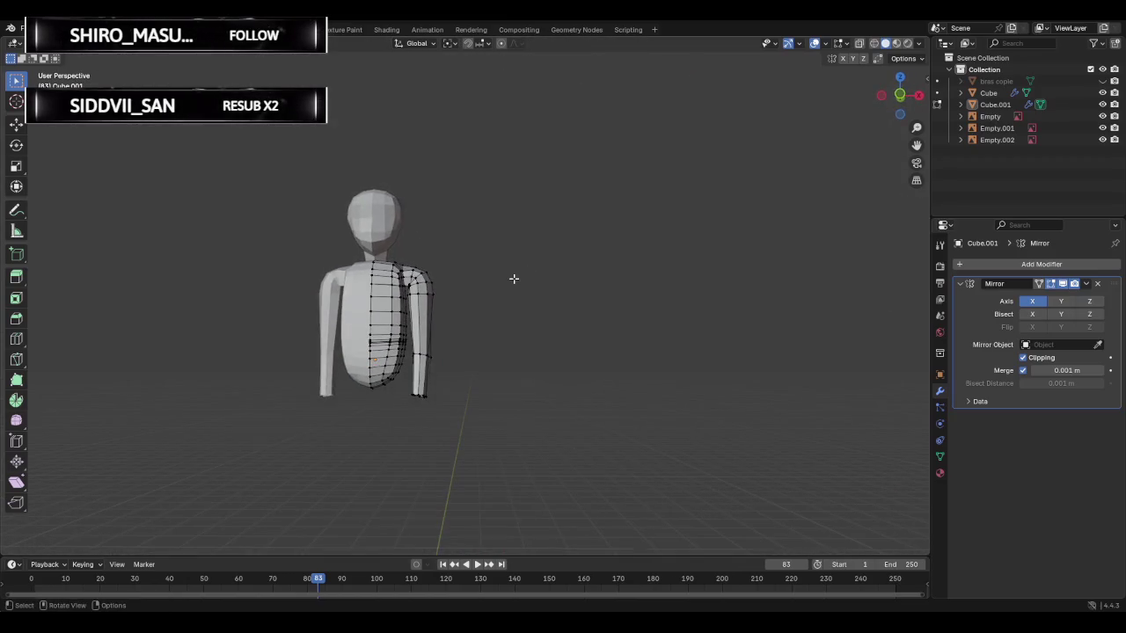
{"action": "key", "text": "Tab"}
{"action": "mouse_move", "coordinate": [464, 226]}
{"action": "middle_mouse_down"}
{"action": "mouse_move", "coordinate": [493, 264]}
{"action": "mouse_move", "coordinate": [470, 256]}
{"action": "mouse_move", "coordinate": [607, 276]}
{"action": "mouse_move", "coordinate": [503, 261]}
{"action": "mouse_move", "coordinate": [466, 269]}
{"action": "middle_mouse_up"}
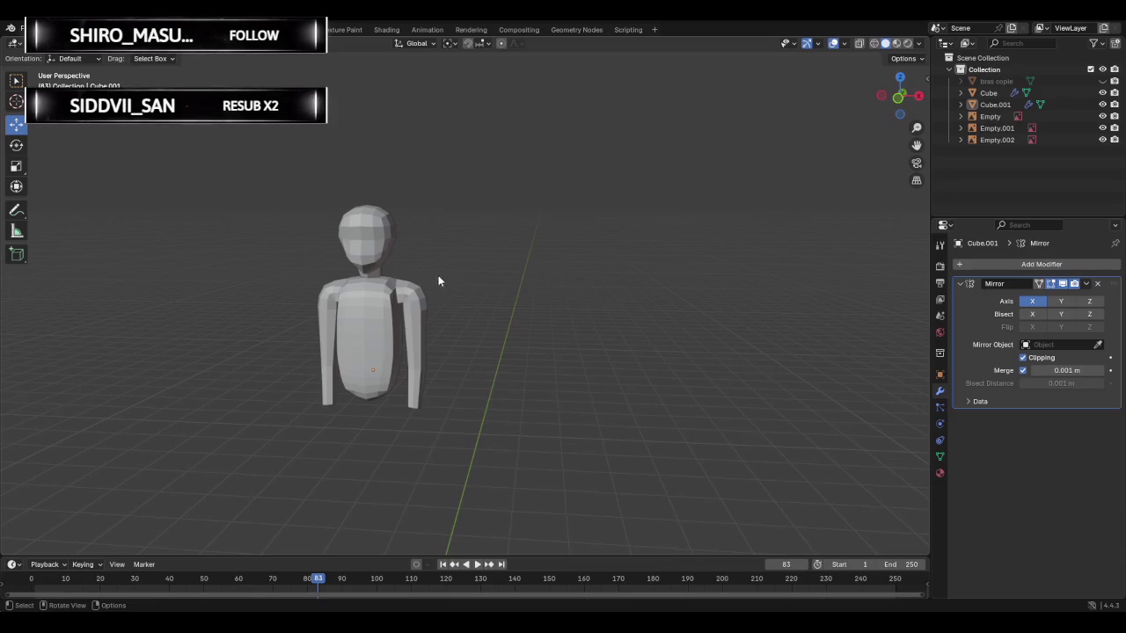
{"action": "mouse_move", "coordinate": [469, 278]}
{"action": "middle_mouse_down"}
{"action": "mouse_move", "coordinate": [403, 323]}
{"action": "mouse_move", "coordinate": [331, 329]}
{"action": "mouse_move", "coordinate": [520, 213]}
{"action": "middle_mouse_up"}
- Toggle wireframe and back to solid, enter Edit Mode, and select the torso-arm shoulder vertex
{"action": "scroll", "coordinate": [403, 323], "scroll_direction": "up", "scroll_amount": 5}
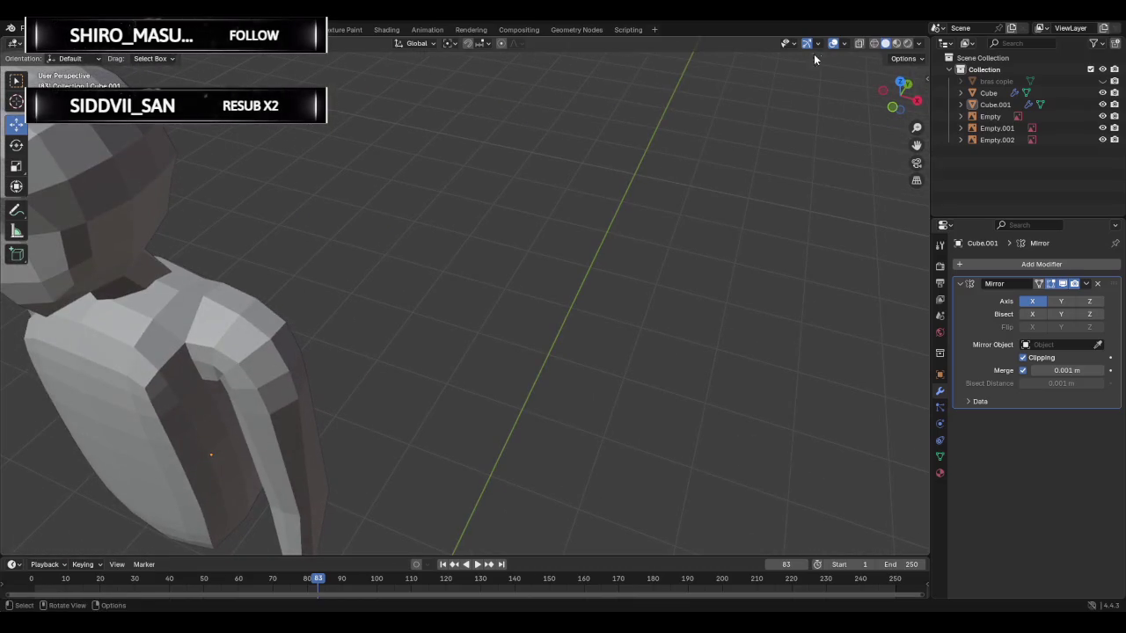
{"action": "key", "text": "shift+z"}
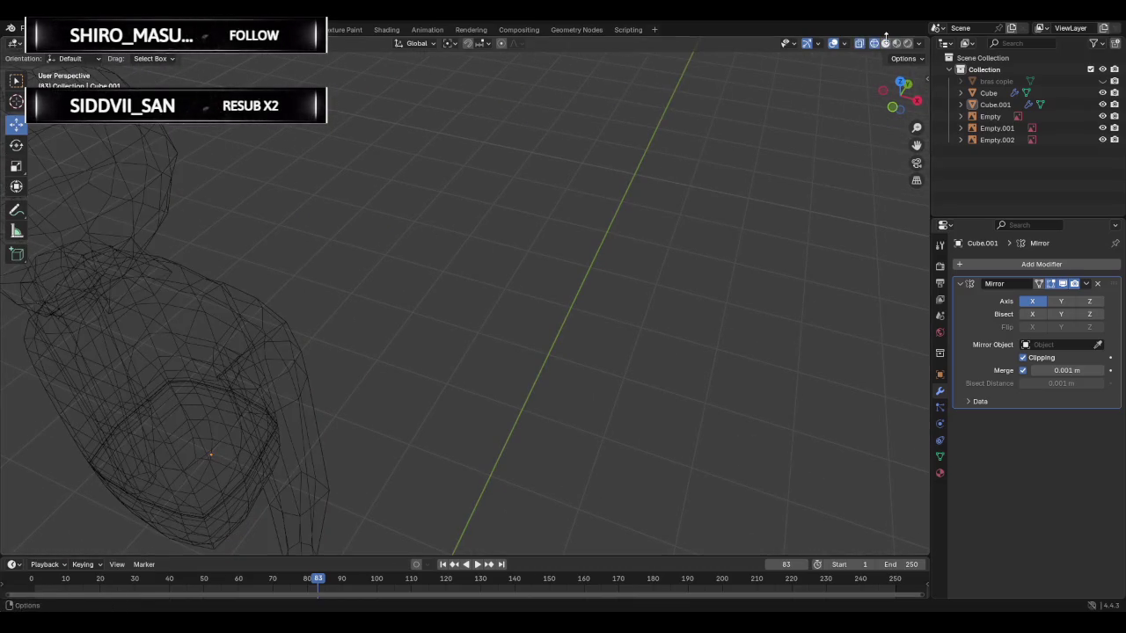
{"action": "left_click", "coordinate": [885, 43]}
{"action": "key", "text": "Tab"}
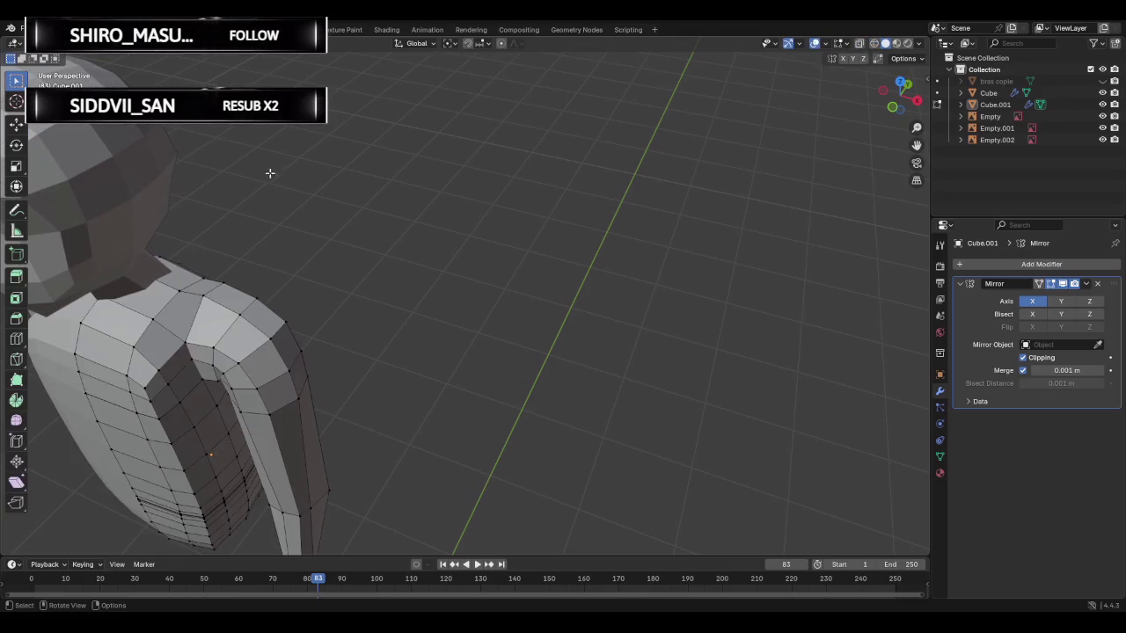
{"action": "mouse_move", "coordinate": [161, 209]}
{"action": "middle_mouse_down"}
{"action": "mouse_move", "coordinate": [455, 205]}
{"action": "mouse_move", "coordinate": [410, 199]}
{"action": "middle_mouse_up"}
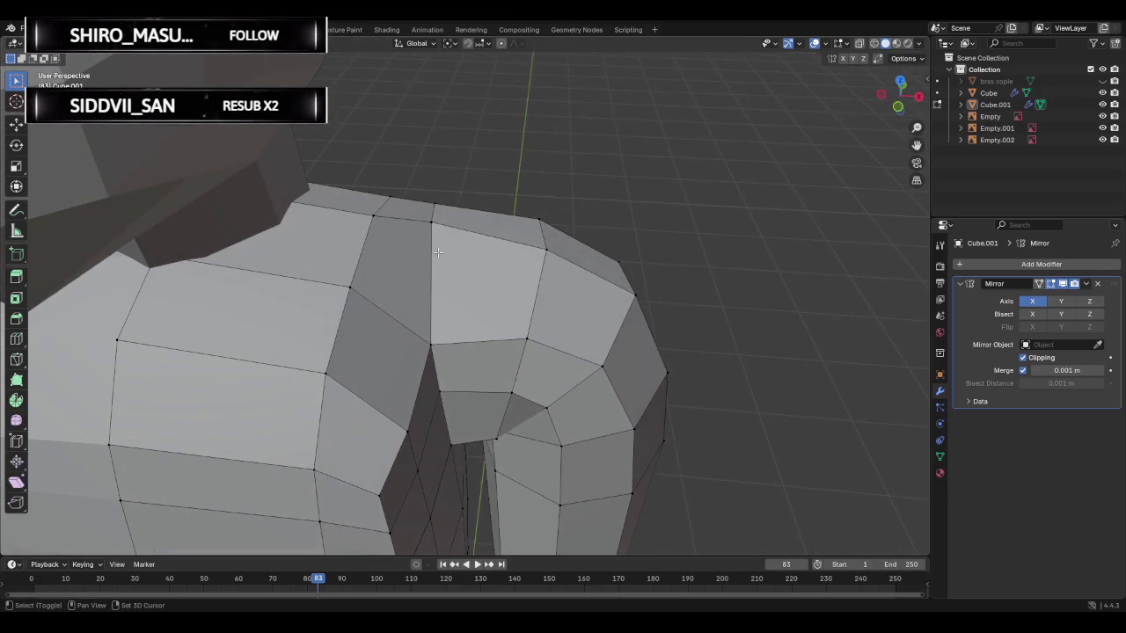
{"action": "scroll", "coordinate": [437, 167], "scroll_direction": "down", "scroll_amount": 2}
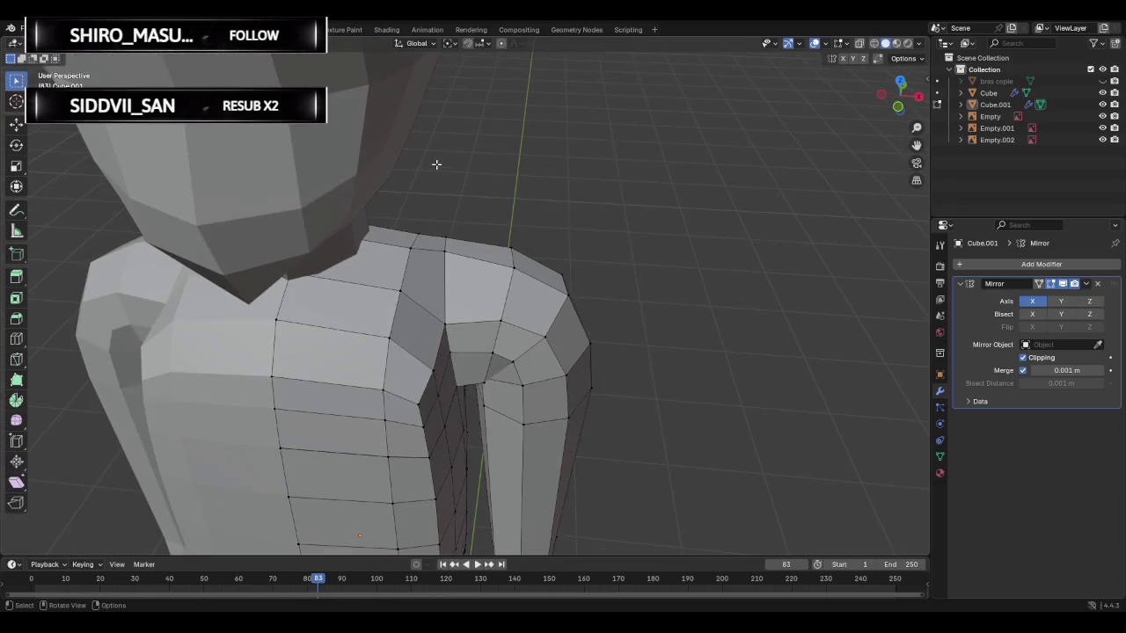
{"action": "middle_click_drag", "start_coordinate": [462, 199], "coordinate": [440, 181]}
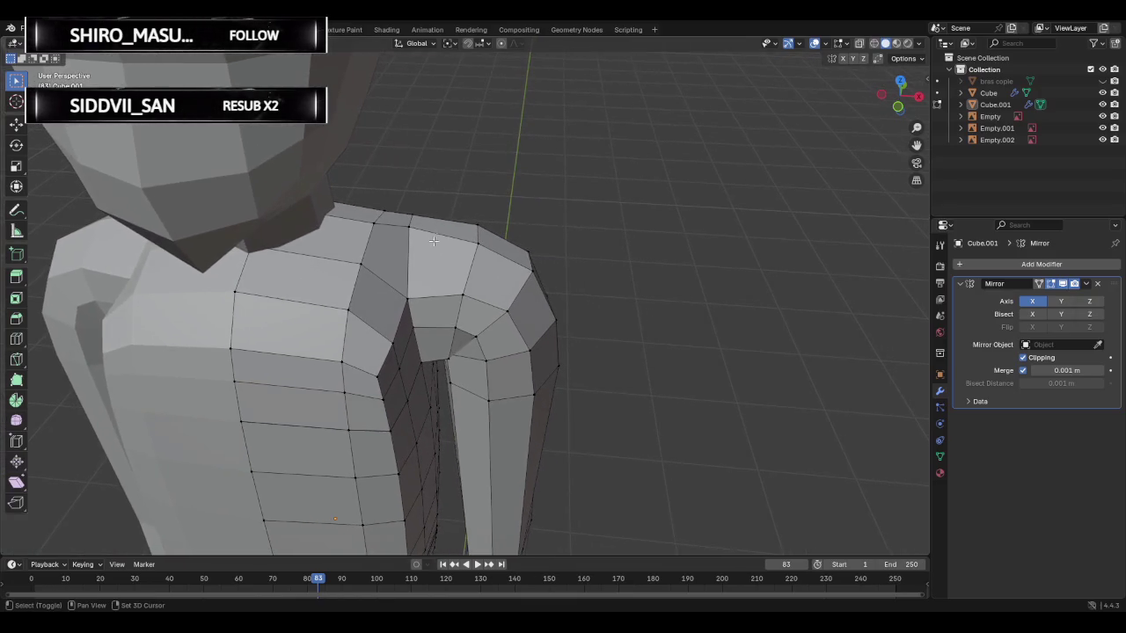
{"action": "left_click", "coordinate": [408, 299]}
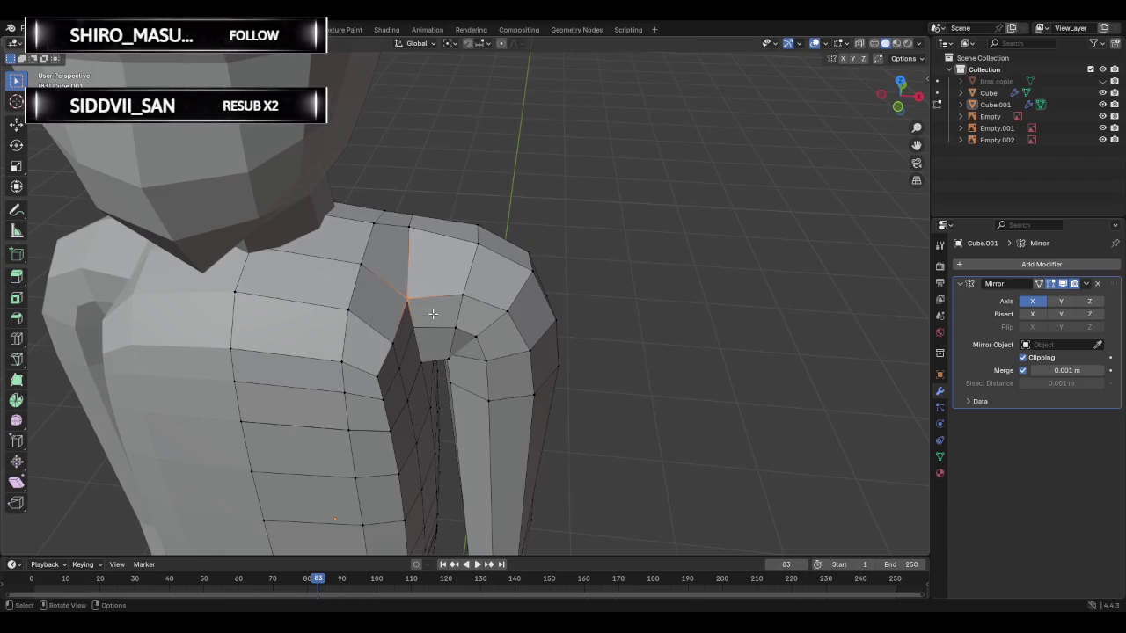
- Delete the edge loop running through the shoulder
{"action": "key", "text": "x"}
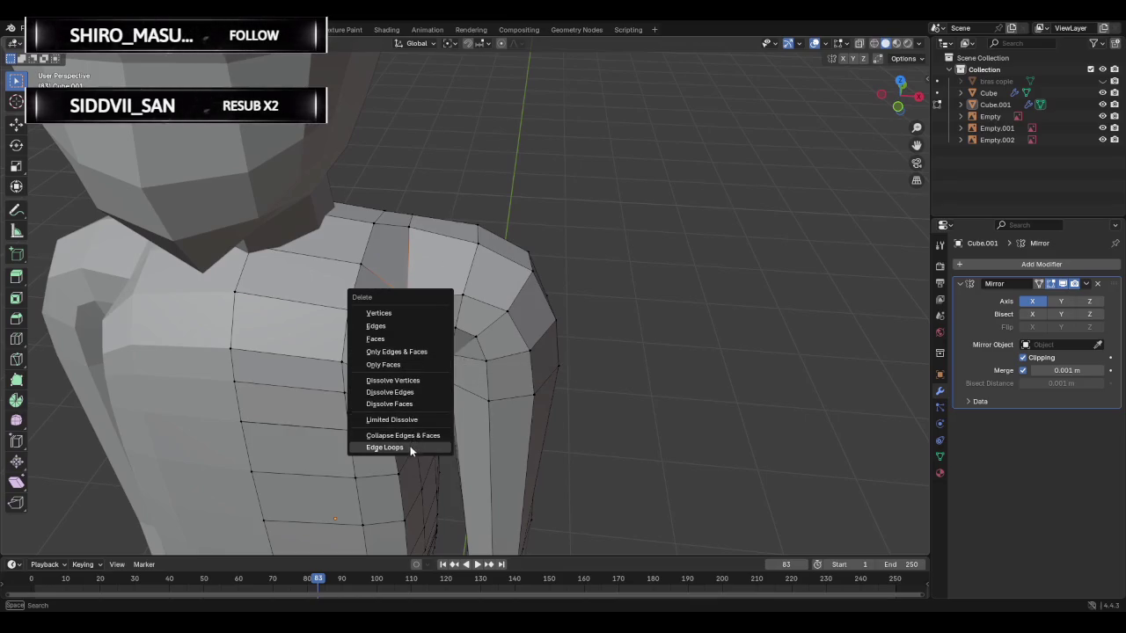
{"action": "left_click", "coordinate": [410, 450]}
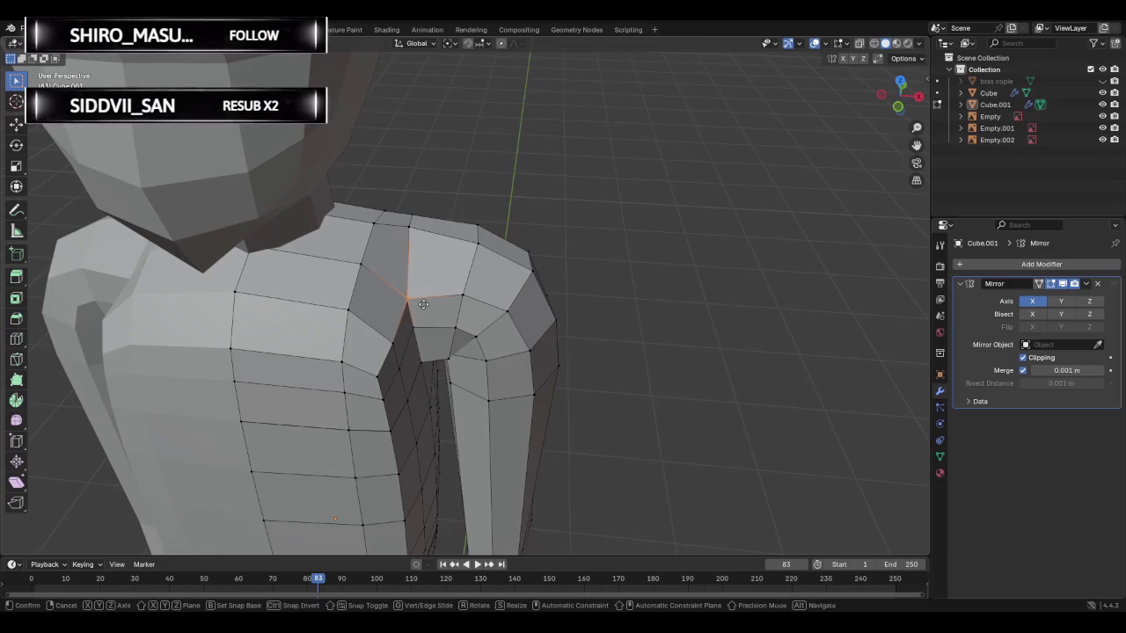
{"action": "key", "text": "g"}
{"action": "right_click", "coordinate": [444, 282]}
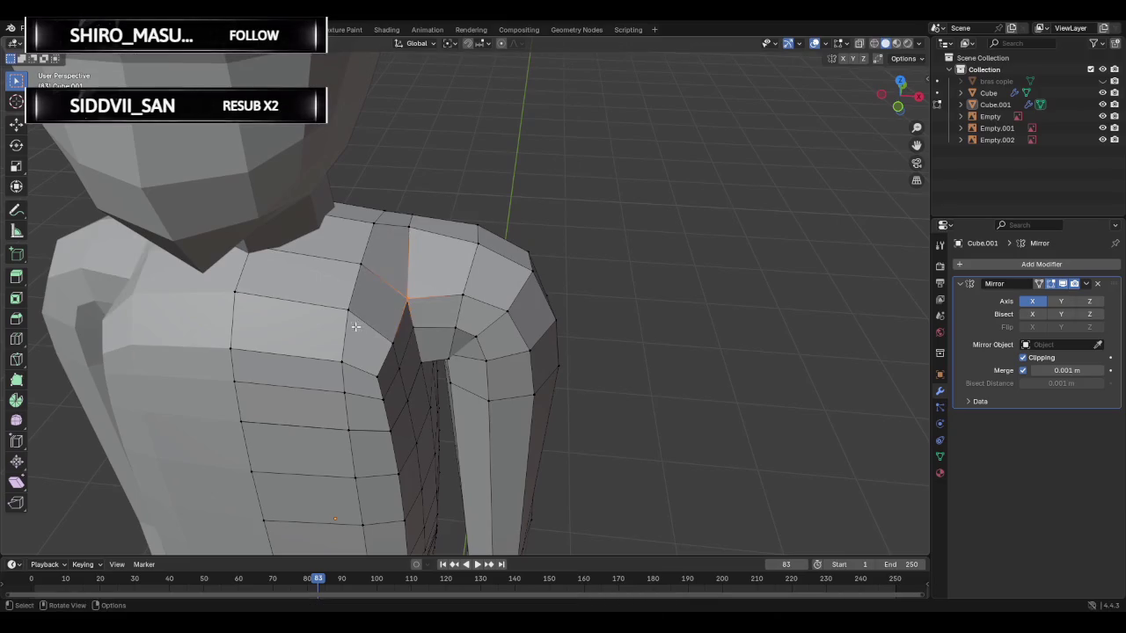
- Move the chest edge below the shoulder downward and reposition the upper shoulder edge
{"action": "left_click", "coordinate": [249, 298]}
{"action": "key", "text": "g"}
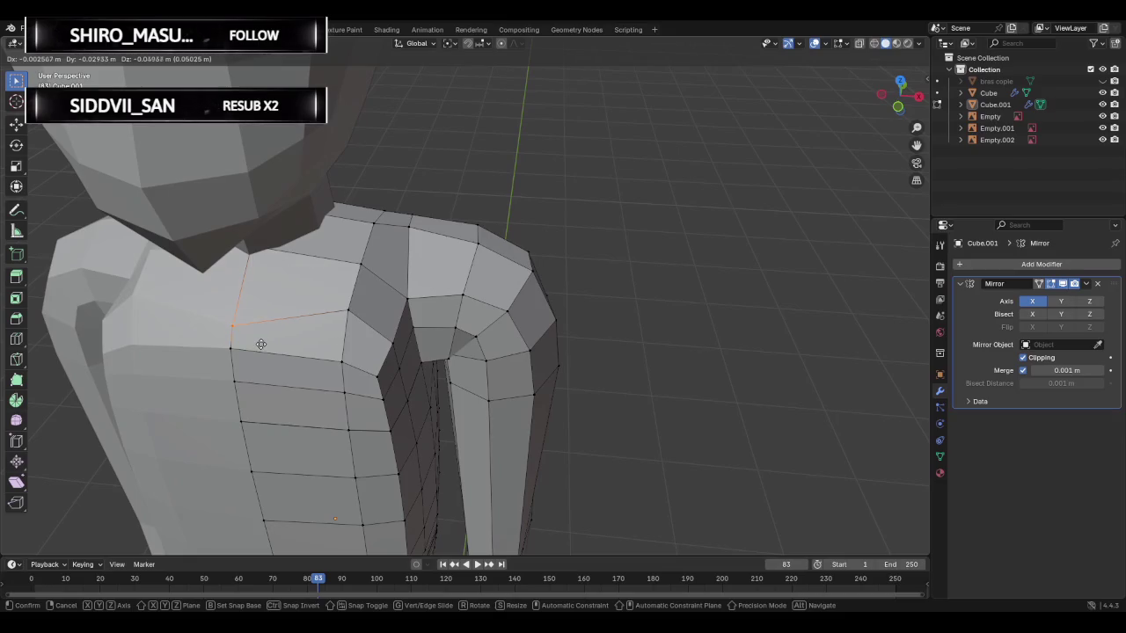
{"action": "left_click", "coordinate": [266, 334]}
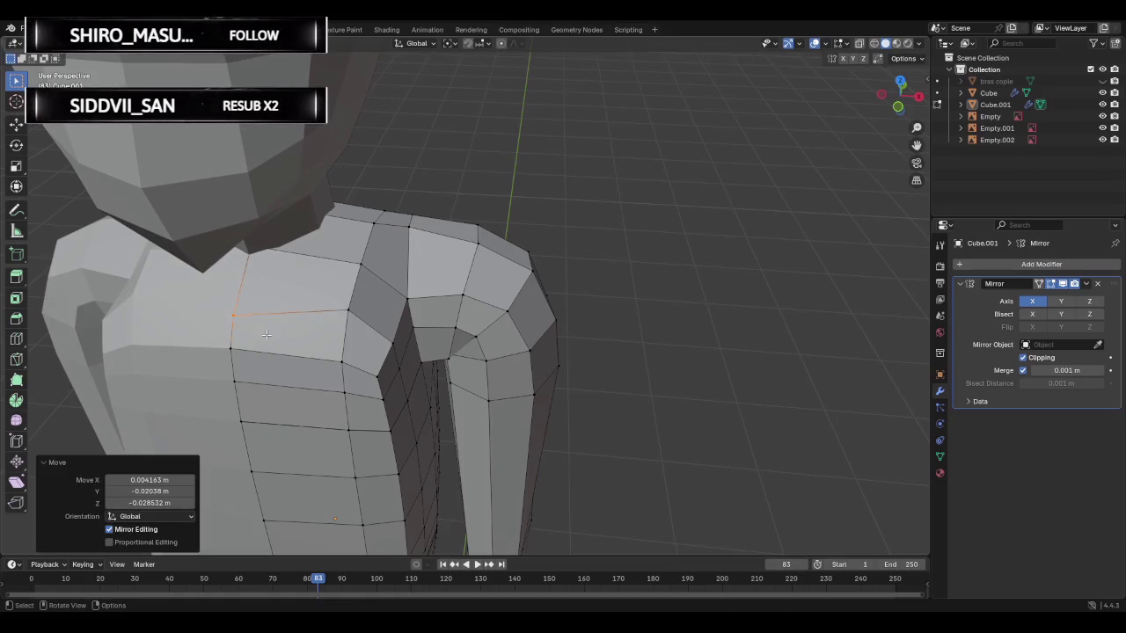
{"action": "left_click", "coordinate": [266, 264]}
{"action": "key", "text": "g"}
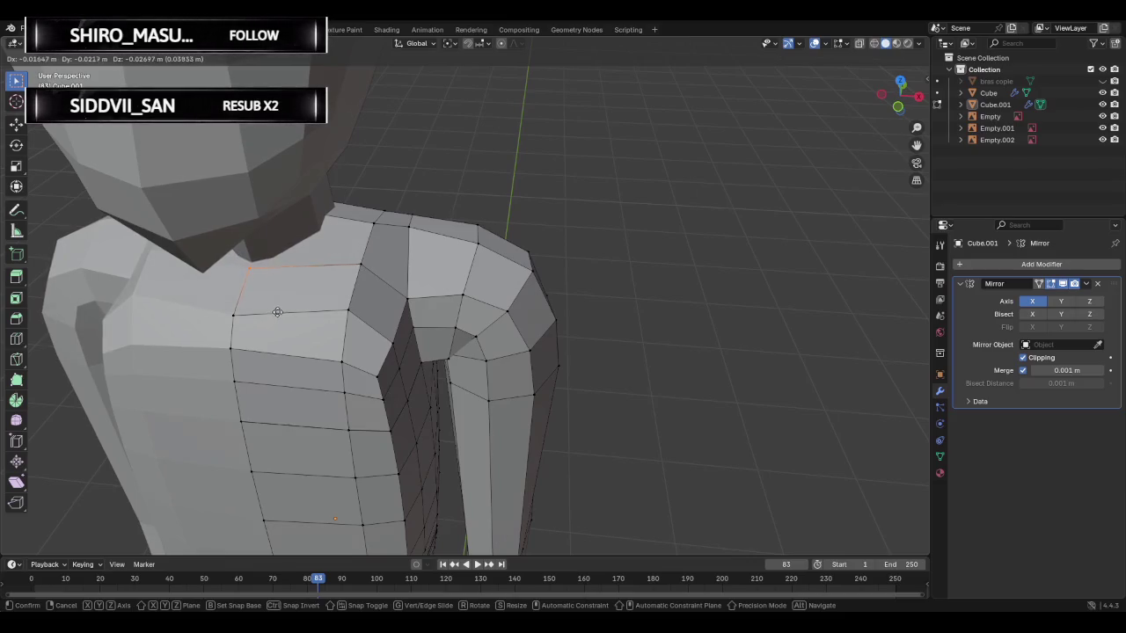
{"action": "left_click", "coordinate": [266, 310]}
- Shift the shoulder vertex at the arm joint and its neighbouring vertex
{"action": "left_click", "coordinate": [352, 264], "text": "shift"}
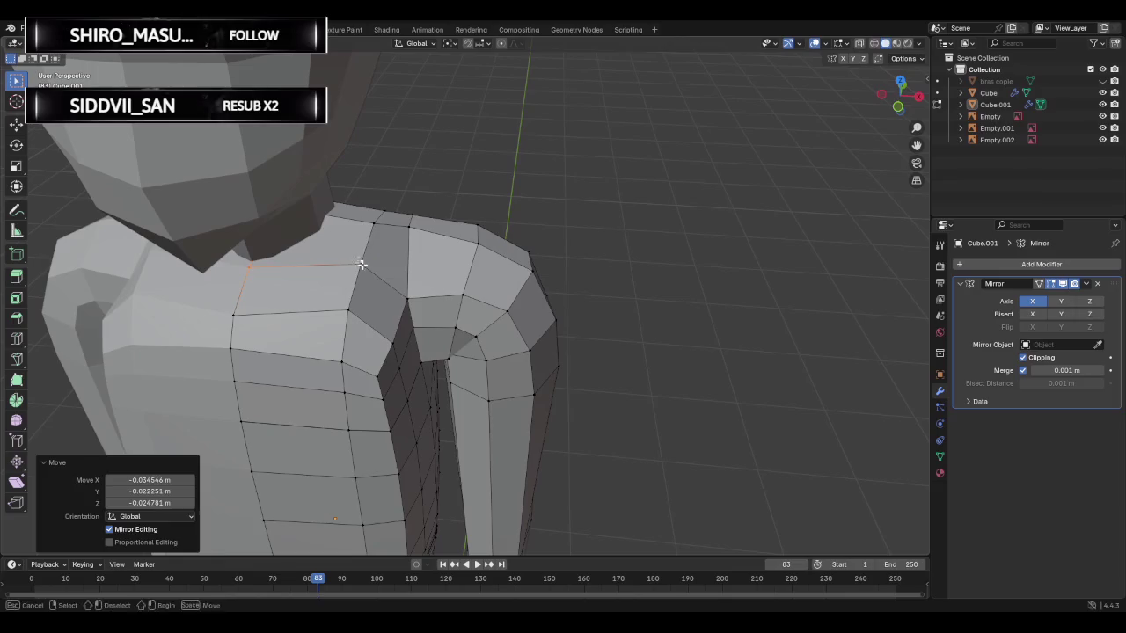
{"action": "key", "text": "g"}
{"action": "left_click", "coordinate": [387, 282]}
{"action": "left_click", "coordinate": [407, 297]}
{"action": "key", "text": "g"}
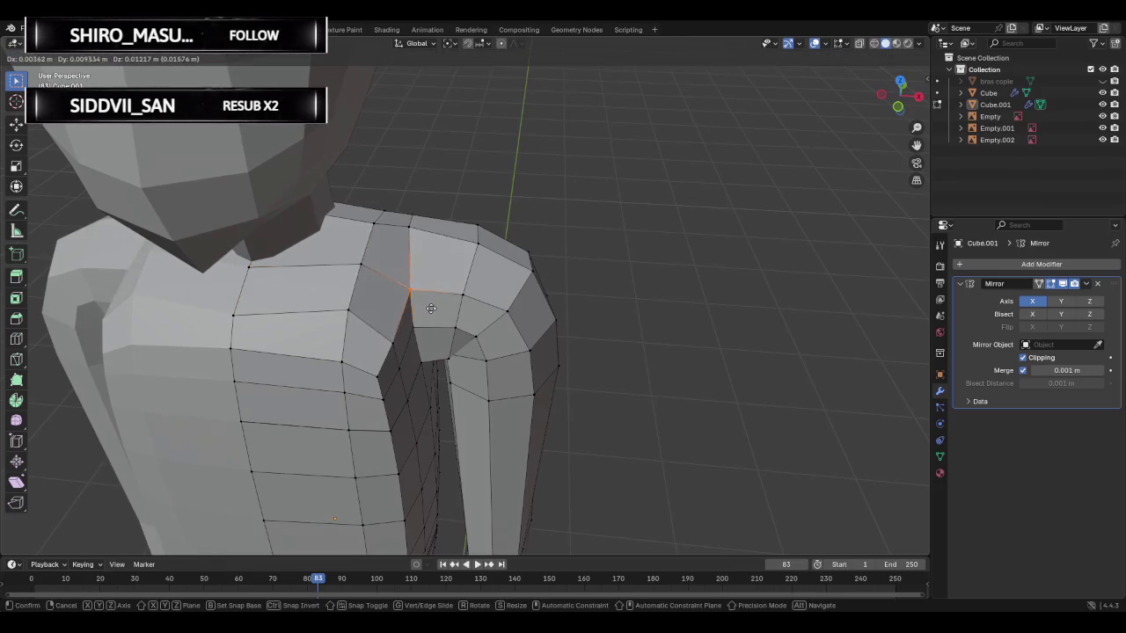
{"action": "left_click", "coordinate": [425, 304]}
{"action": "key", "text": "g"}
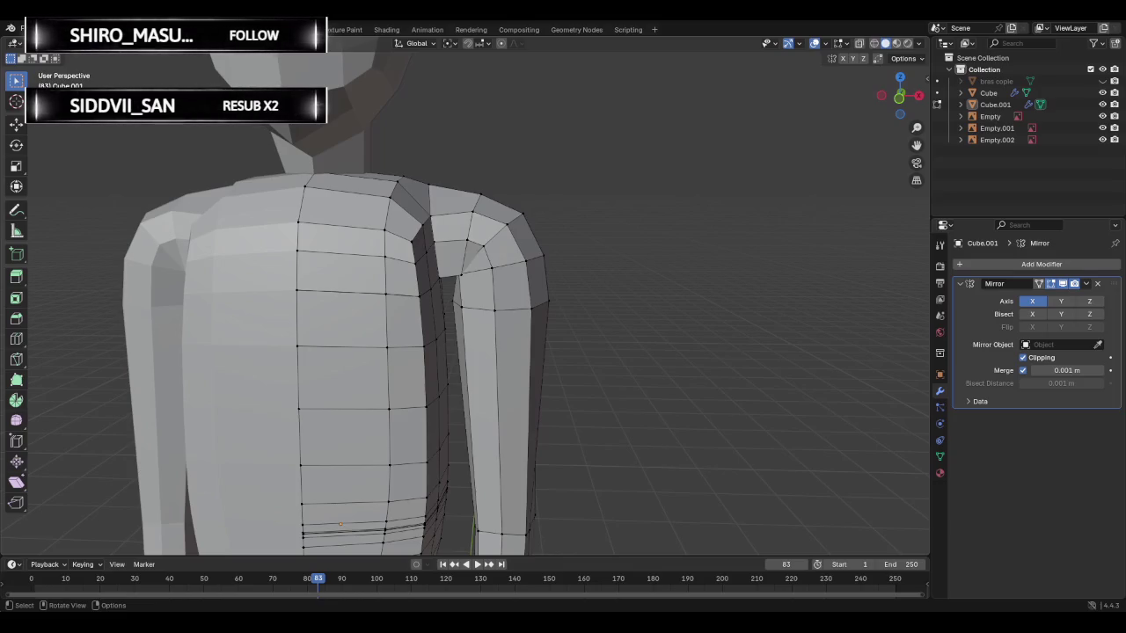
- Switch to Object Mode and orbit to inspect both sides of the bust
{"action": "scroll", "coordinate": [298, 361], "scroll_direction": "down", "scroll_amount": 5}
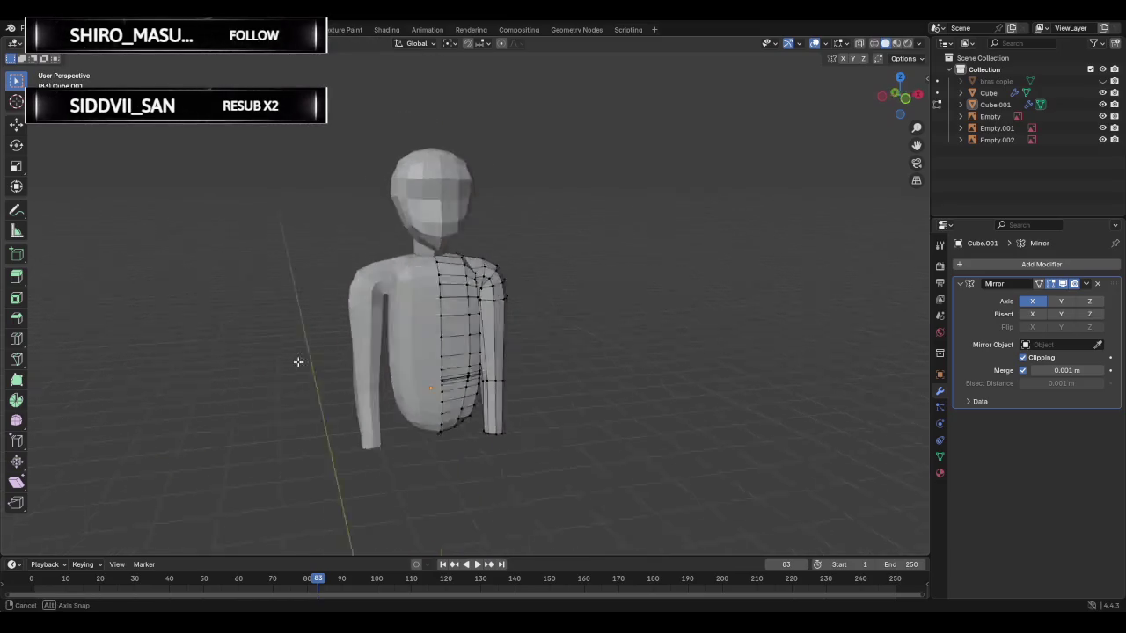
{"action": "middle_click_drag", "start_coordinate": [298, 361], "coordinate": [642, 357]}
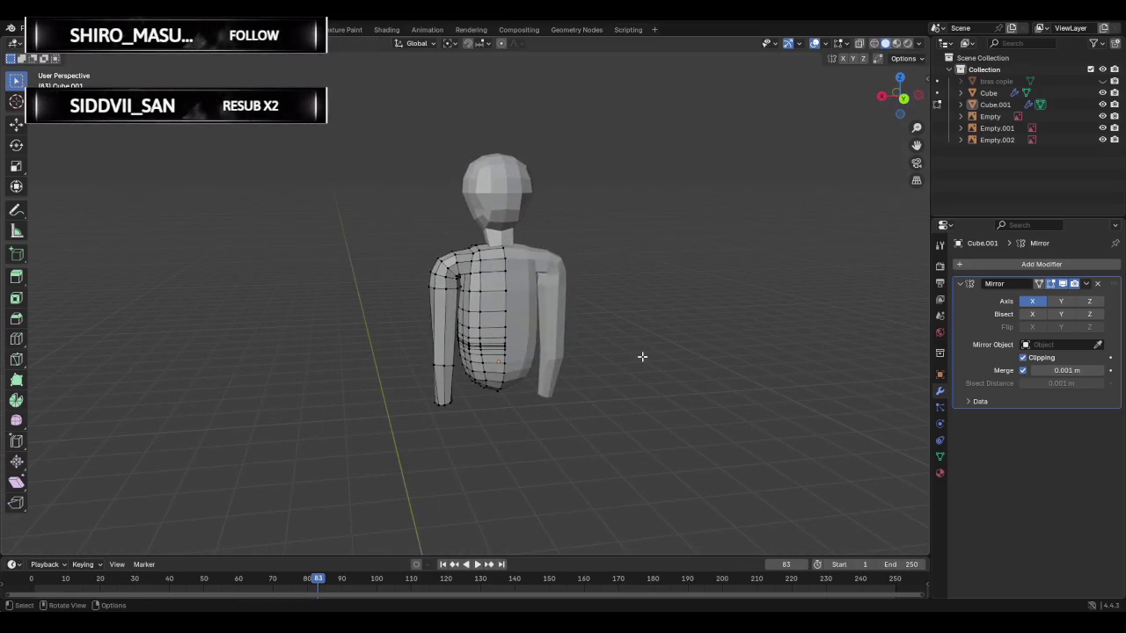
{"action": "key", "text": "Tab"}
{"action": "mouse_move", "coordinate": [349, 319]}
{"action": "middle_mouse_down"}
{"action": "mouse_move", "coordinate": [623, 310]}
{"action": "mouse_move", "coordinate": [557, 317]}
{"action": "middle_mouse_up"}
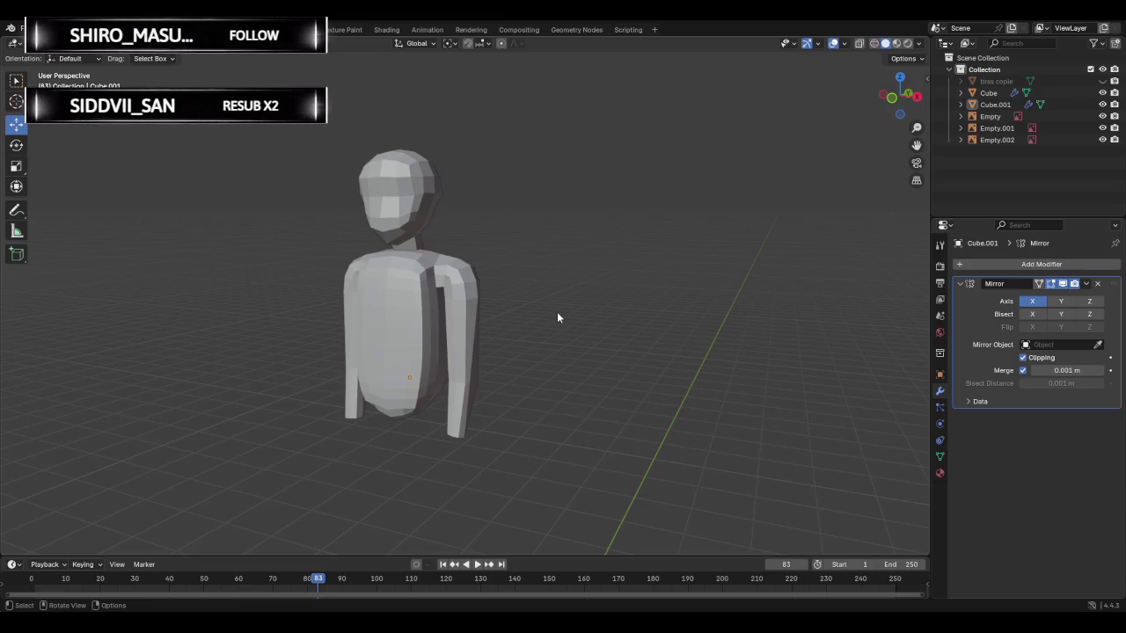
{"action": "mouse_move", "coordinate": [555, 312]}
{"action": "middle_mouse_down"}
{"action": "mouse_move", "coordinate": [664, 319]}
{"action": "mouse_move", "coordinate": [480, 321]}
{"action": "mouse_move", "coordinate": [454, 337]}
{"action": "mouse_move", "coordinate": [559, 357]}
{"action": "mouse_move", "coordinate": [648, 317]}
{"action": "mouse_move", "coordinate": [375, 337]}
{"action": "middle_mouse_up"}
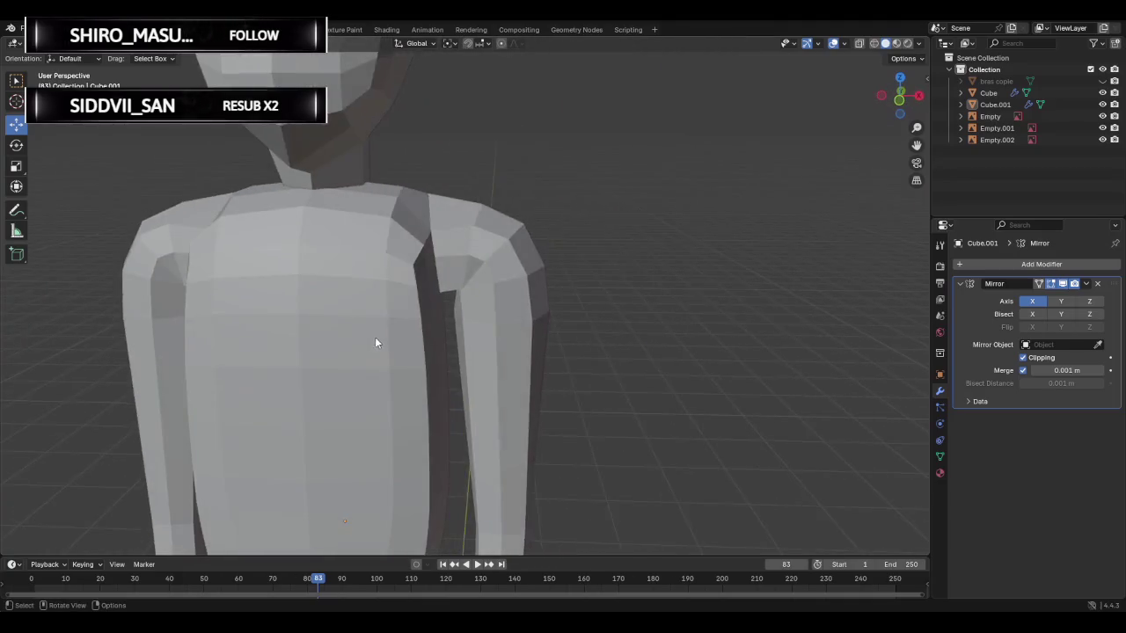
- Quit Blender, saving the changes to Ren.blend
{"action": "scroll", "coordinate": [461, 349], "scroll_direction": "down", "scroll_amount": 5}
{"action": "mouse_move", "coordinate": [462, 349]}
{"action": "middle_mouse_down"}
{"action": "mouse_move", "coordinate": [504, 333]}
{"action": "mouse_move", "coordinate": [496, 339]}
{"action": "middle_mouse_up"}
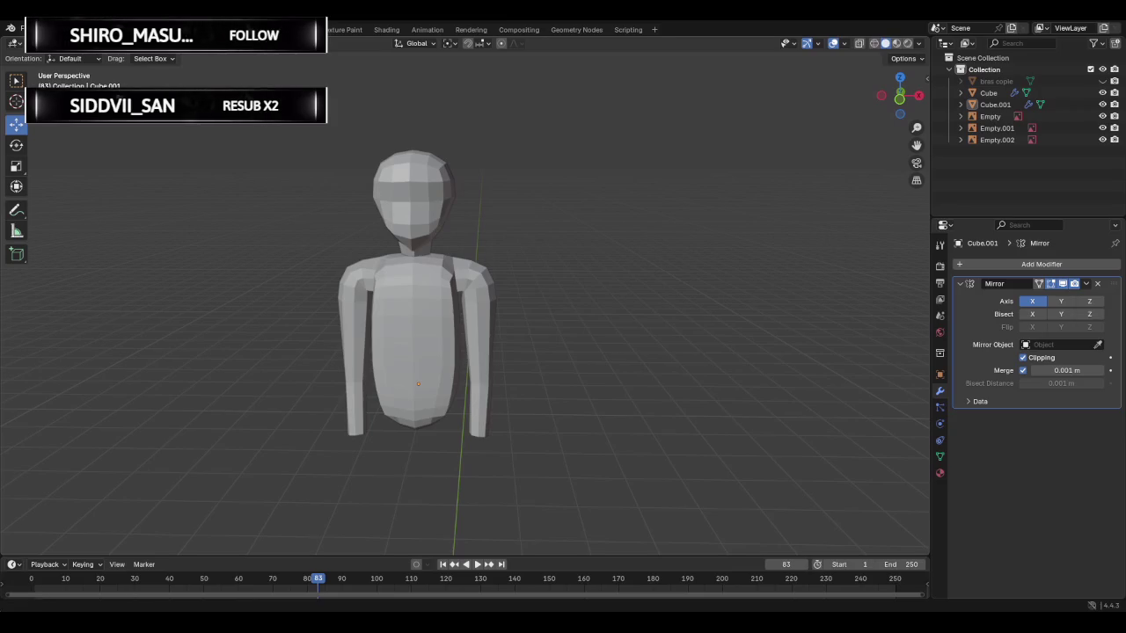
{"action": "key", "text": "ctrl+q"}
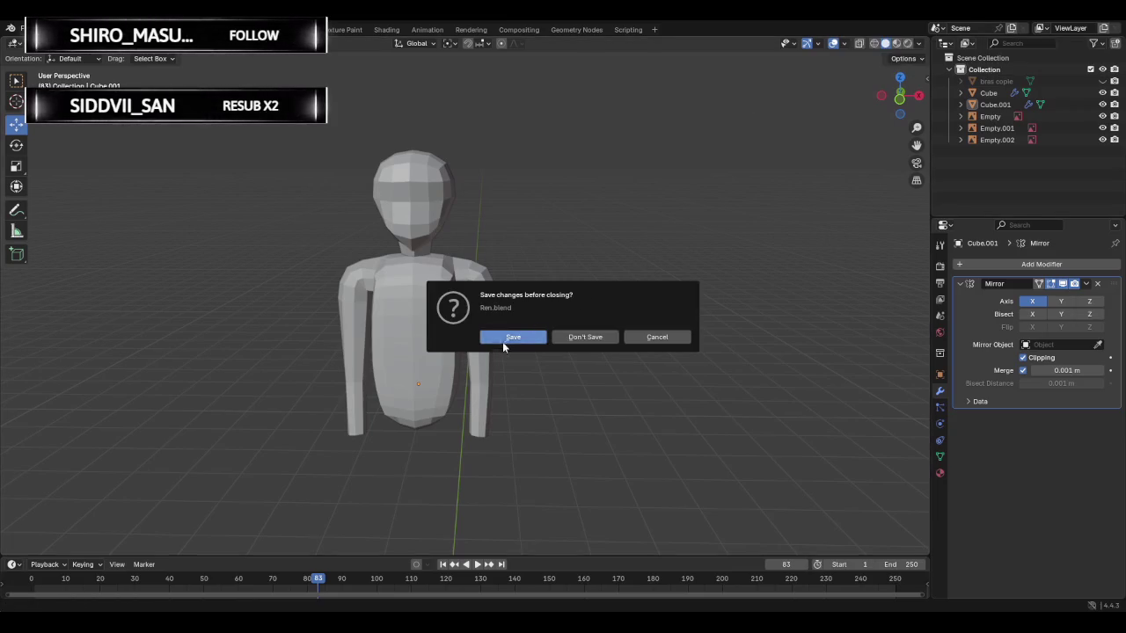
{"action": "left_click", "coordinate": [505, 338]}
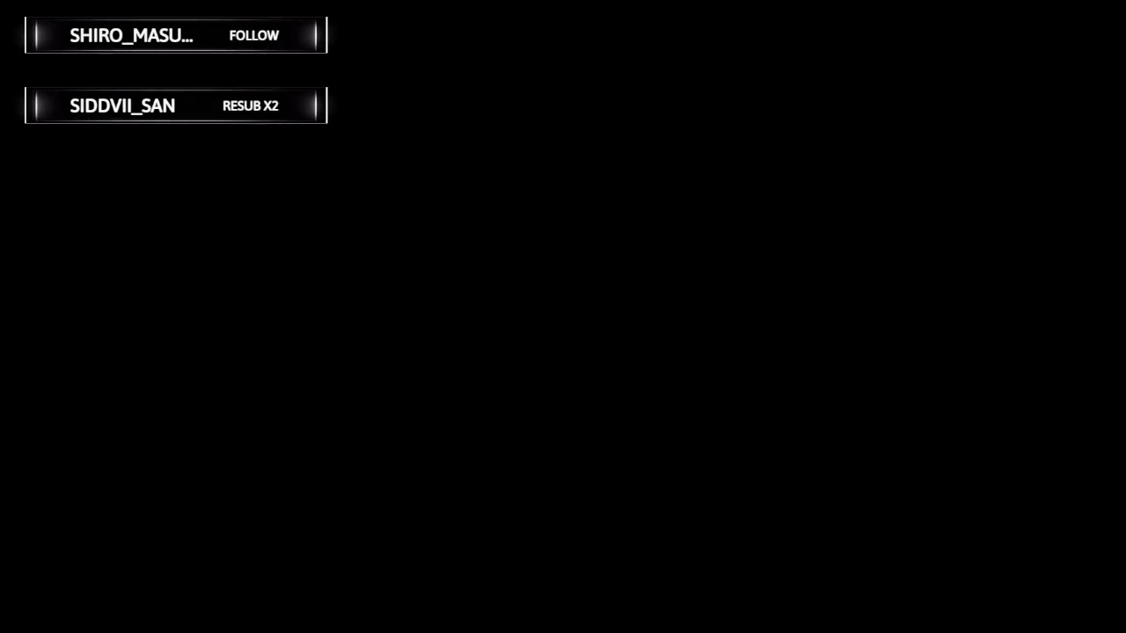